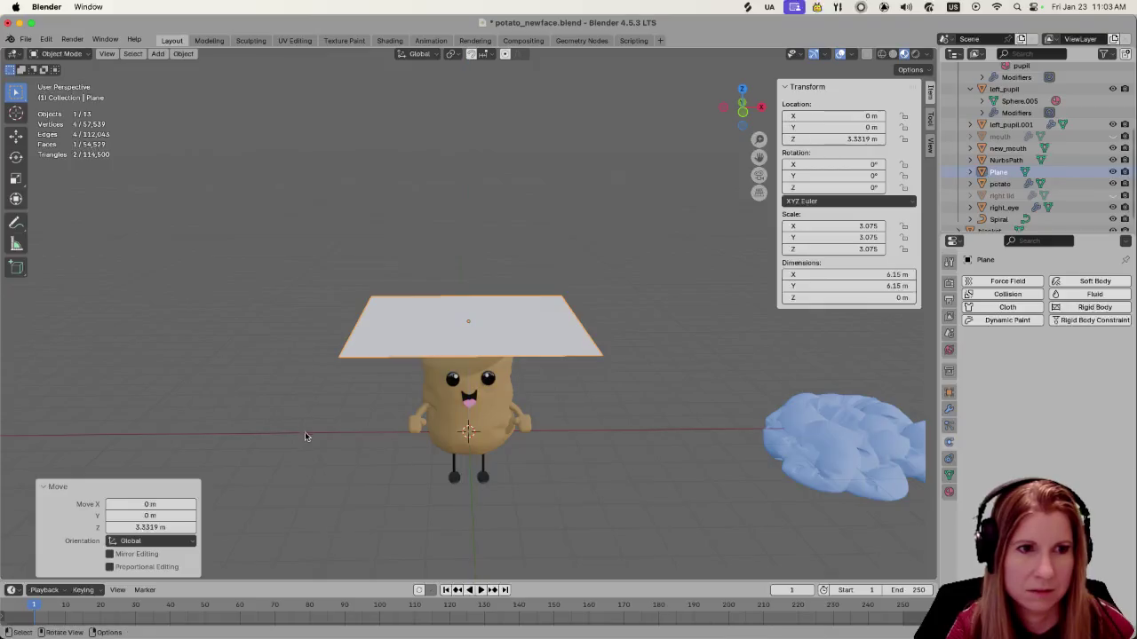
Enlarge the plane above the potato, then scale its mesh up 1.622 times in Edit Mode
key(s)
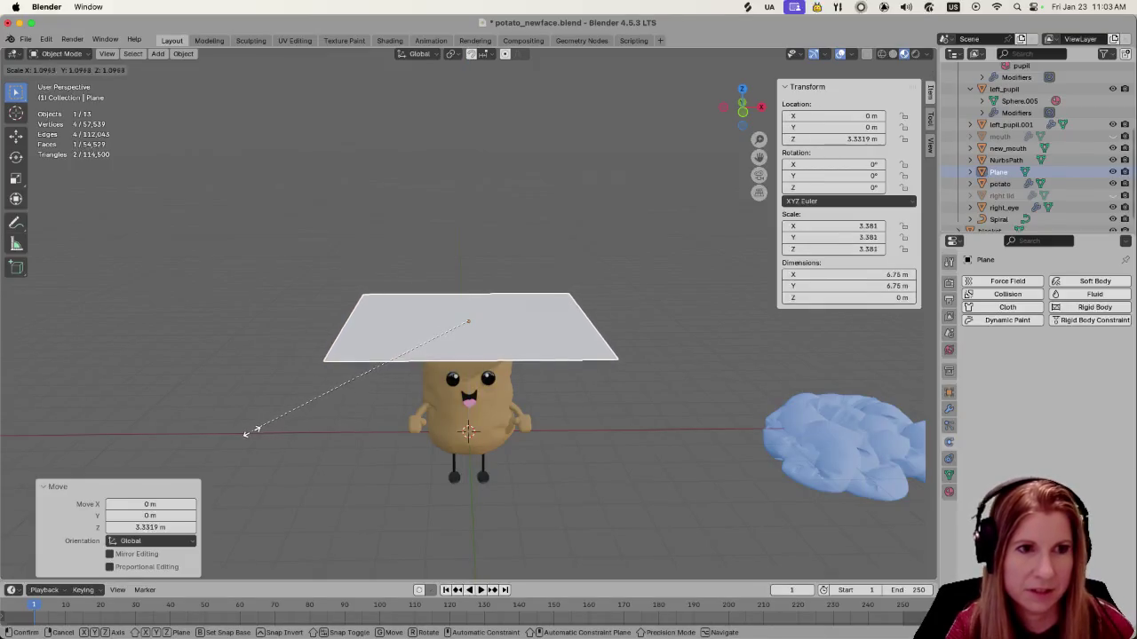
click(256, 429)
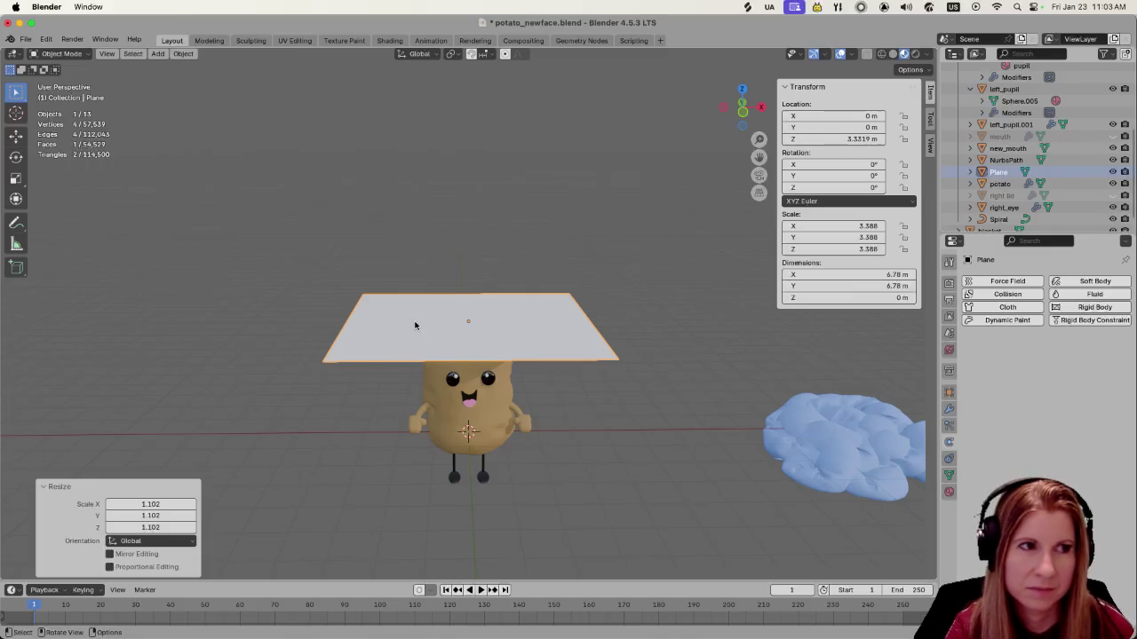
key(Tab)
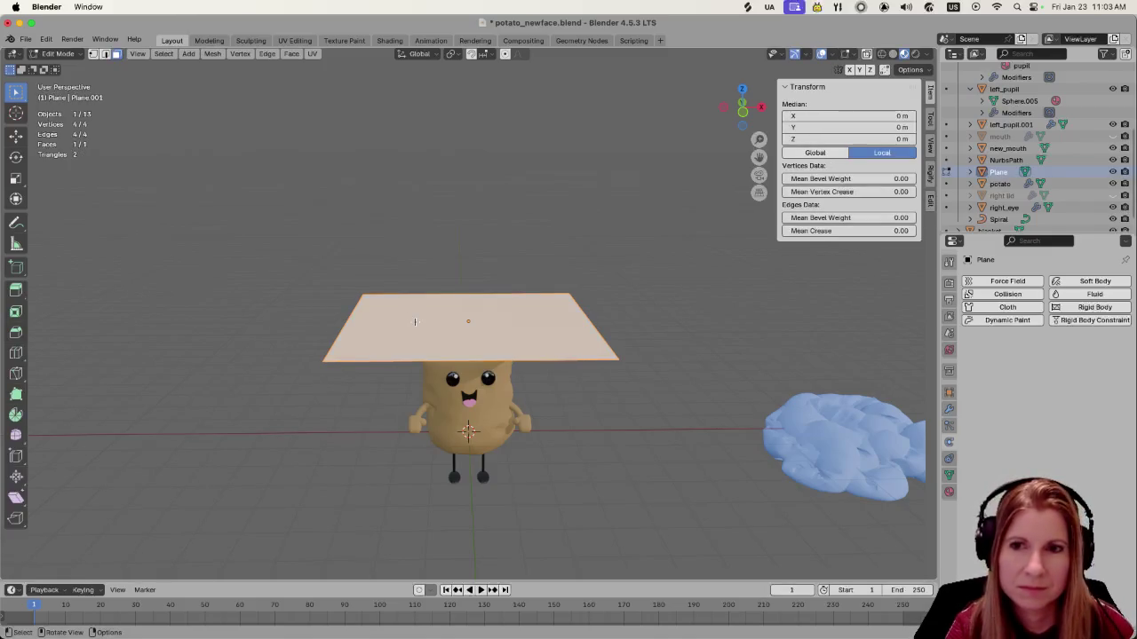
key(s)
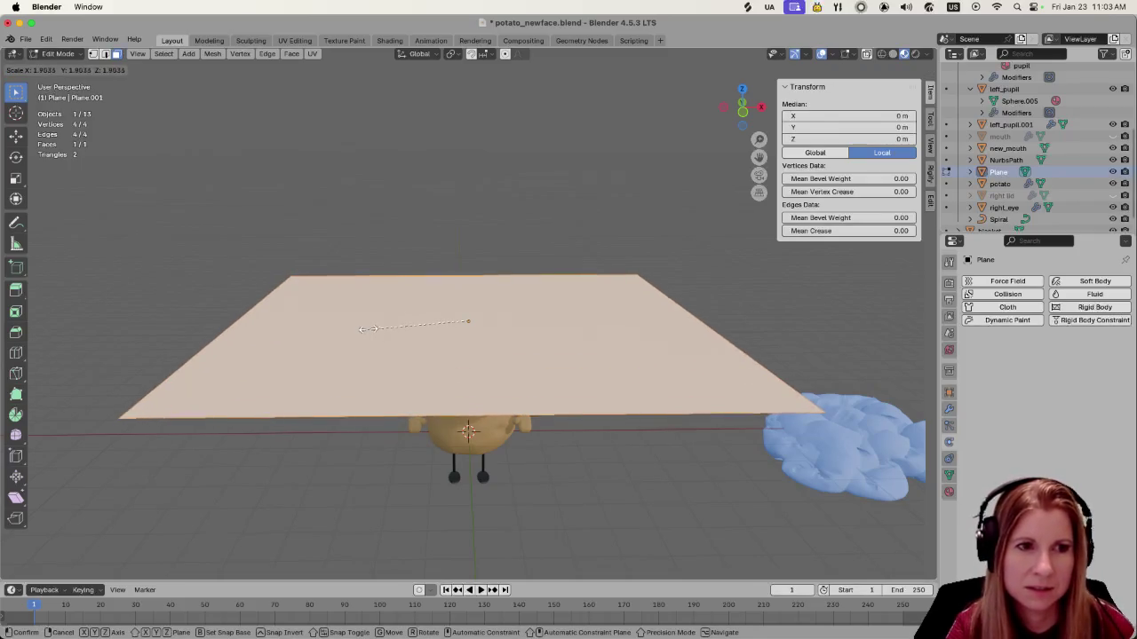
click(384, 317)
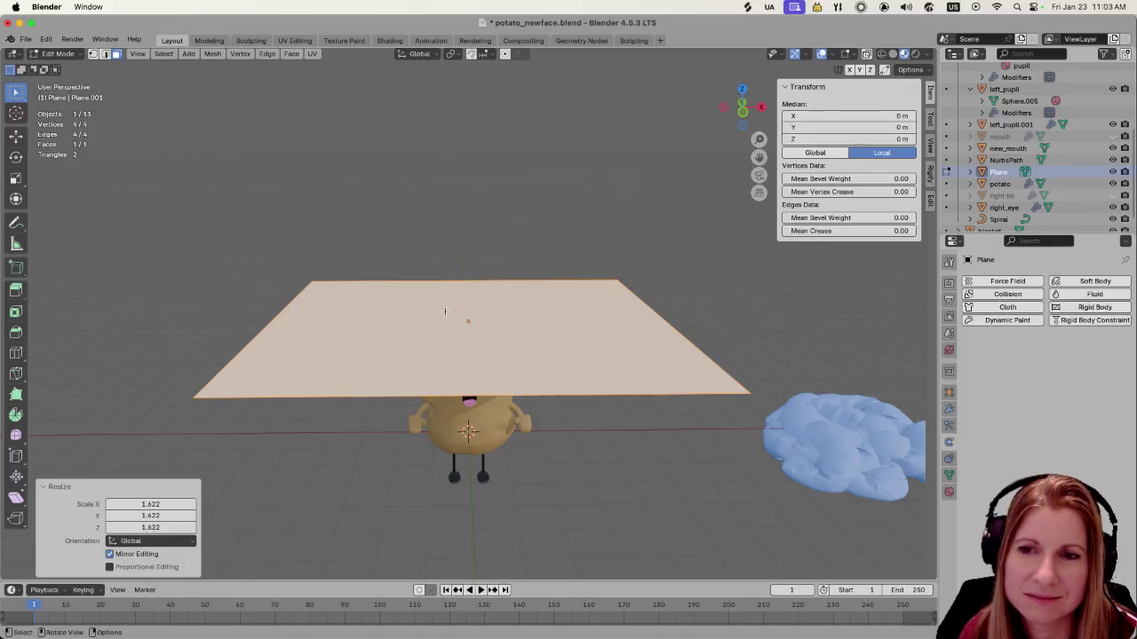
middle_drag(649, 465, 647, 432)
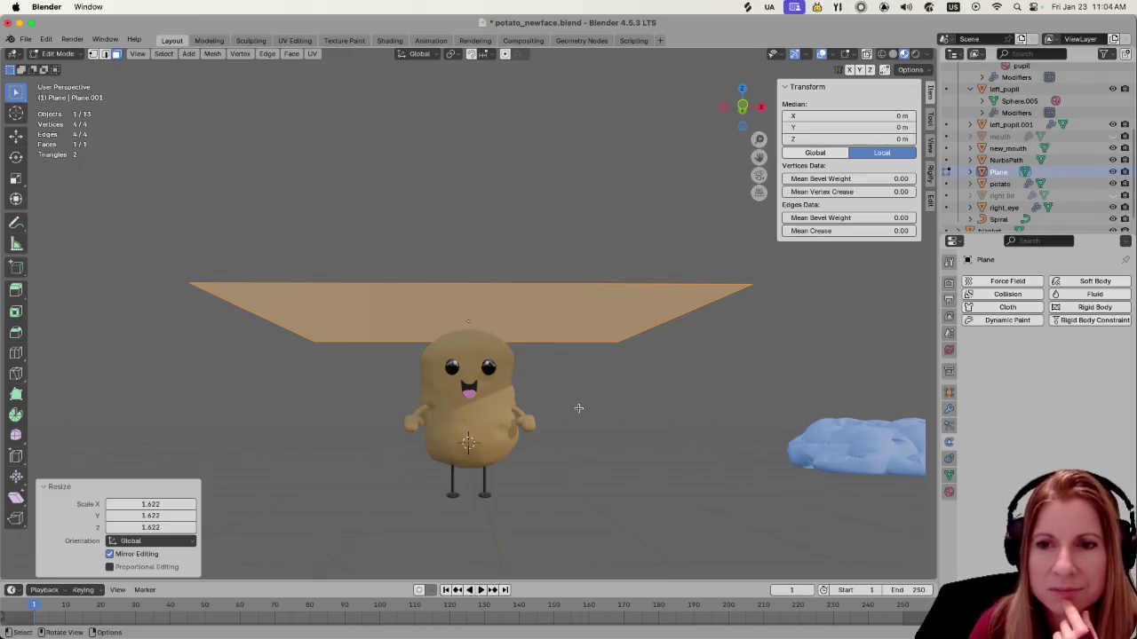
middle_drag(598, 414, 602, 456)
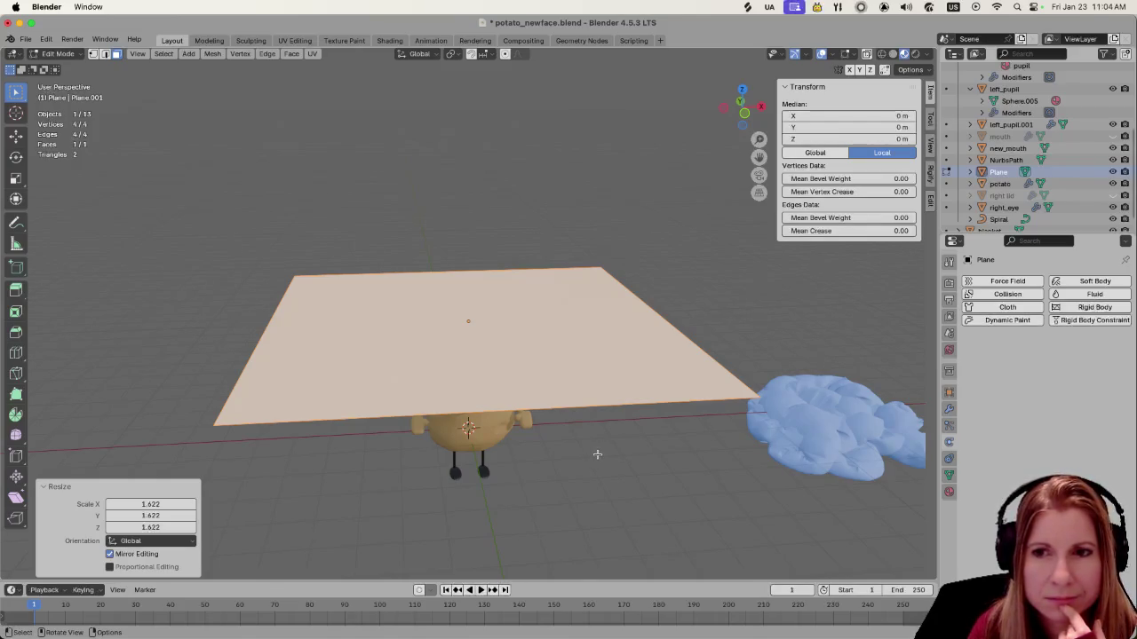
Subdivide the plane with 20 cuts into a 441-face grid, then deselect all
right_click(506, 359)
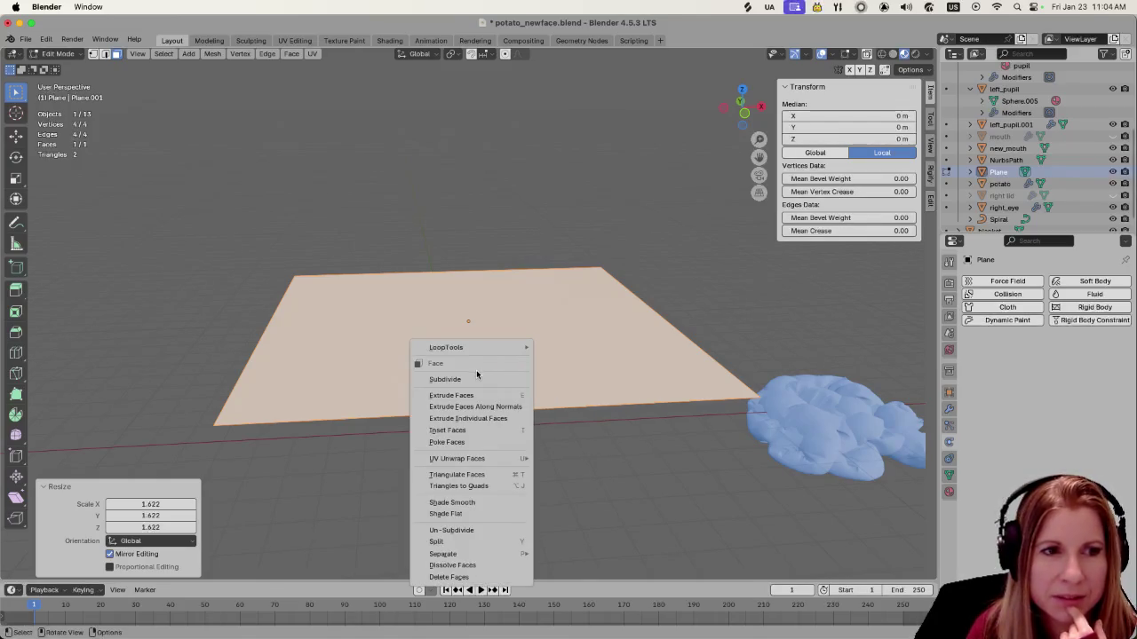
click(471, 378)
drag(186, 489, 209, 489)
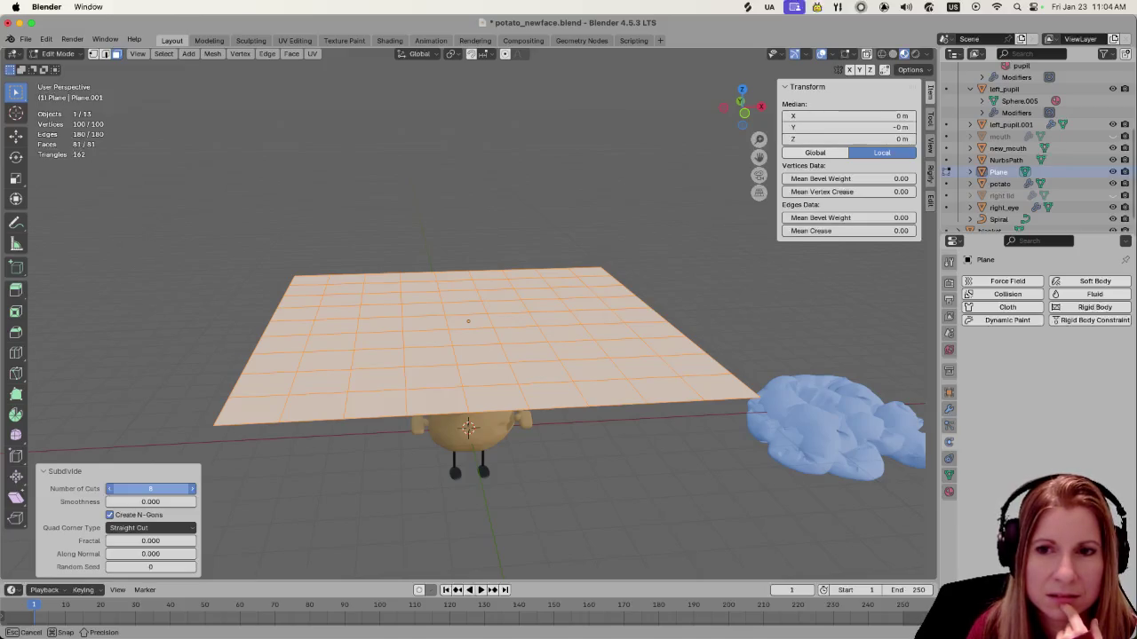
drag(150, 489, 144, 490)
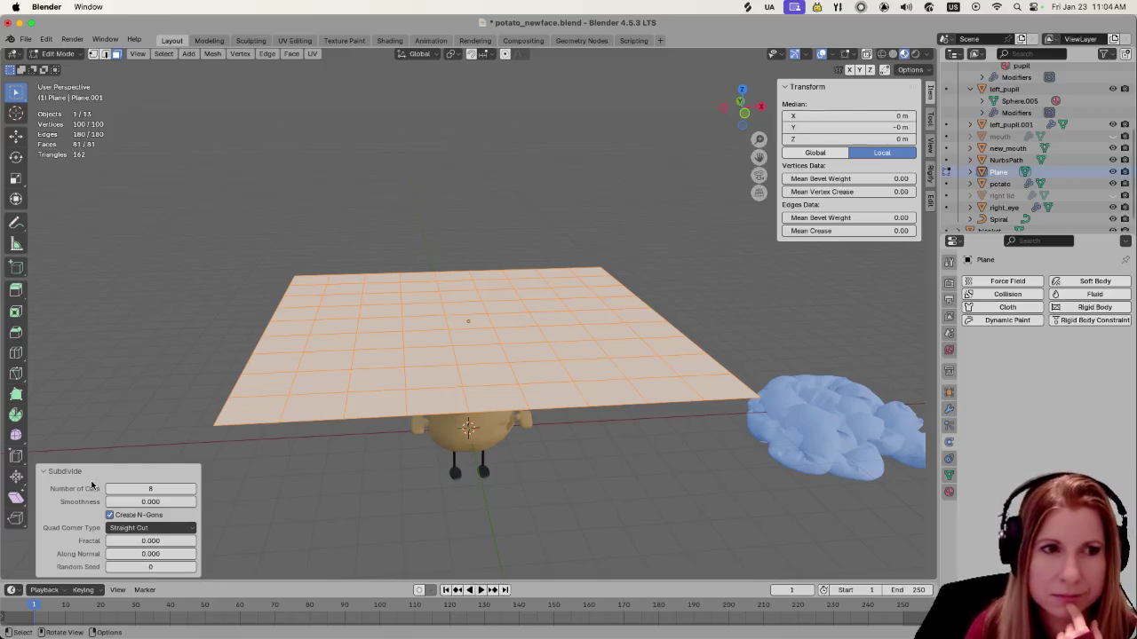
click(190, 490)
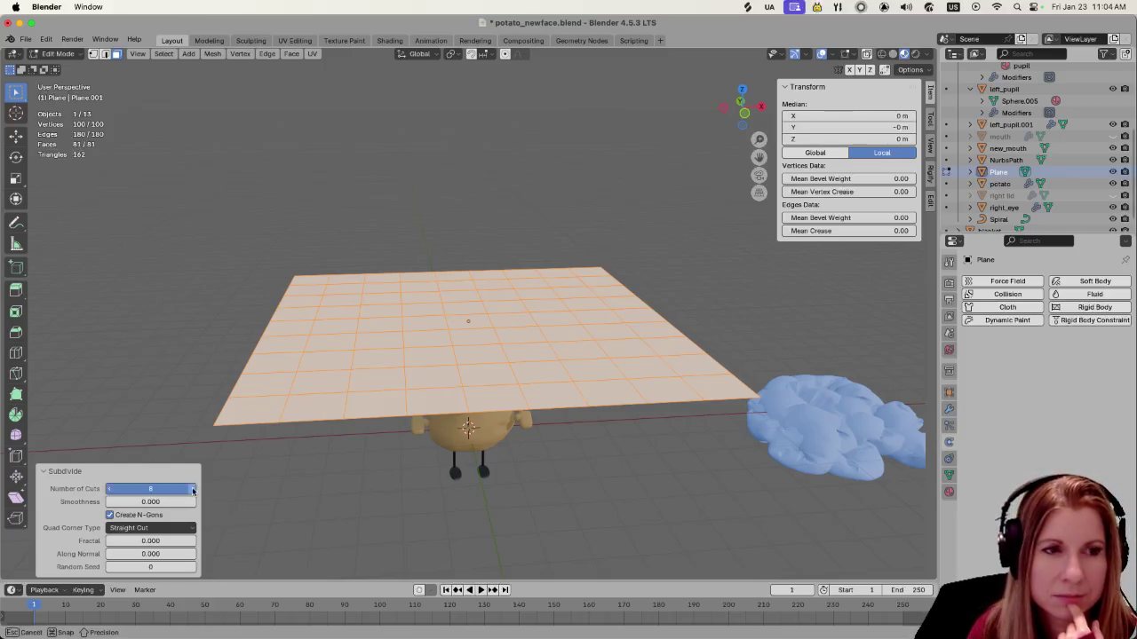
click(191, 491)
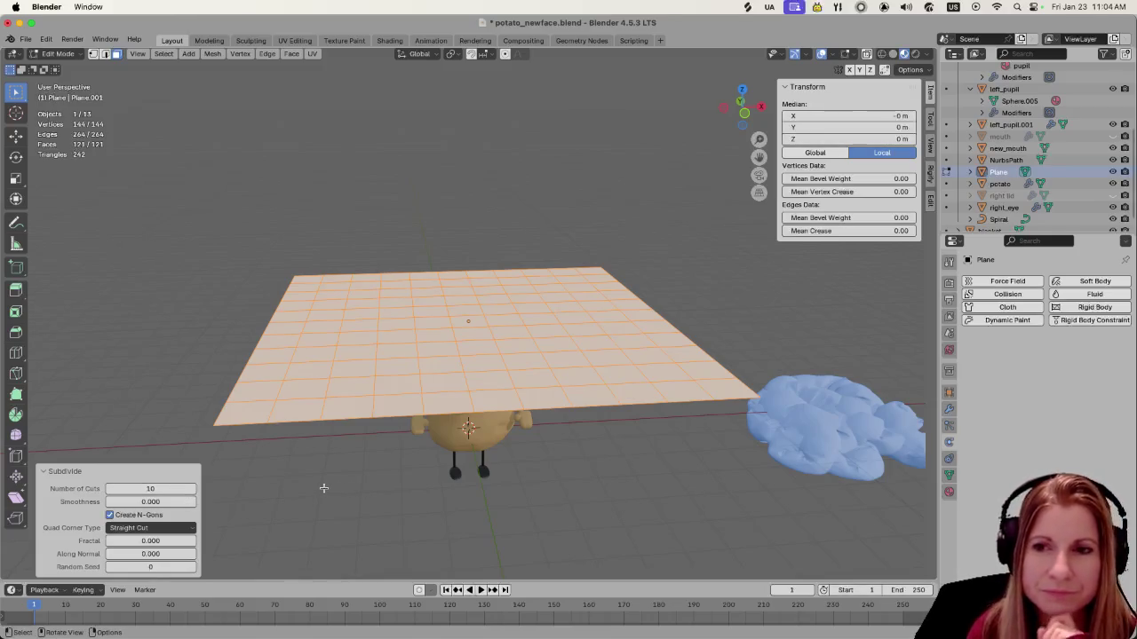
click(156, 488)
text(20)
key(Return)
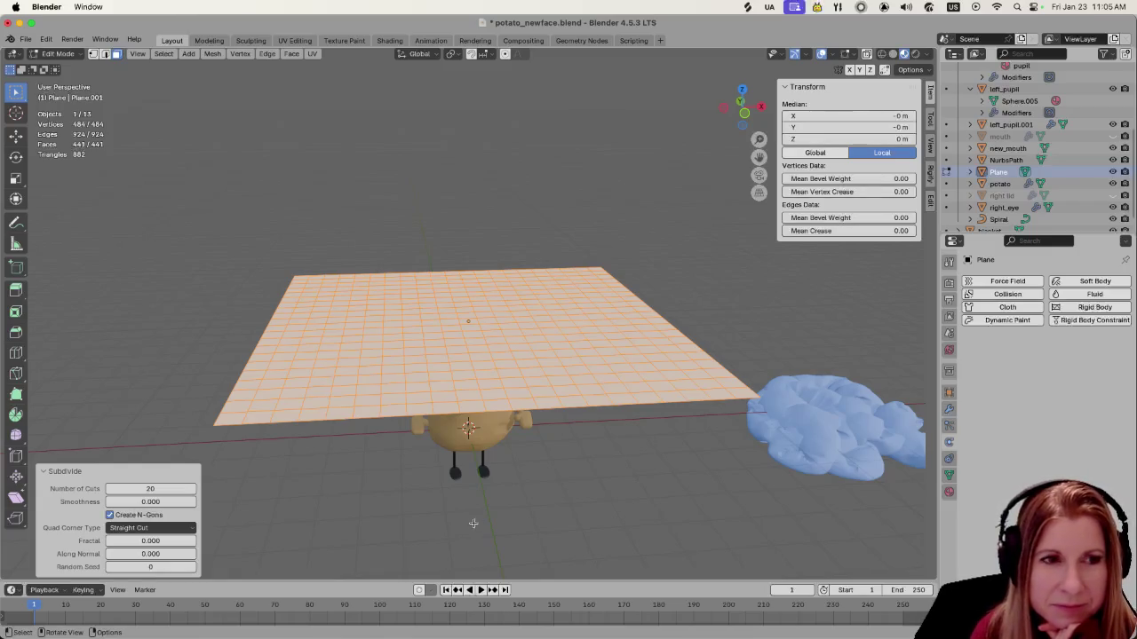
key(alt+a)
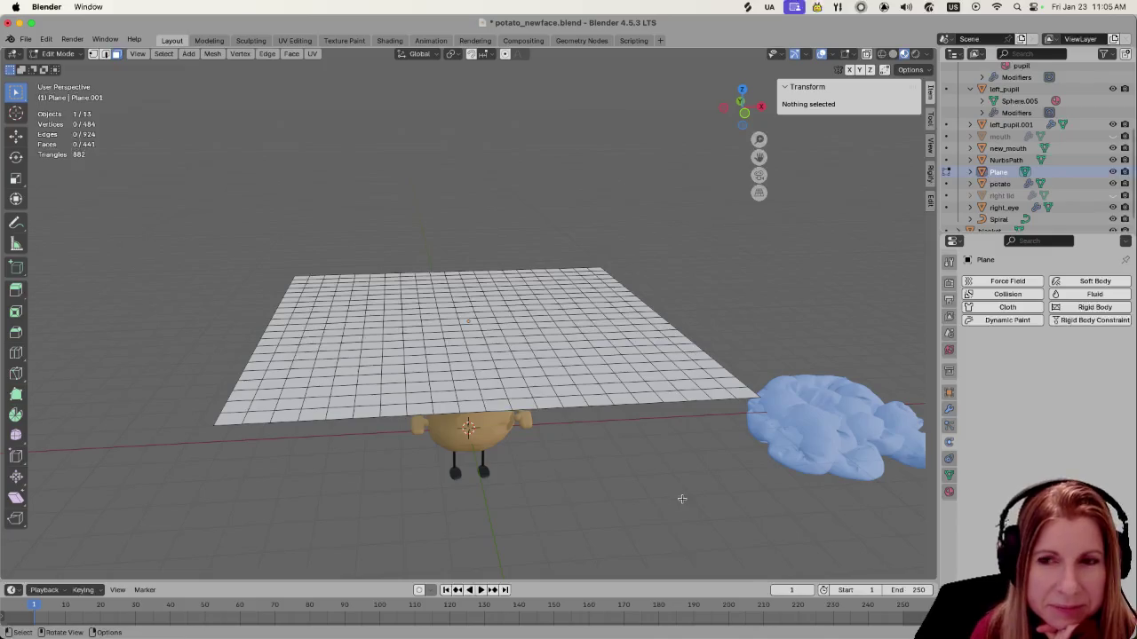
middle_drag(649, 479, 558, 391)
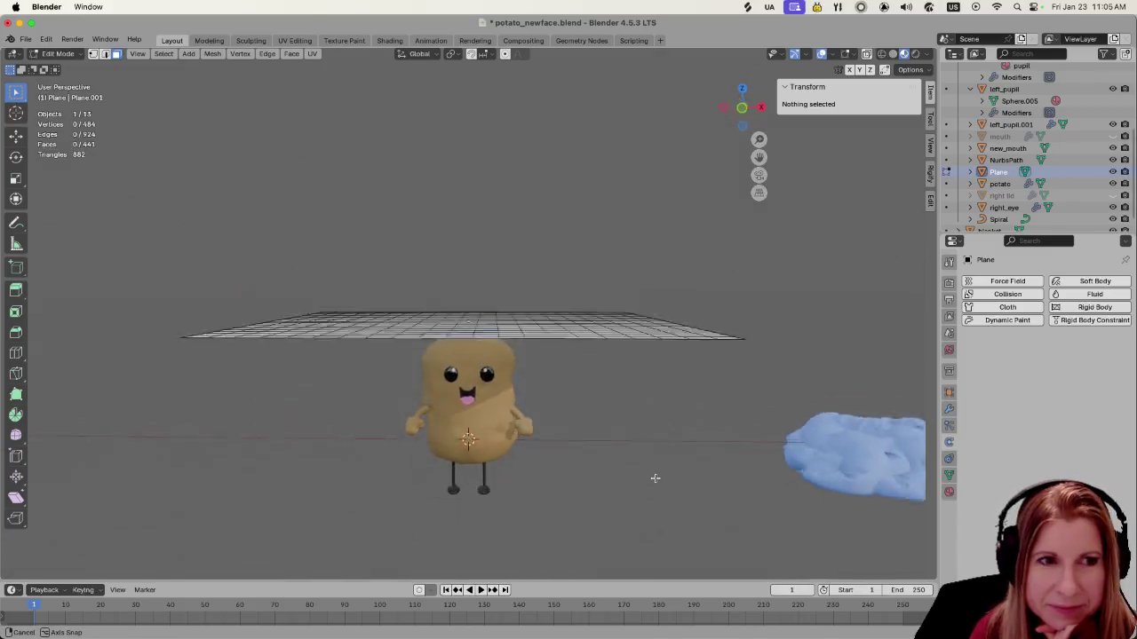
Select all plane vertices, add default Cloth physics, and return to Object Mode
key(a)
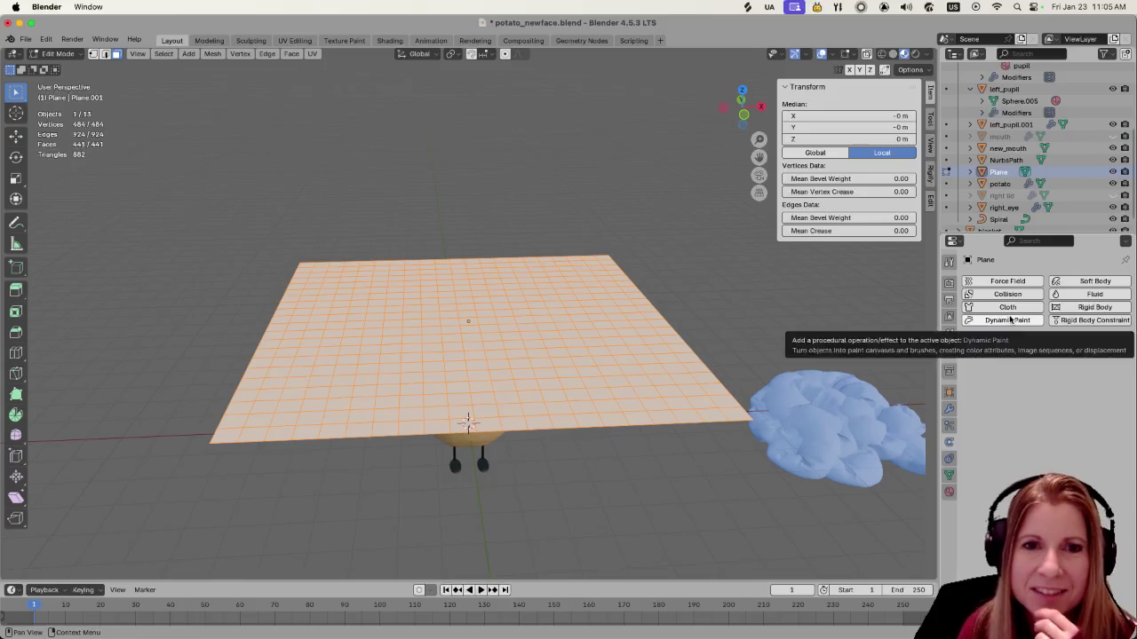
click(1014, 308)
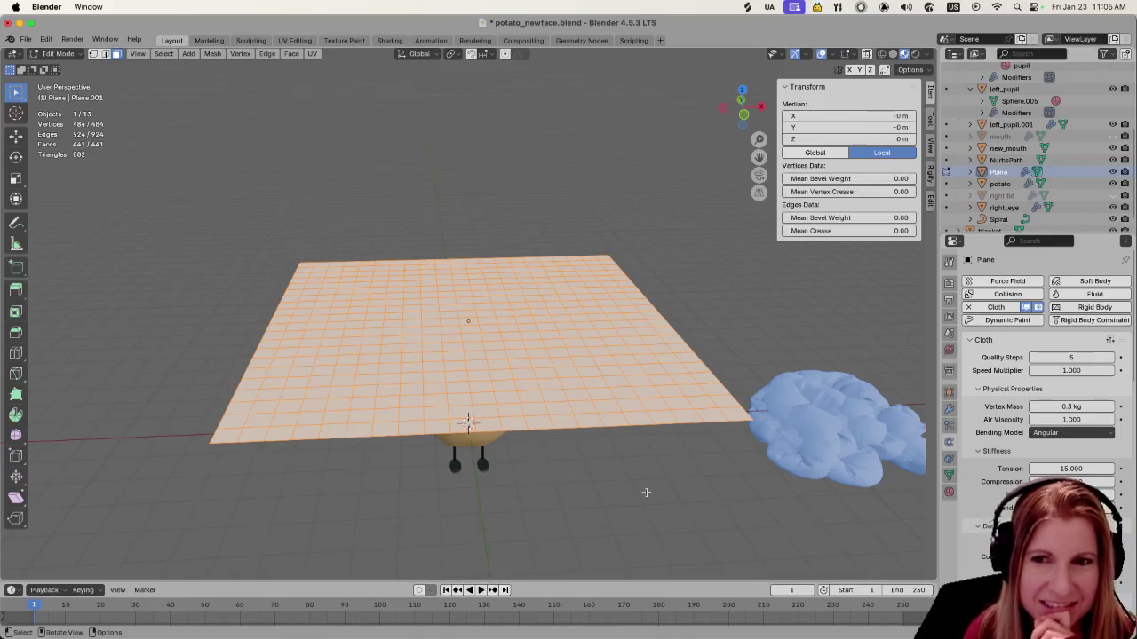
mouse_move(646, 492)
middle_down()
mouse_move(630, 450)
mouse_move(647, 459)
middle_up()
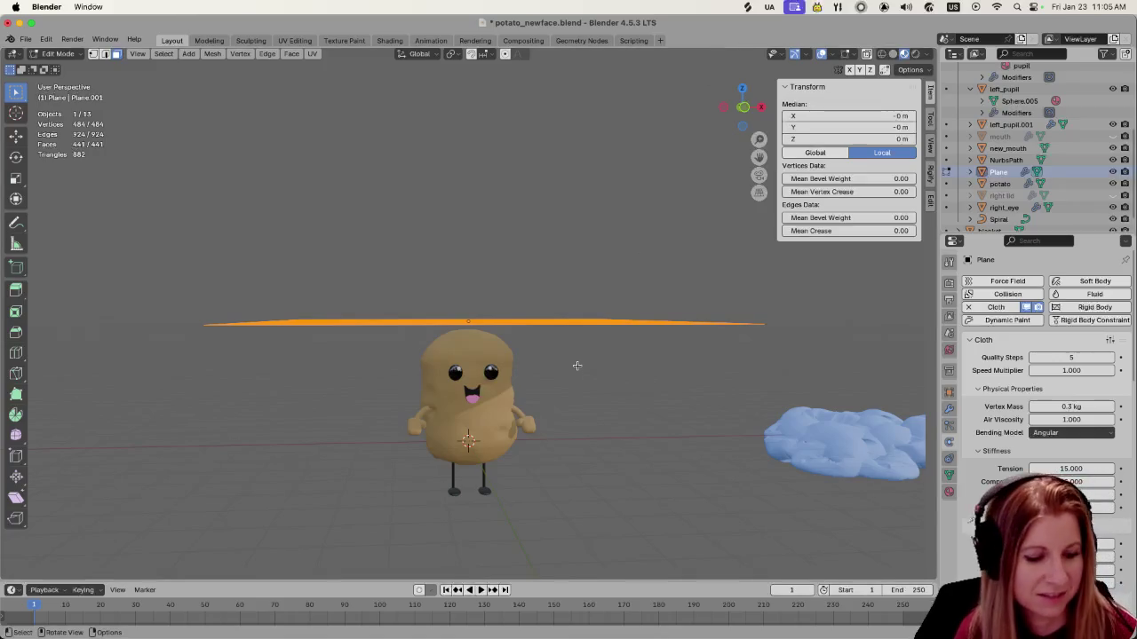
key(Tab)
scroll(607, 379, down, 2)
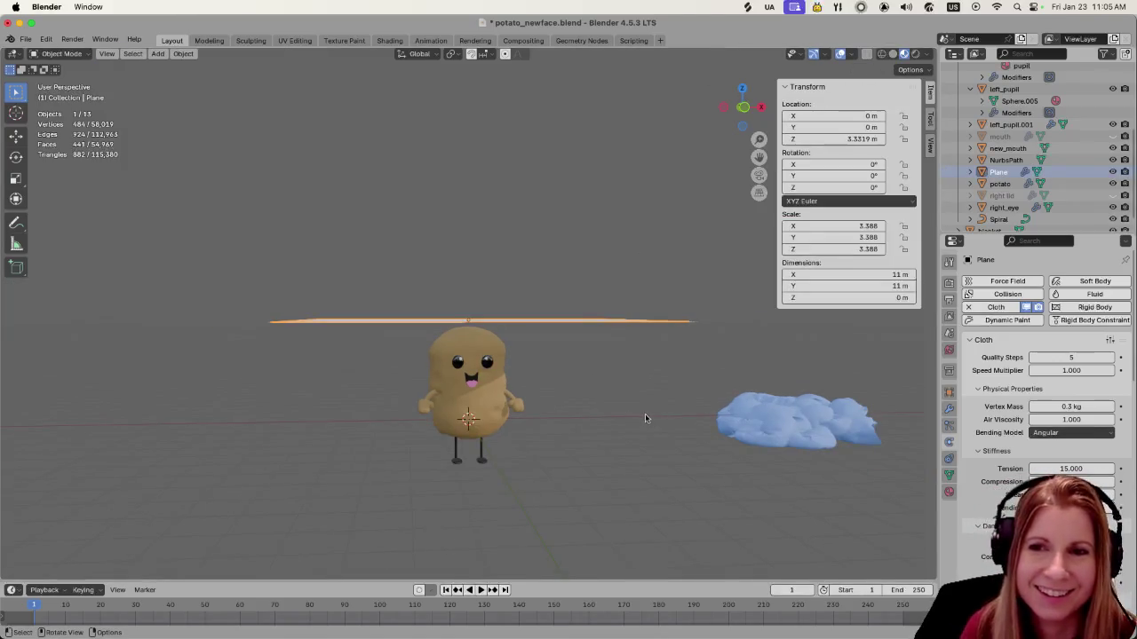
Raise the cloth's vertex mass to 2.6 kg
middle_drag(600, 390, 573, 406)
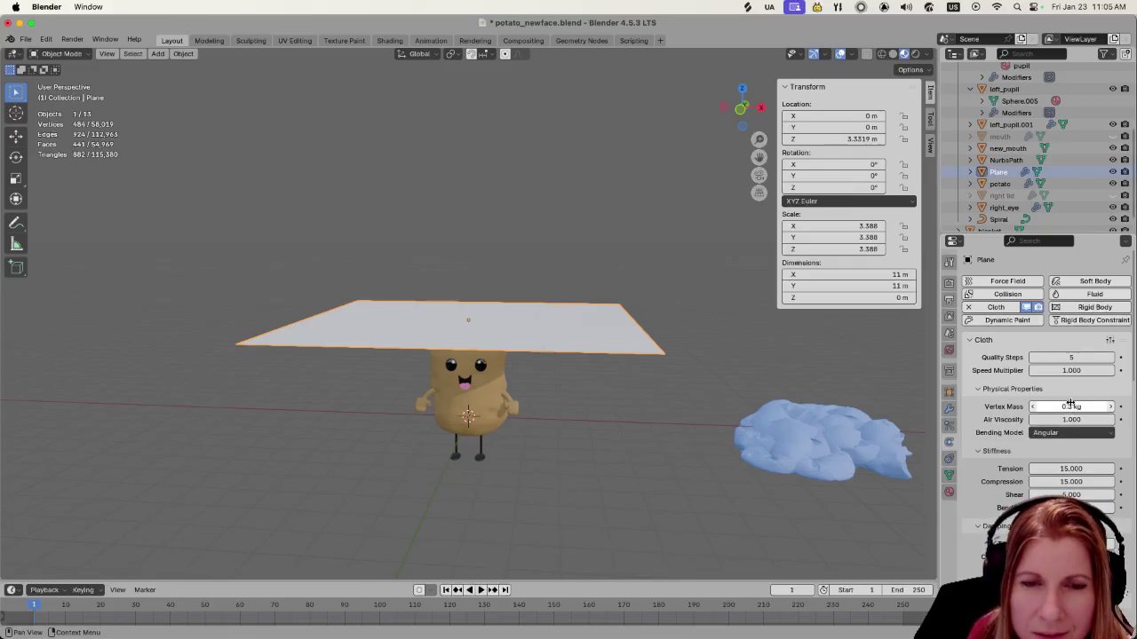
mouse_move(1077, 406)
mouse_down()
mouse_move(1097, 406)
mouse_move(1086, 405)
mouse_up()
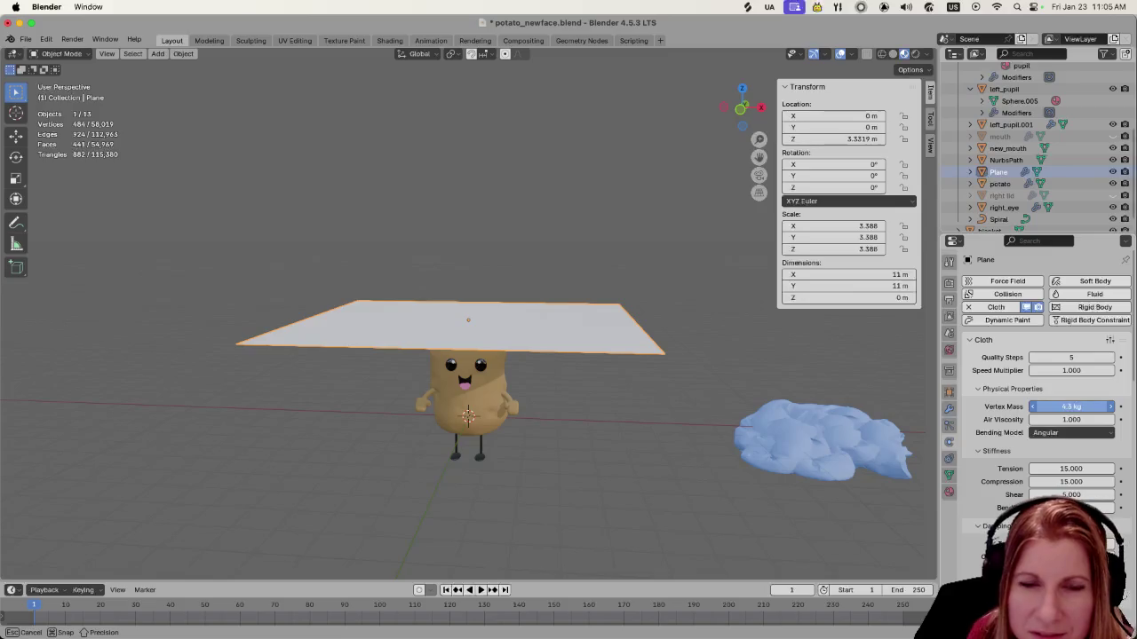
drag(1085, 406, 1075, 406)
Enable Pressure and Internal Springs on the cloth and play the draping simulation
scroll(1042, 469, down, 3)
scroll(1042, 469, down, 2)
scroll(1042, 469, down, 1)
scroll(1041, 469, down, 1)
scroll(1043, 473, down, 1)
click(986, 446)
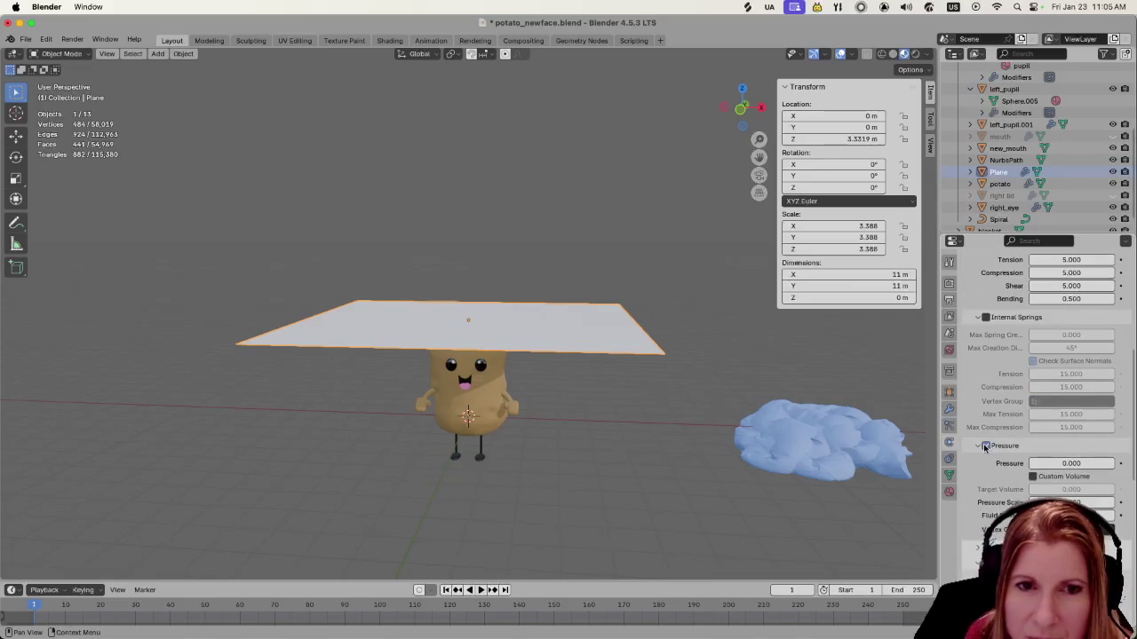
click(980, 319)
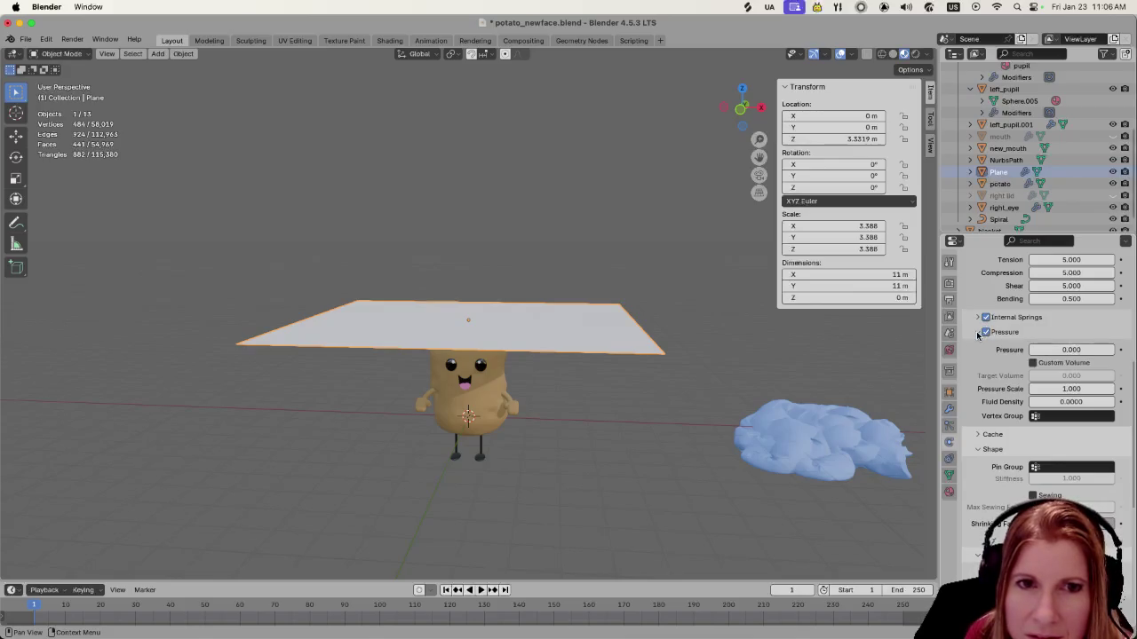
click(979, 333)
click(978, 333)
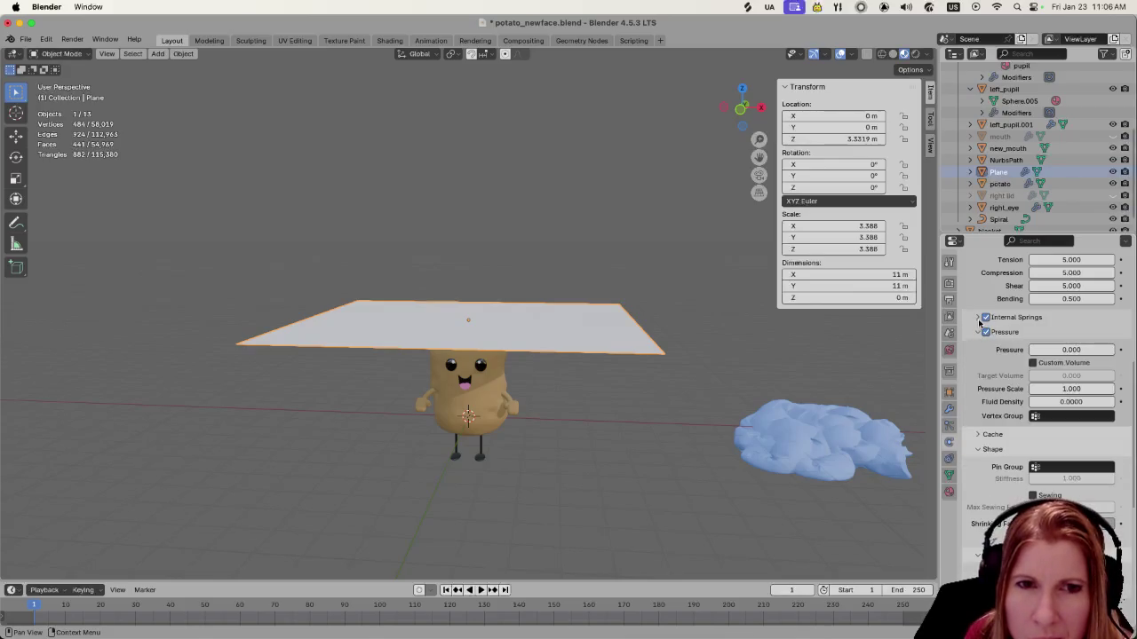
click(980, 318)
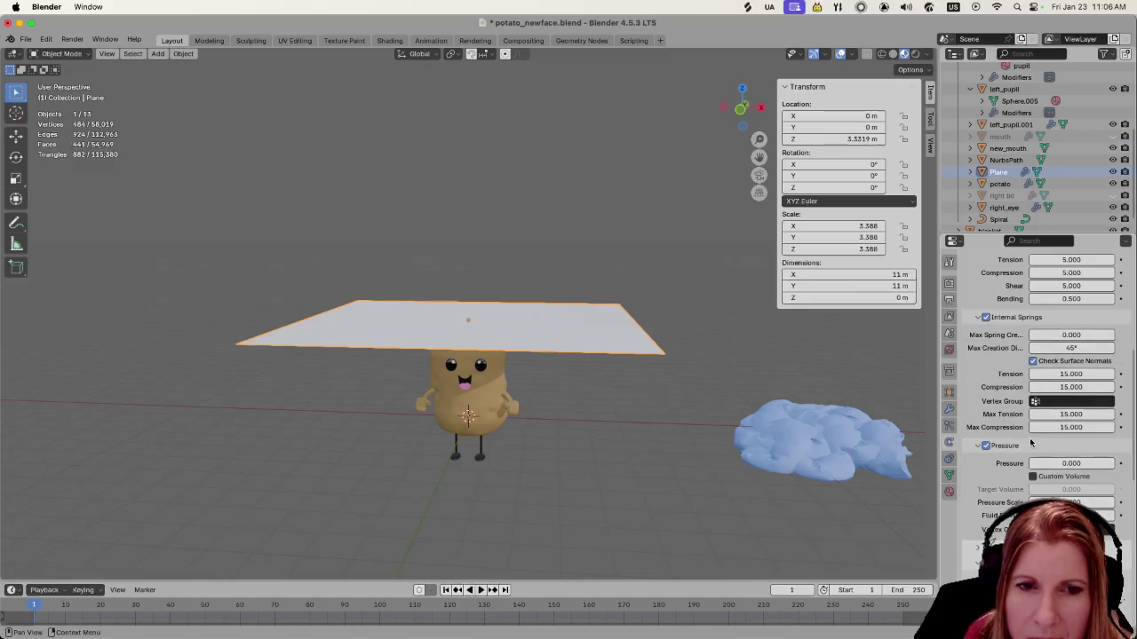
scroll(1030, 442, down, 2)
scroll(1030, 442, down, 2)
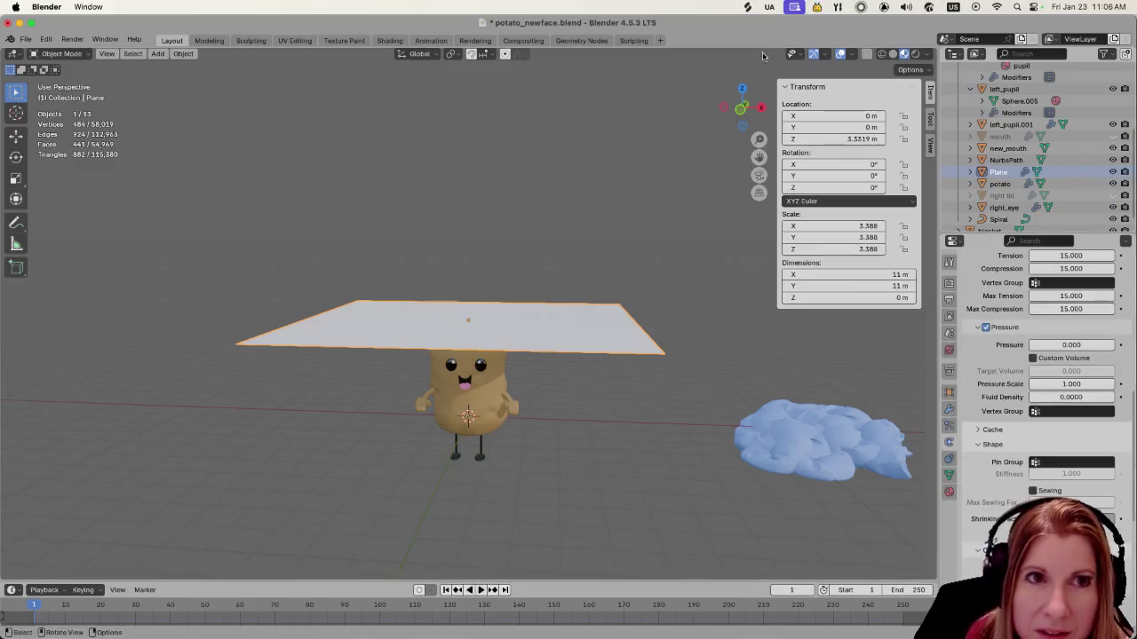
key(space)
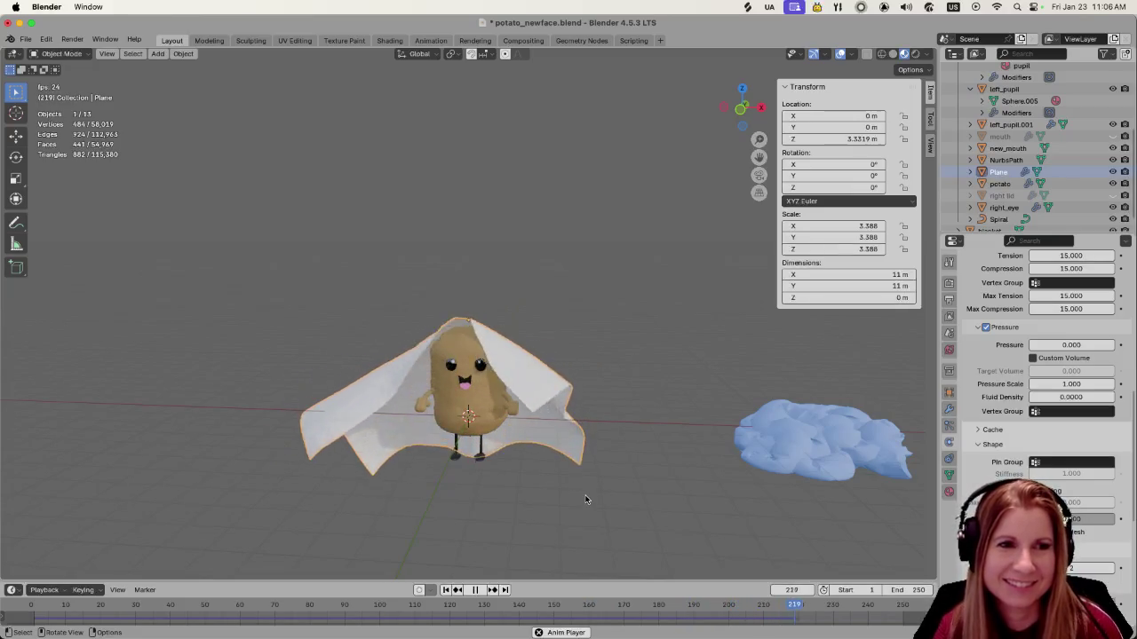
key(space)
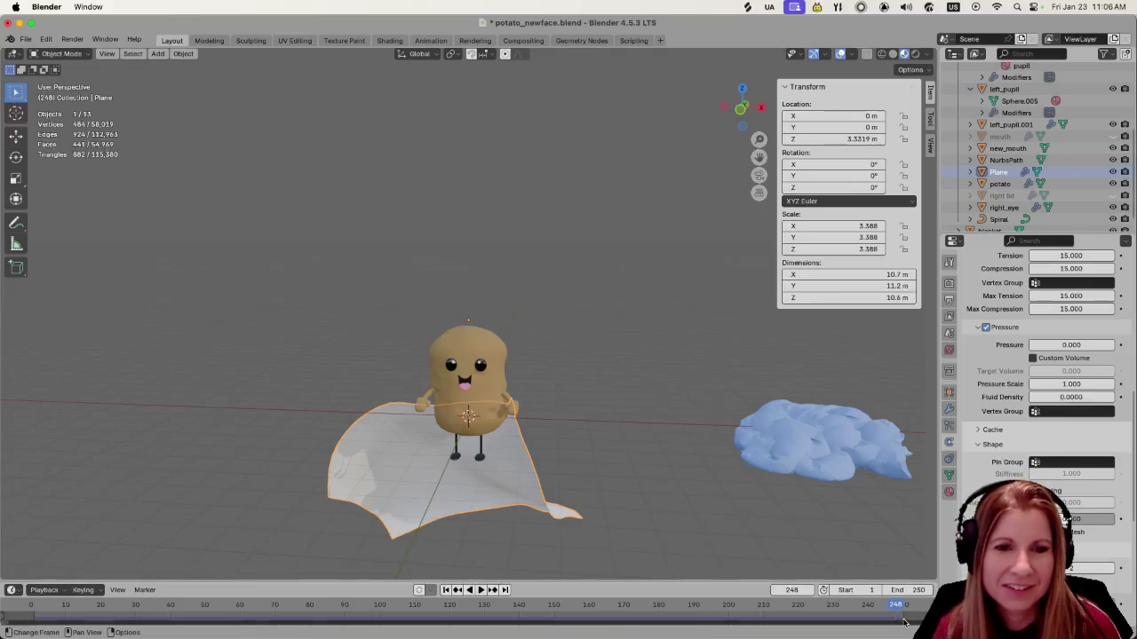
mouse_move(895, 605)
mouse_down()
mouse_move(816, 606)
mouse_move(790, 619)
mouse_up()
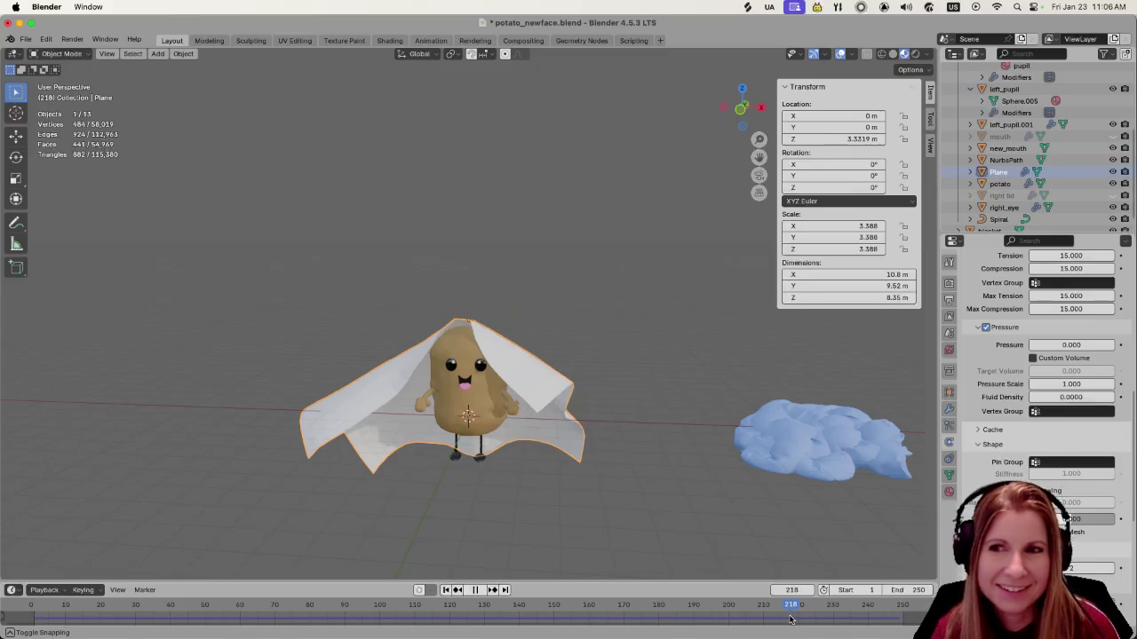
drag(790, 619, 787, 619)
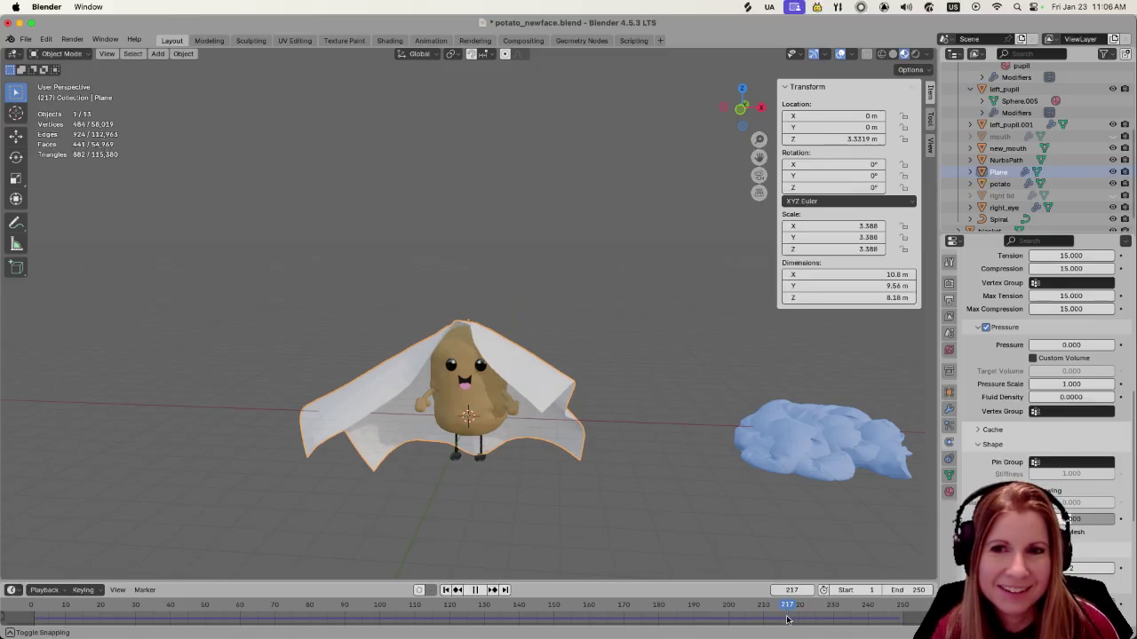
mouse_move(787, 619)
mouse_down()
mouse_move(766, 629)
mouse_move(795, 624)
mouse_up()
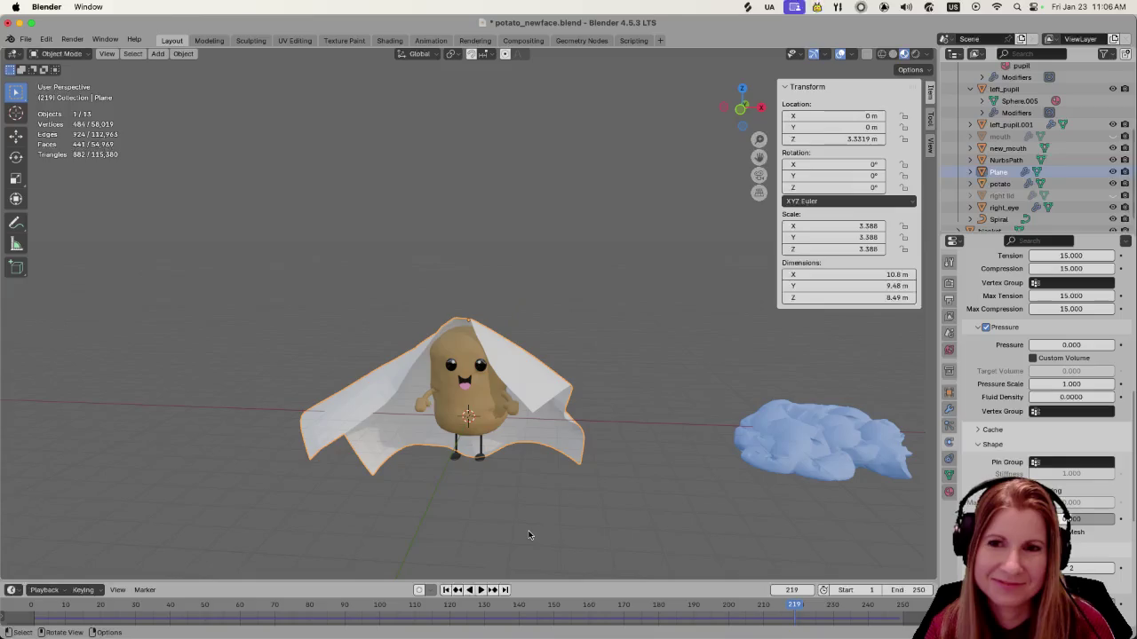
mouse_move(515, 524)
middle_down()
mouse_move(532, 522)
mouse_move(414, 518)
middle_up()
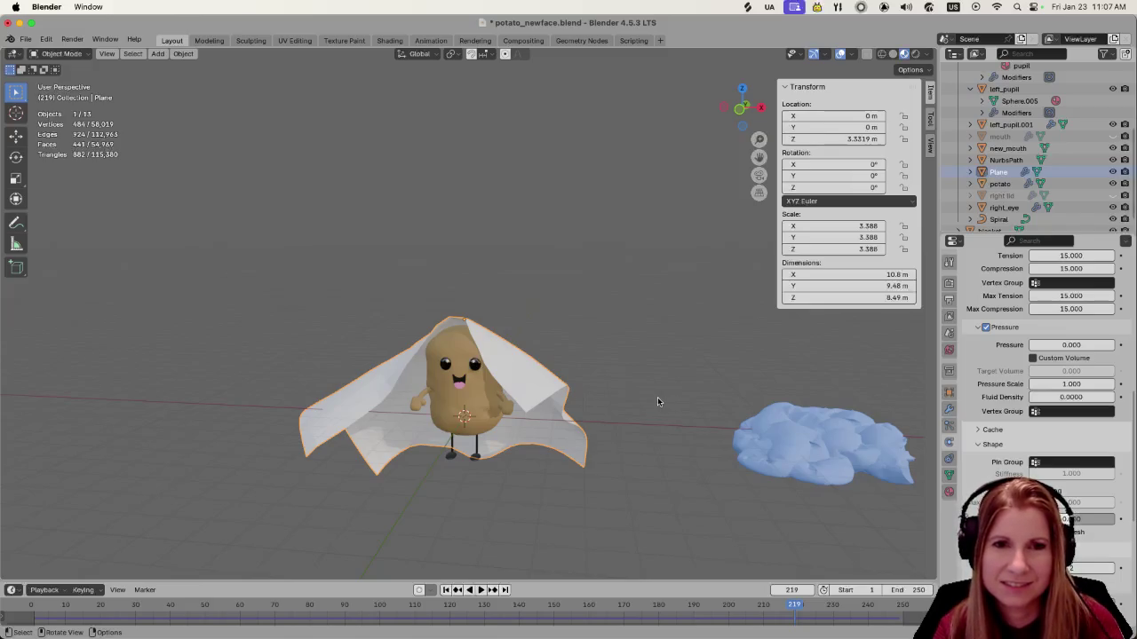
scroll(1059, 421, up, 4)
scroll(1057, 418, up, 5)
scroll(1035, 400, up, 5)
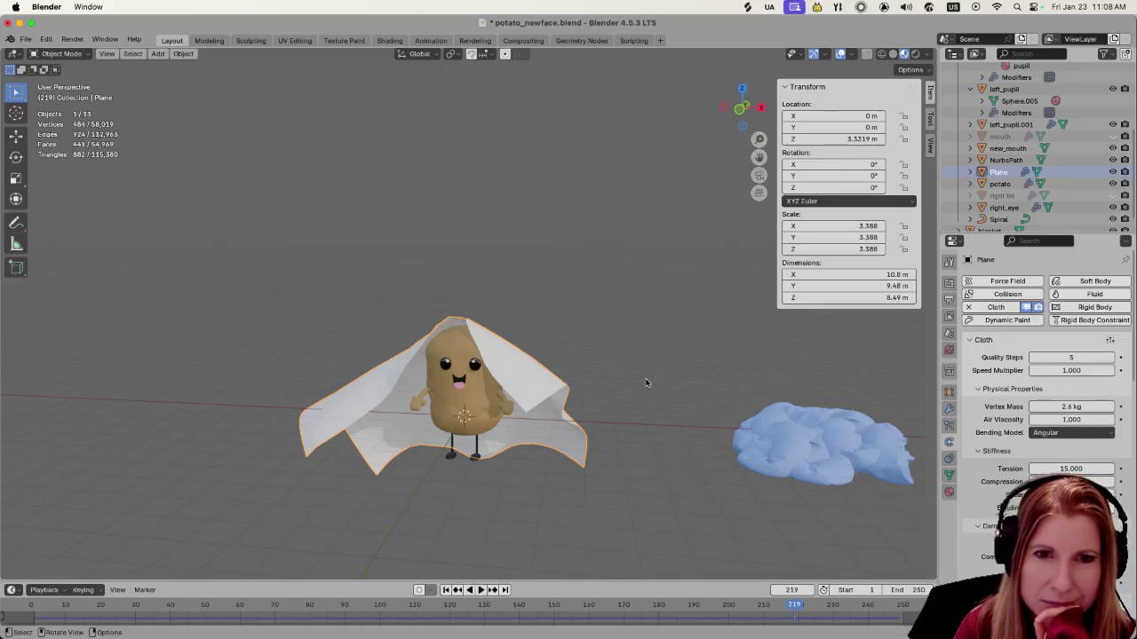
click(949, 410)
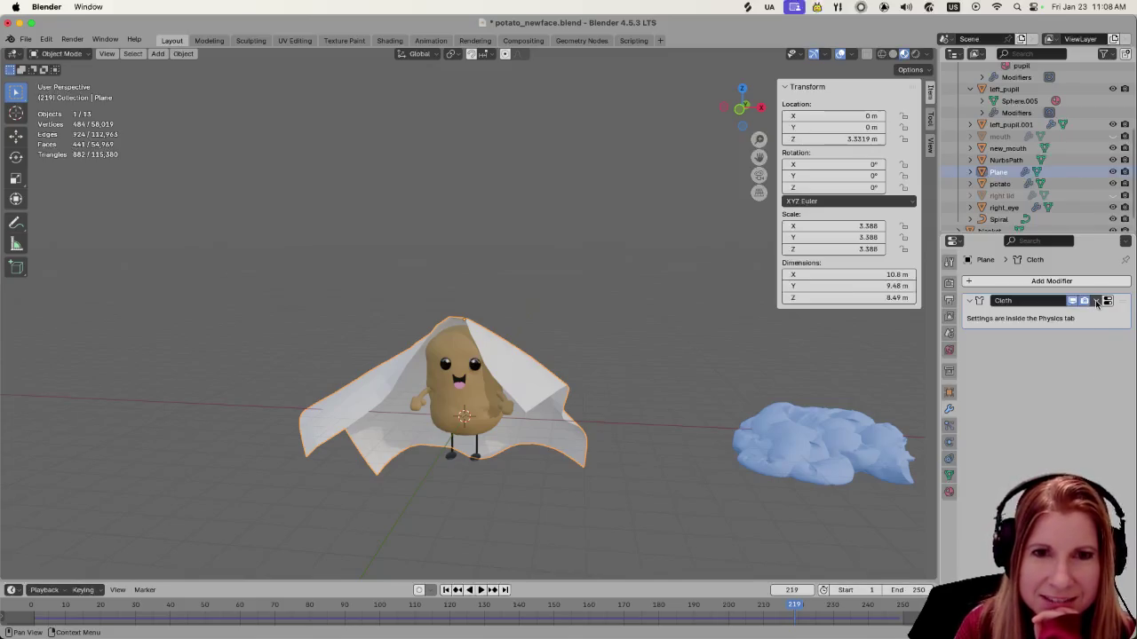
Apply the Cloth modifier on the draped plane
click(1097, 303)
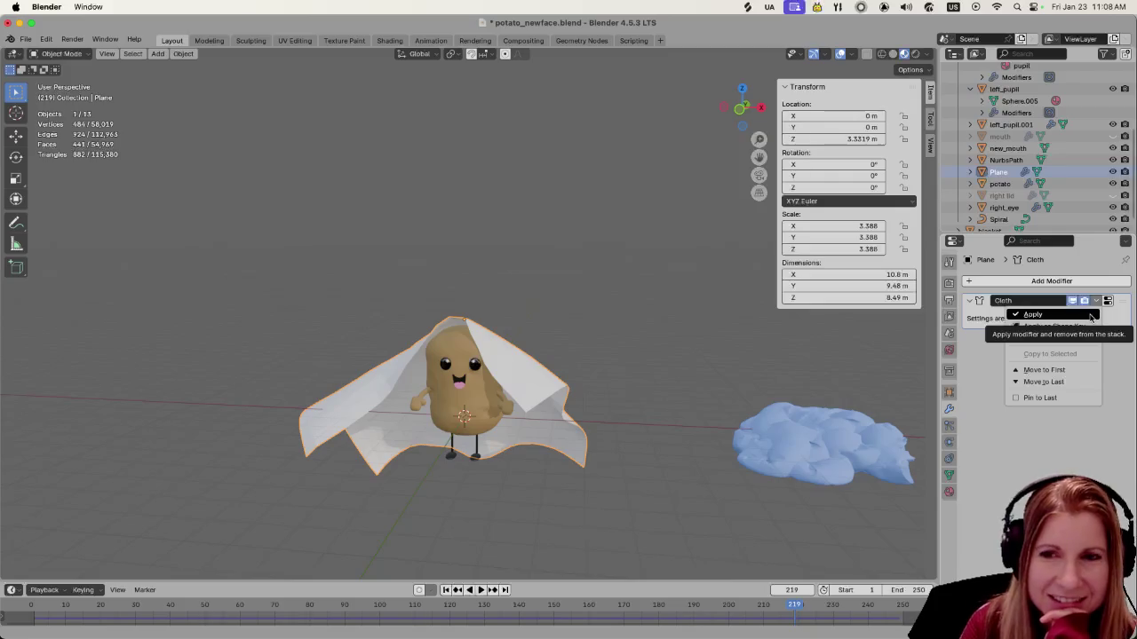
click(1090, 316)
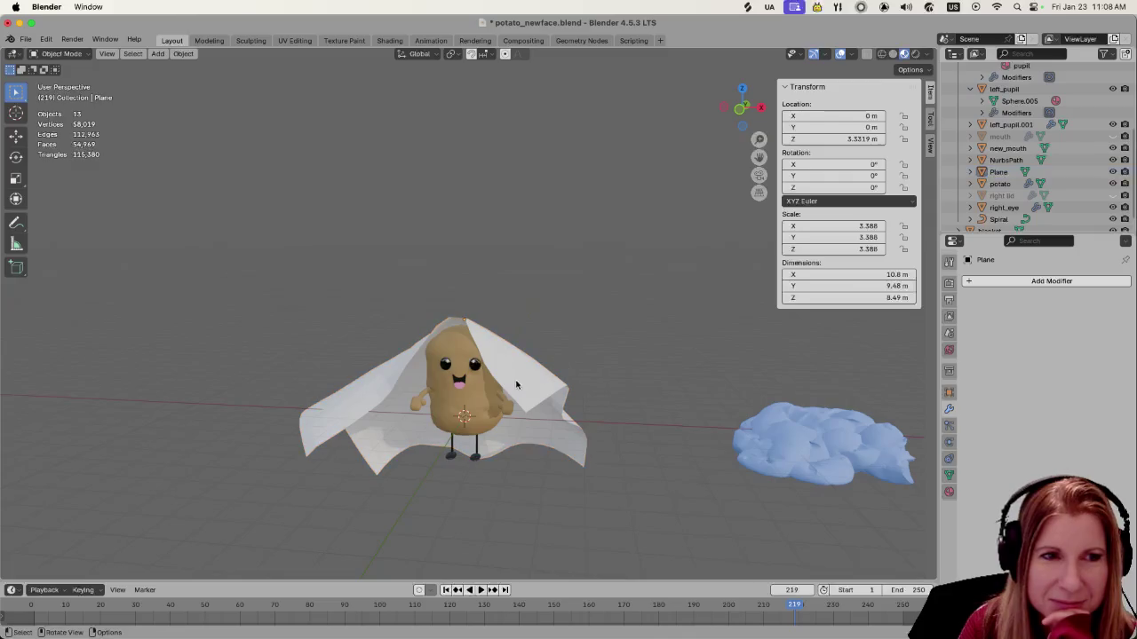
scroll(479, 457, up, 1)
scroll(480, 458, up, 1)
scroll(477, 457, down, 2)
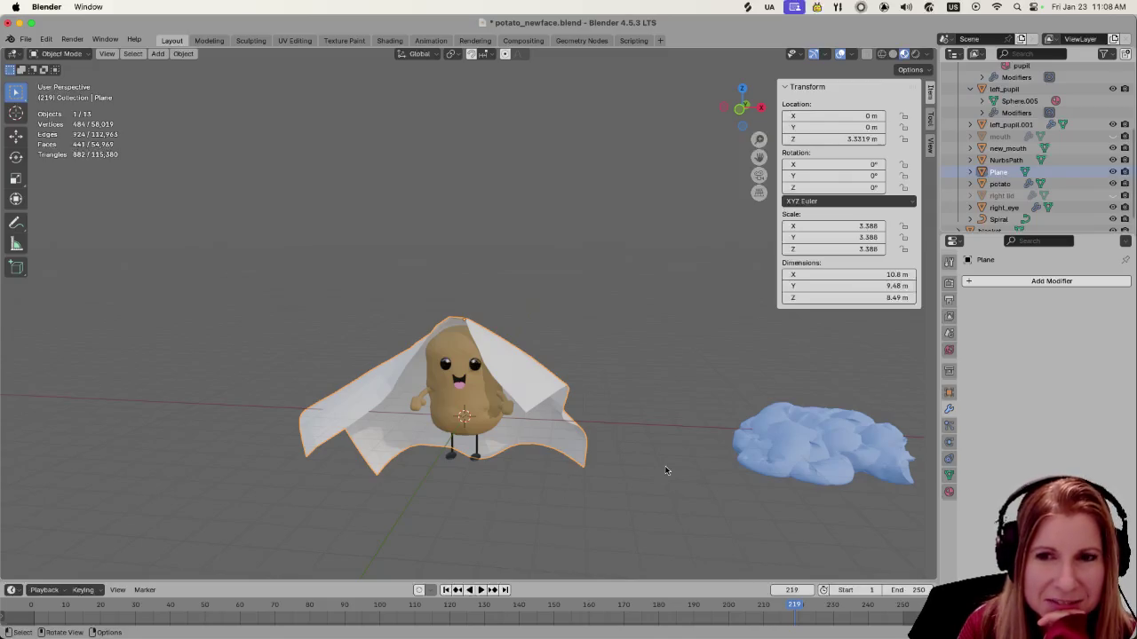
Undo applying the Cloth modifier so the plane keeps its cloth simulation
click(638, 391)
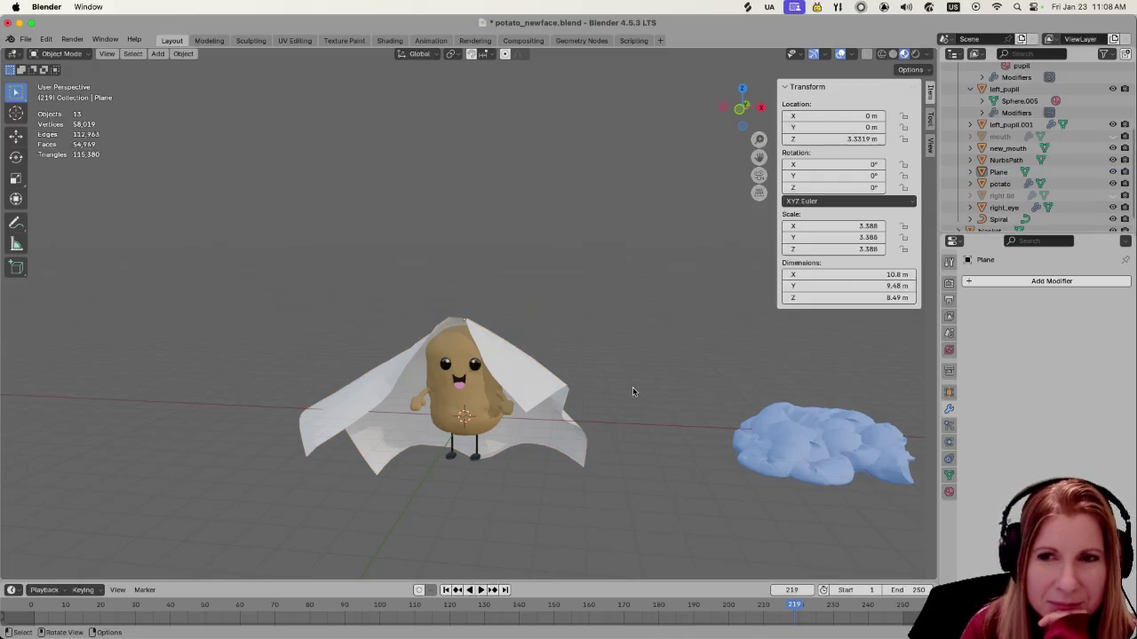
click(525, 361)
key(ctrl+z)
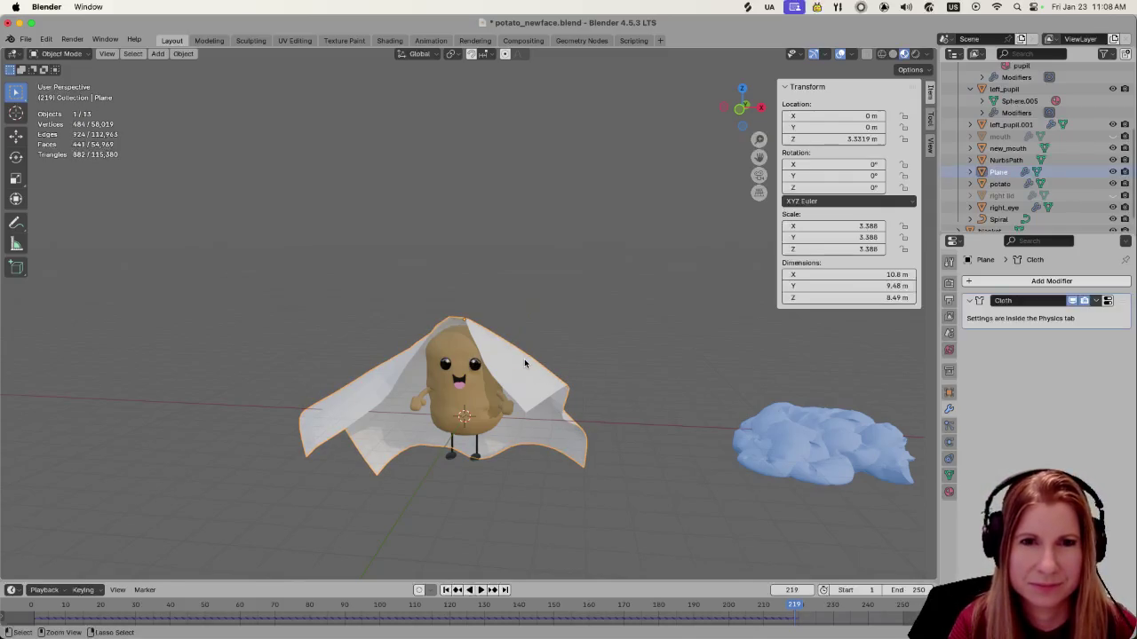
click(501, 288)
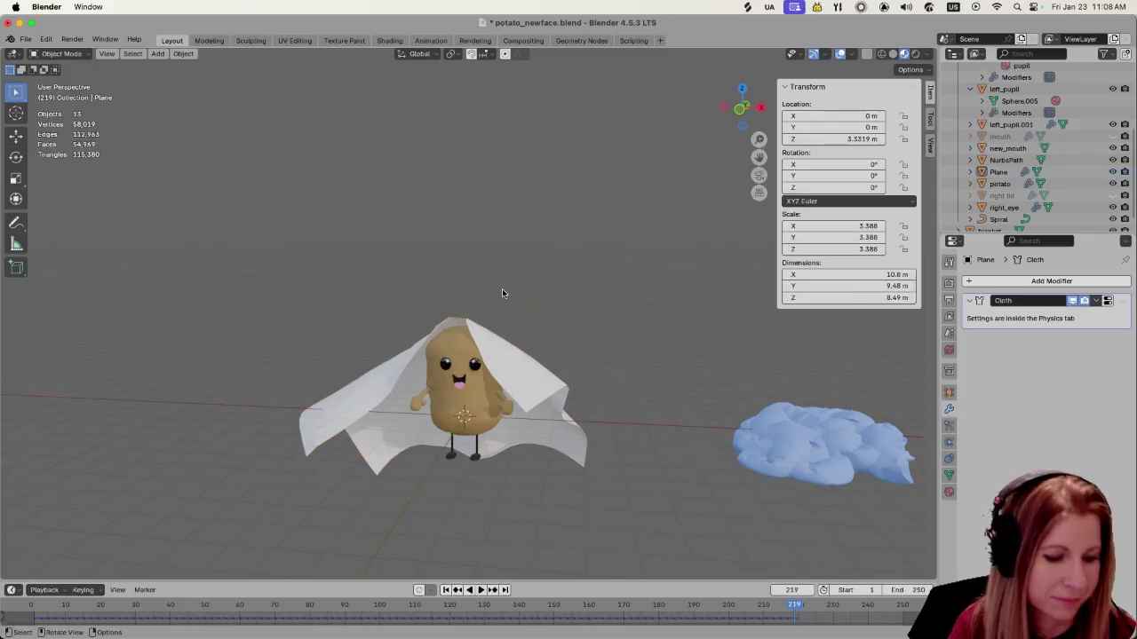
click(26, 40)
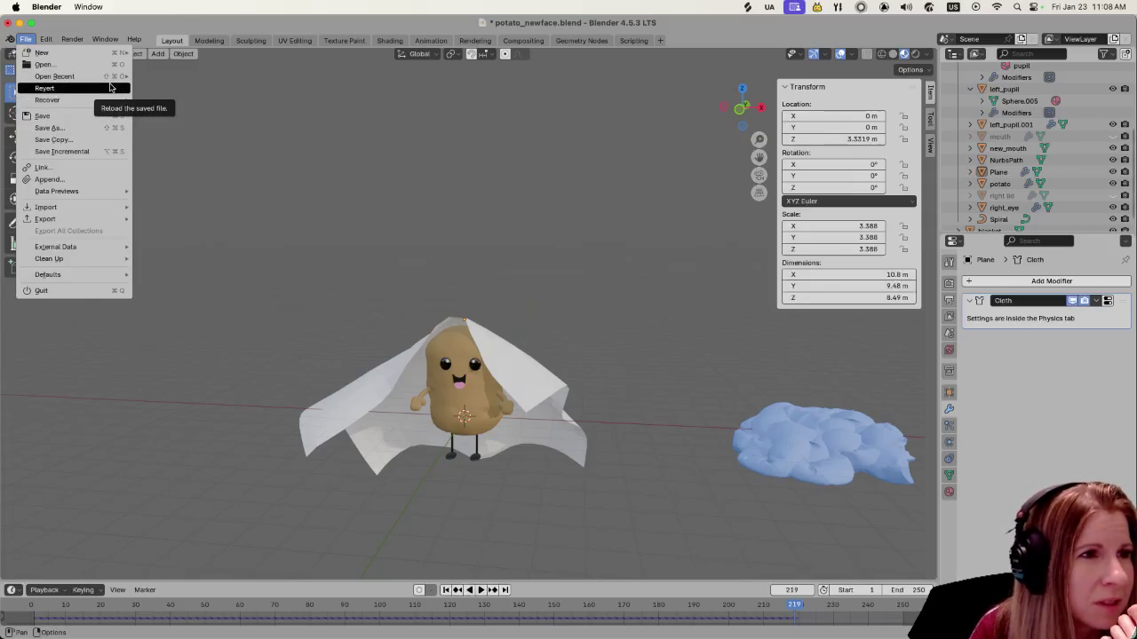
Start an Append and navigate into models/couch/couch.blend
click(53, 178)
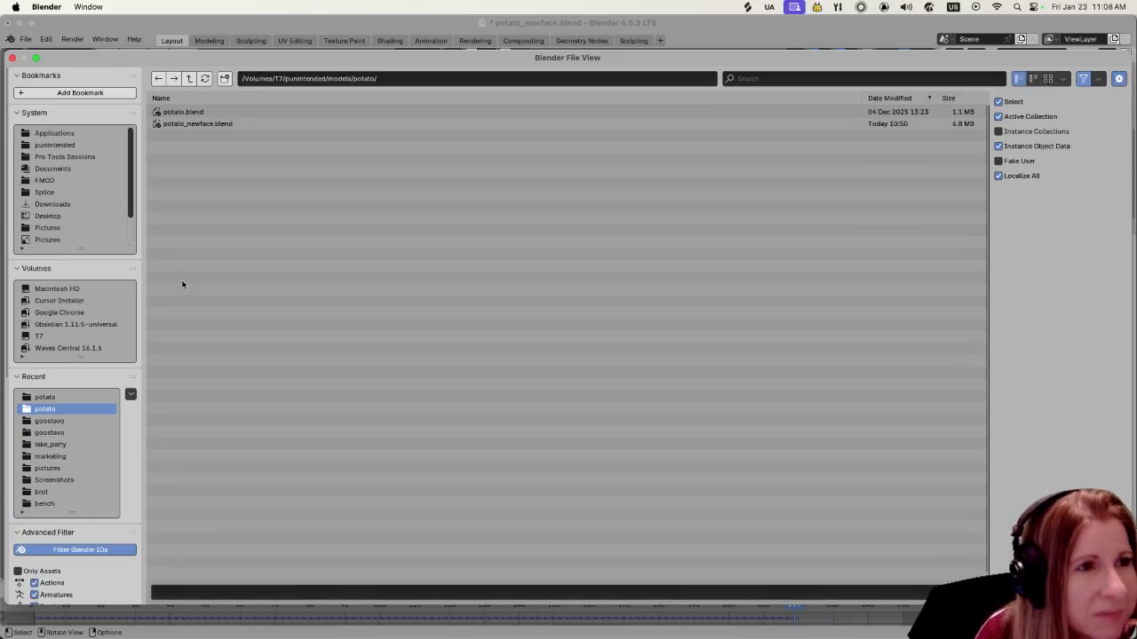
click(189, 79)
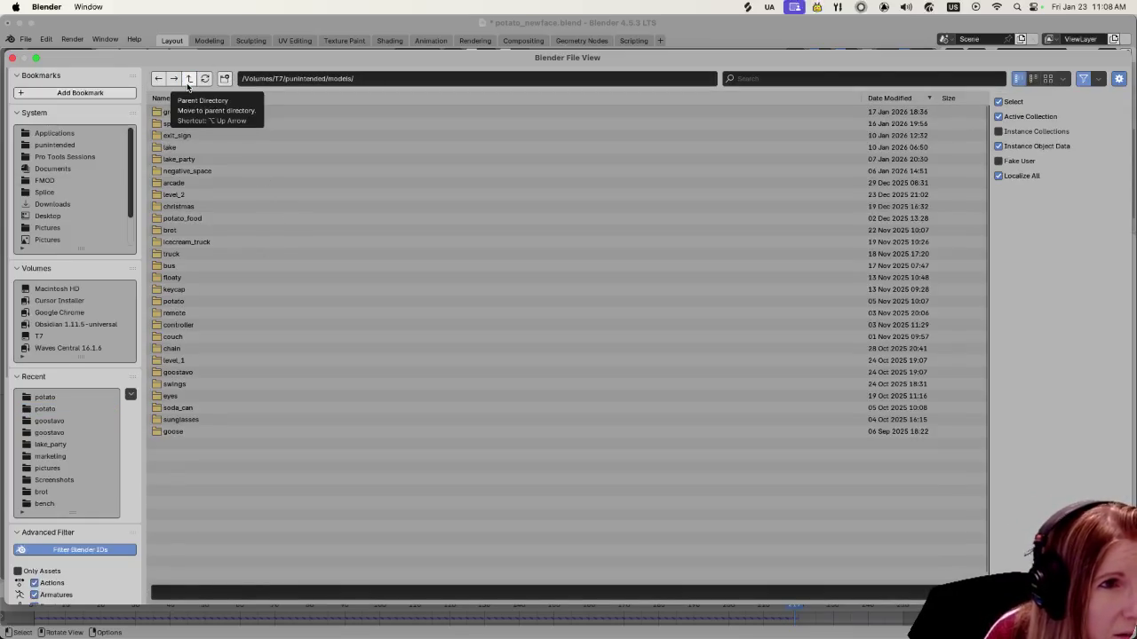
double_click(216, 337)
click(190, 113)
double_click(190, 113)
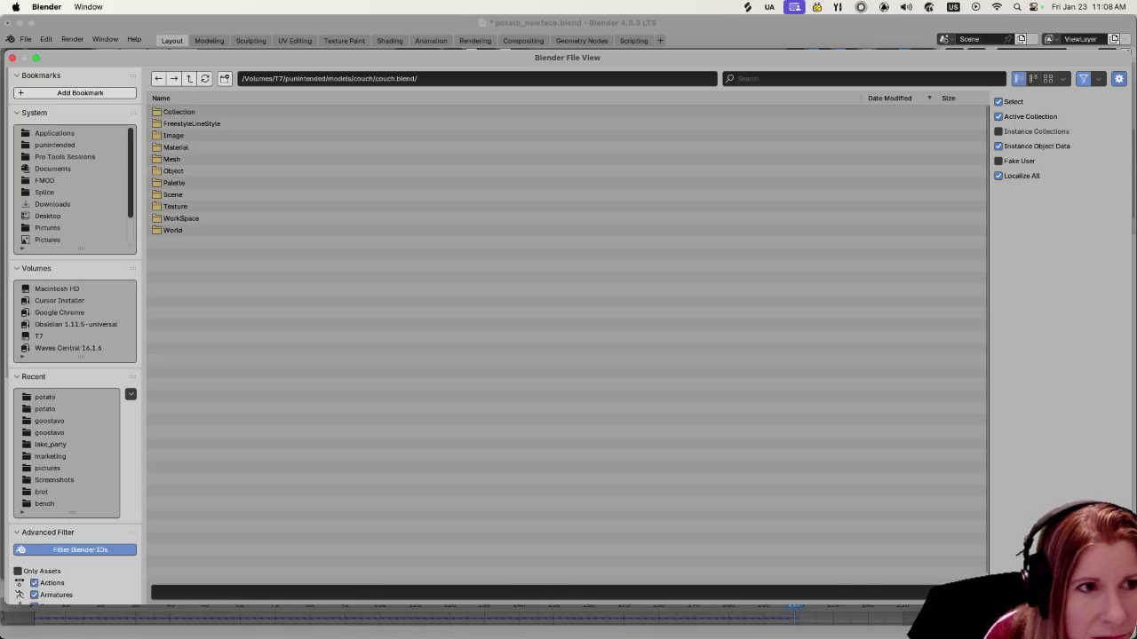
Browse couch.blend's Mesh, Object and Material folders, then append the Couch object
double_click(224, 156)
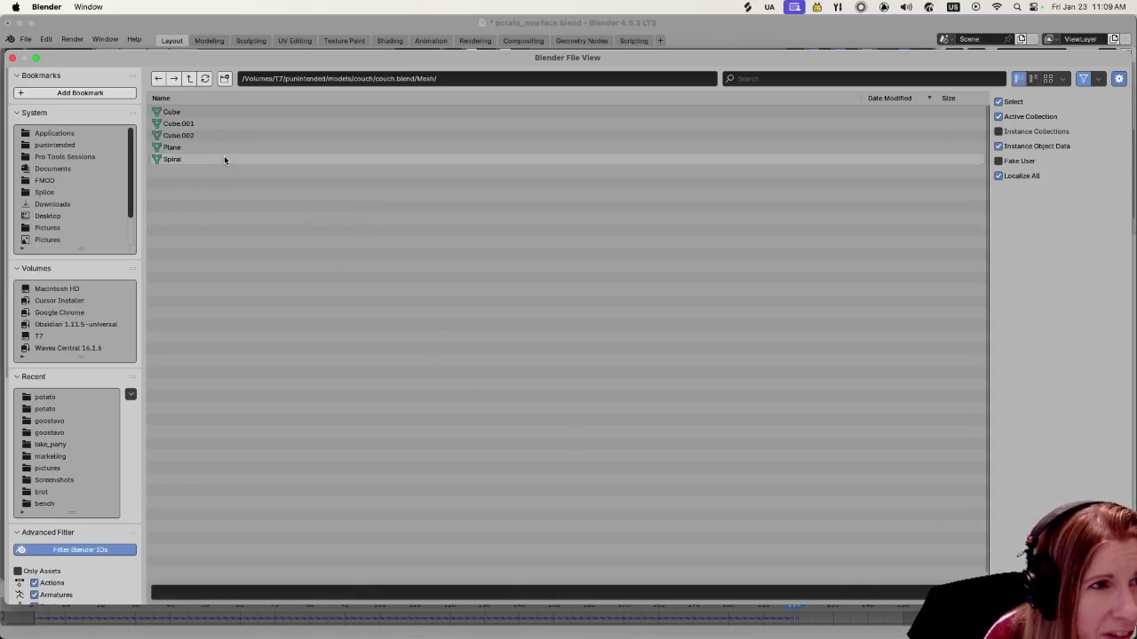
click(189, 79)
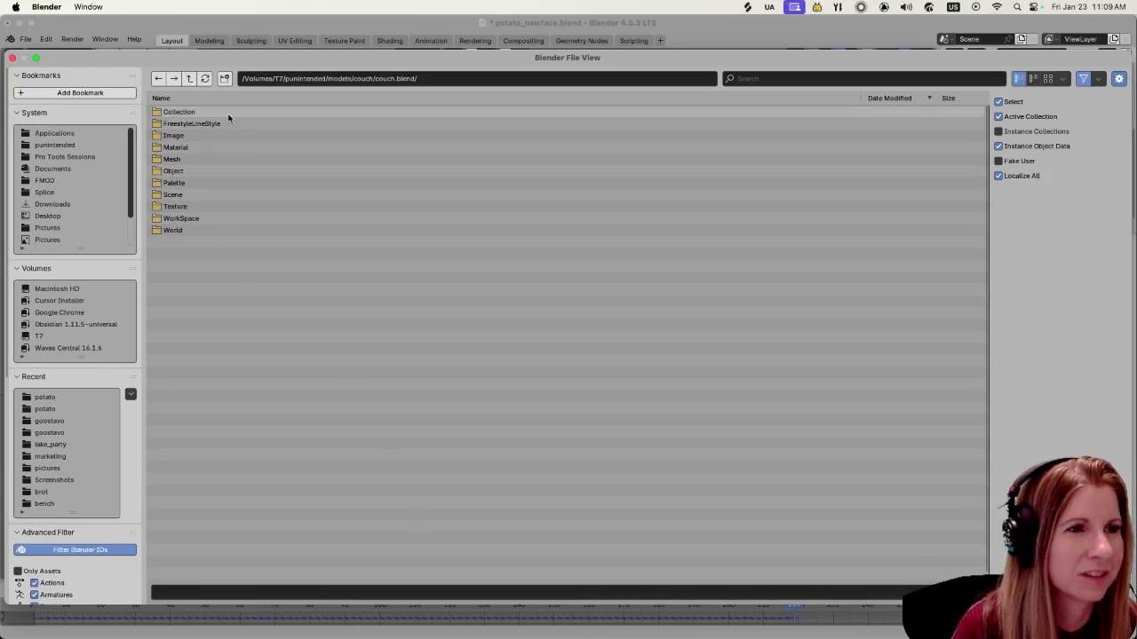
double_click(196, 172)
click(189, 78)
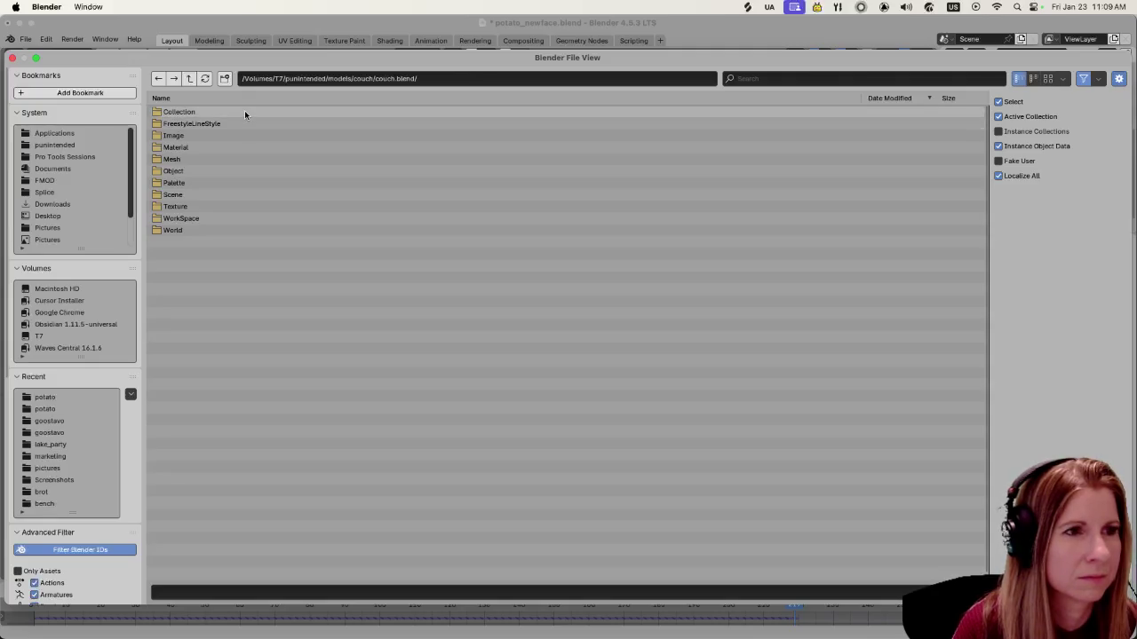
double_click(217, 147)
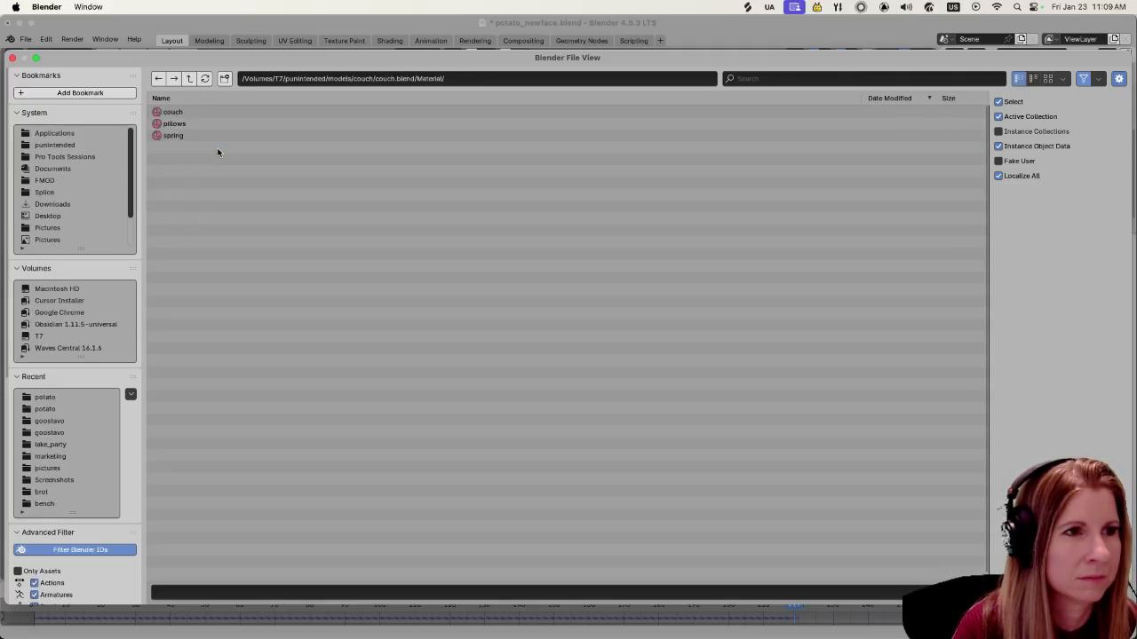
click(189, 79)
double_click(183, 147)
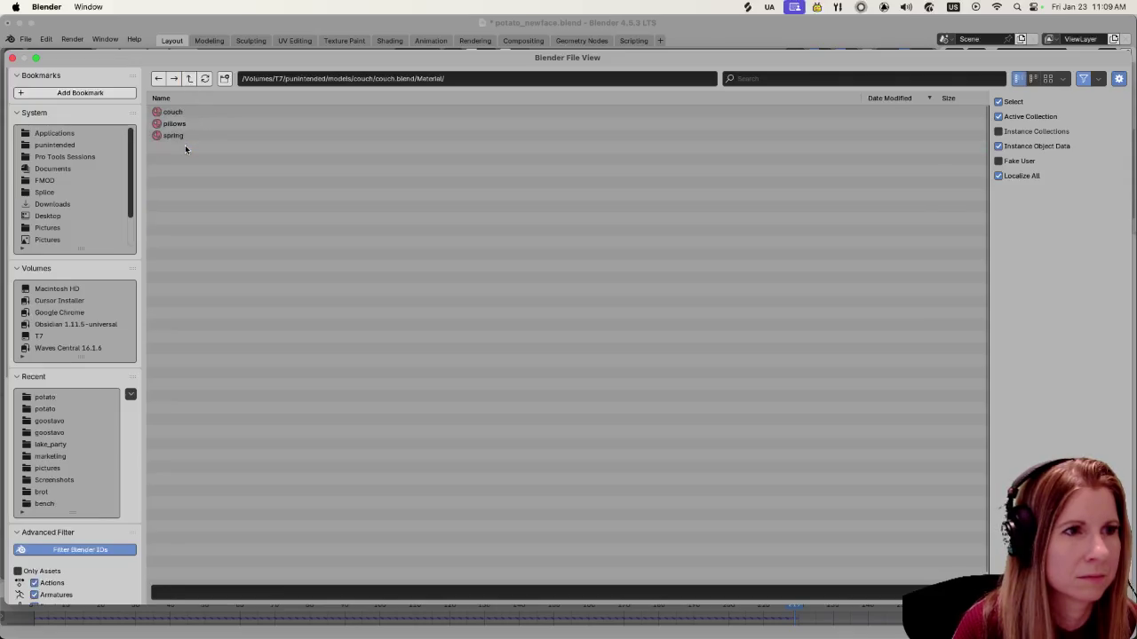
click(190, 79)
double_click(187, 159)
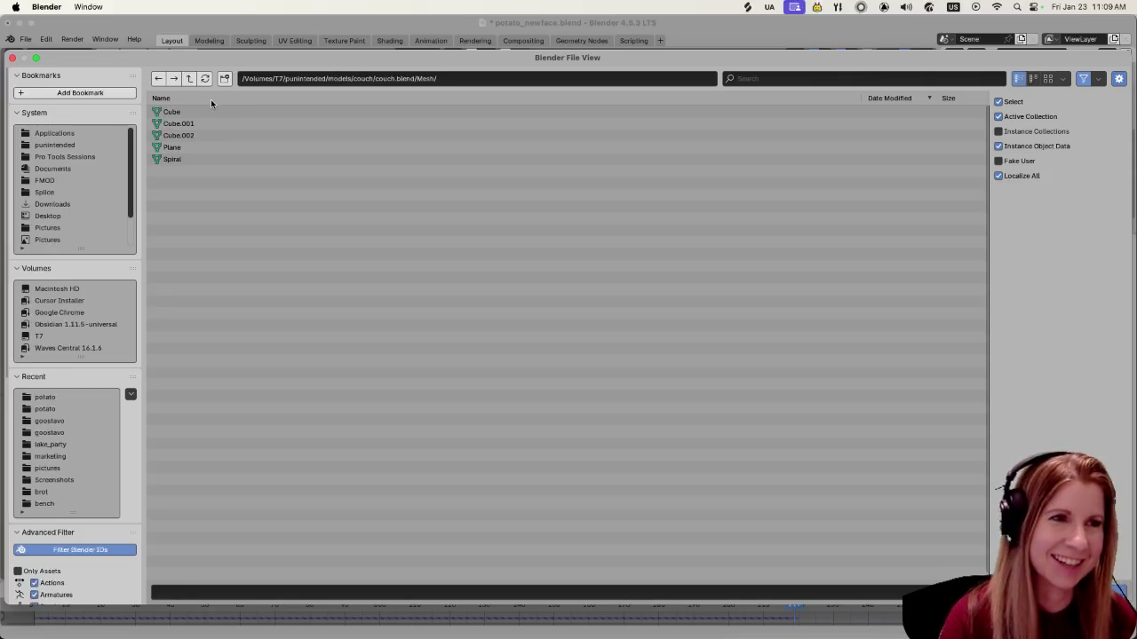
click(190, 79)
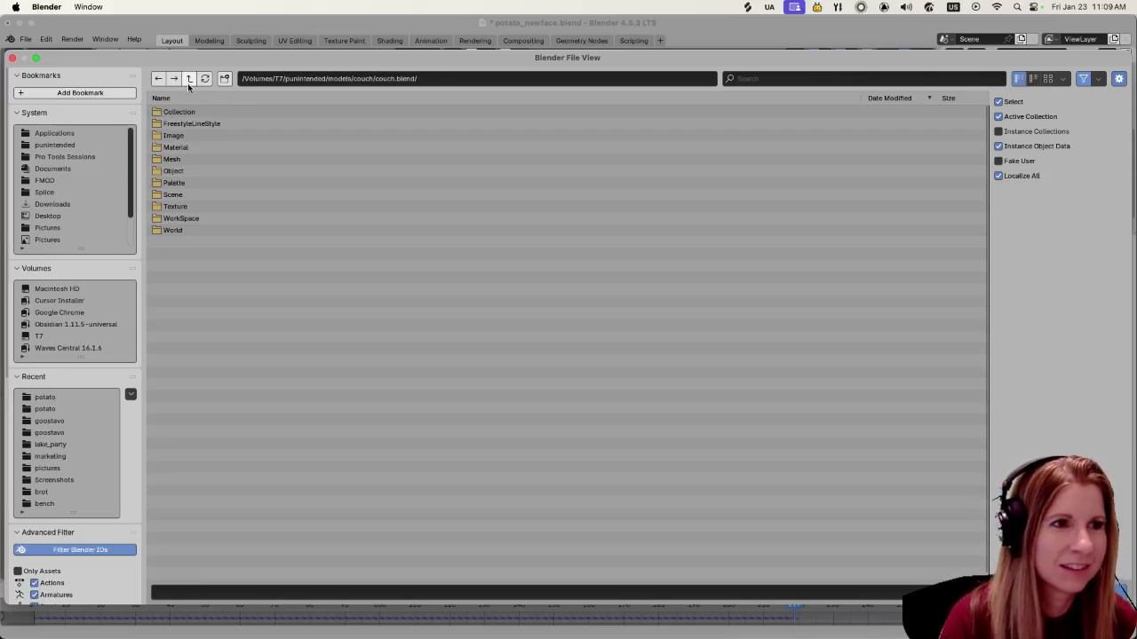
click(195, 171)
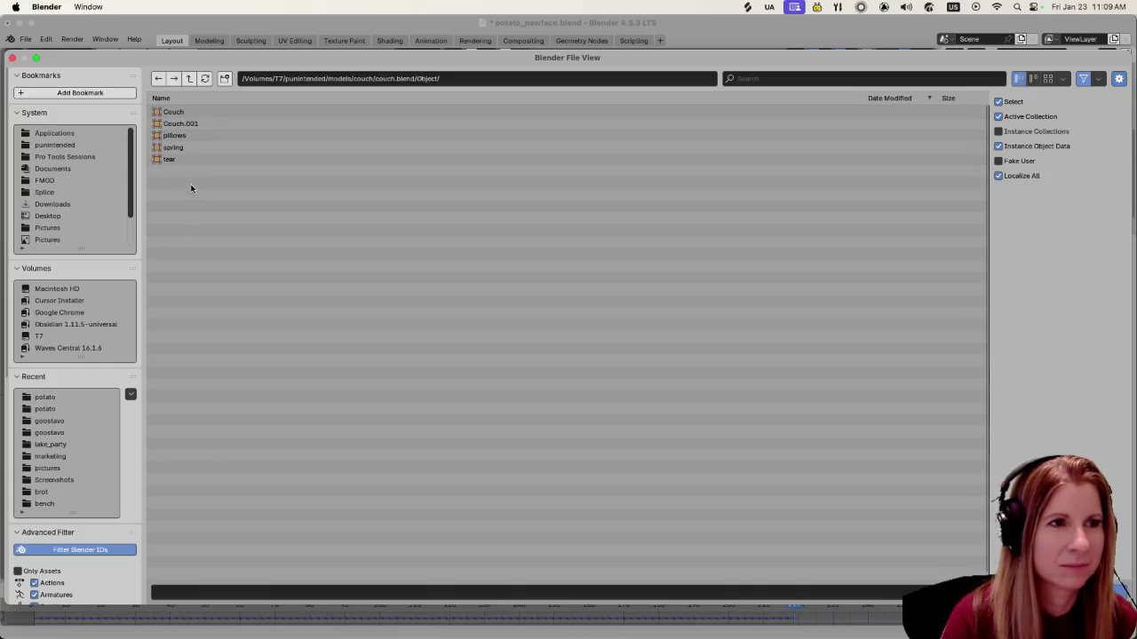
click(197, 113)
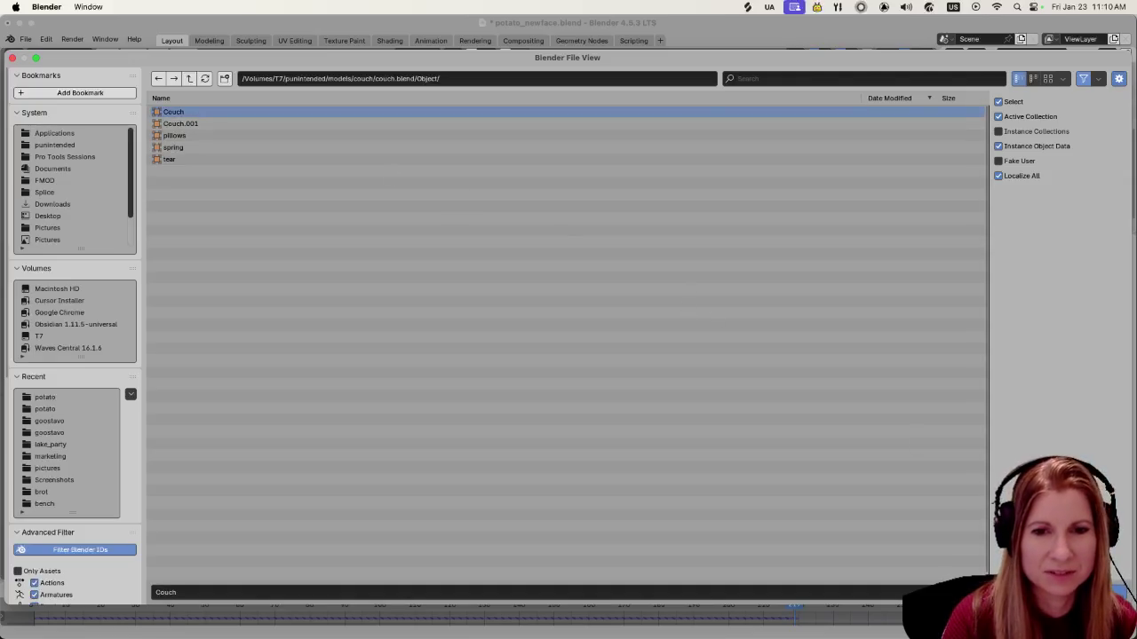
key(Return)
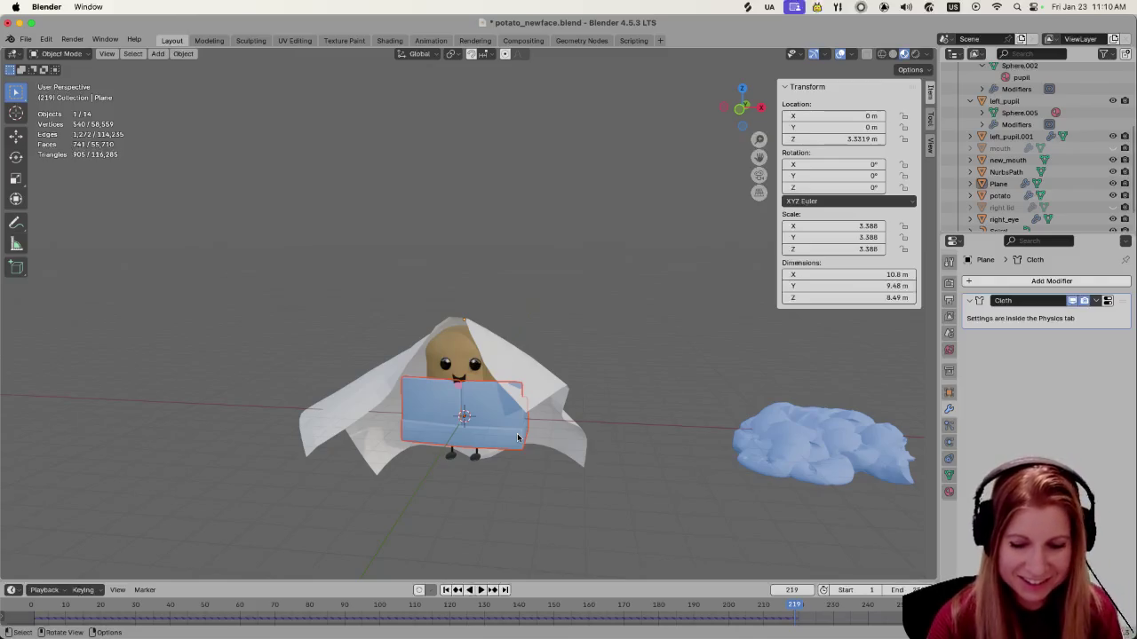
Rotate the couch 90° about the Z axis
text(ry90)
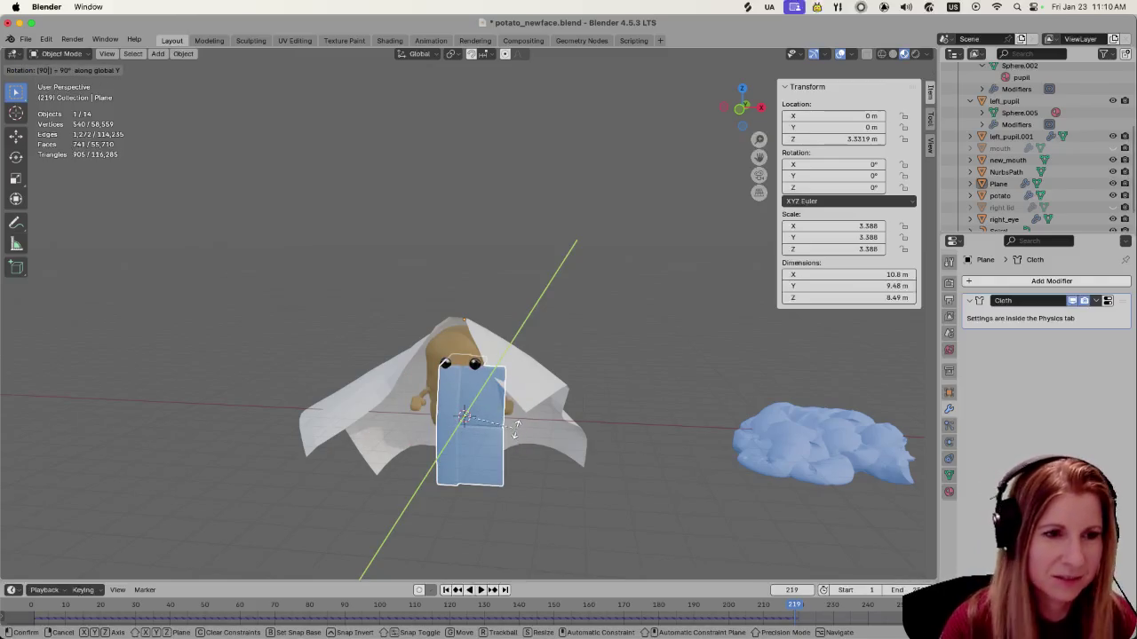
key(Escape)
text(rx90)
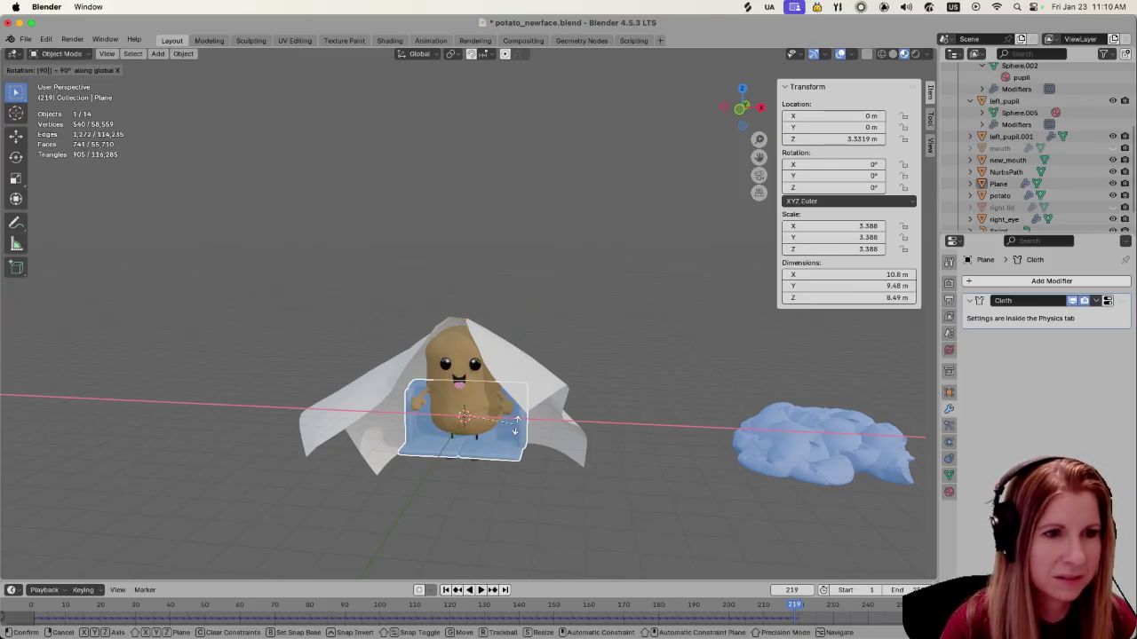
key(Escape)
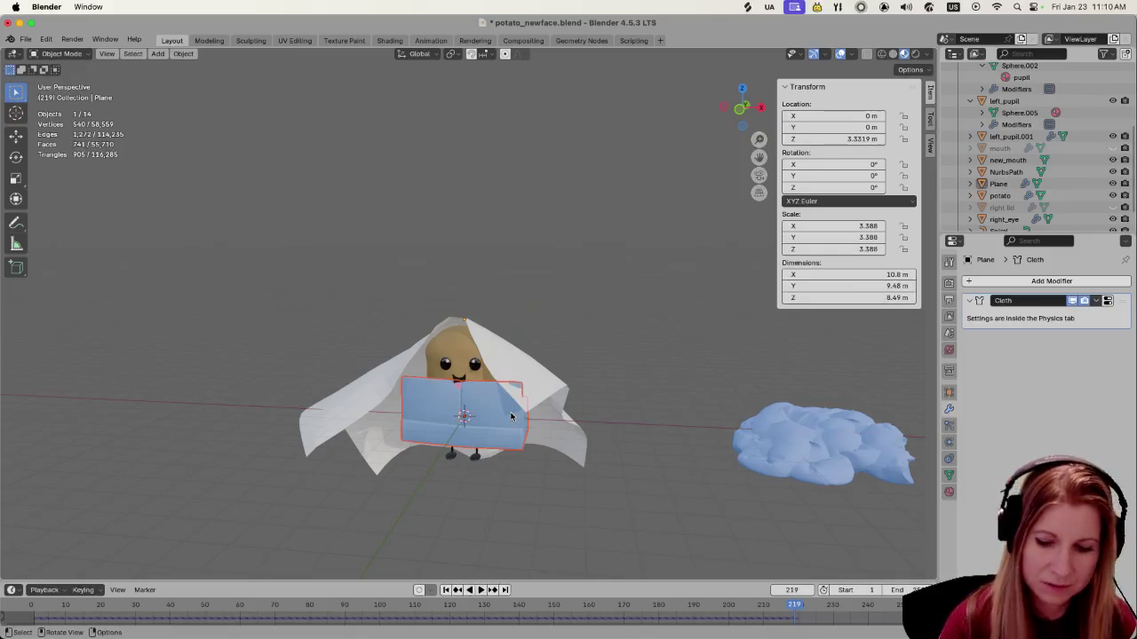
text(rz90)
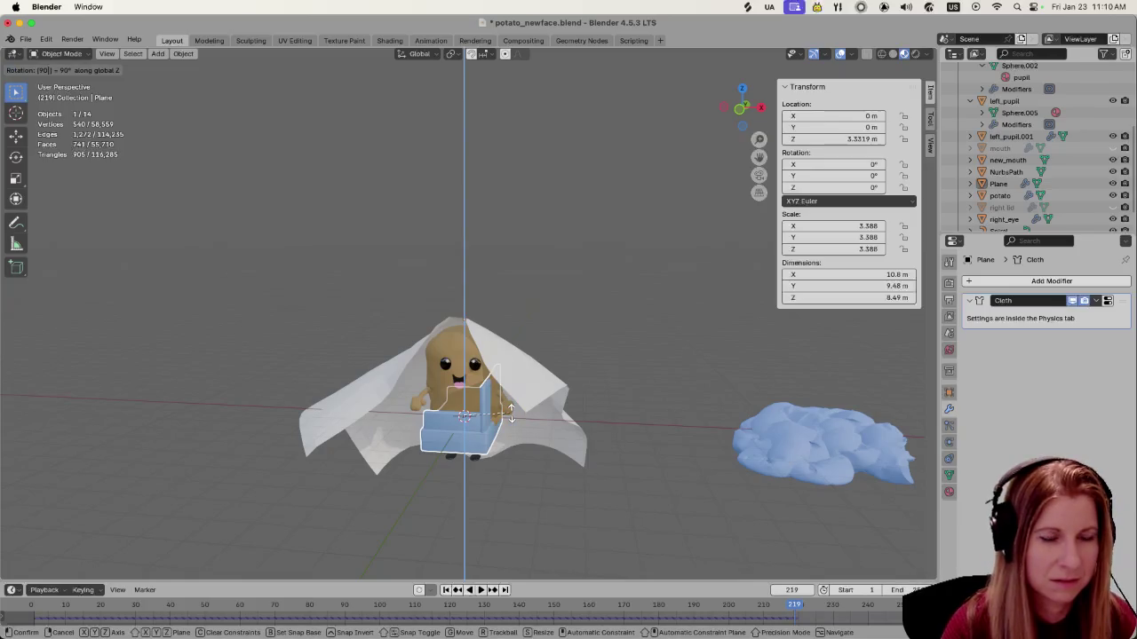
key(Return)
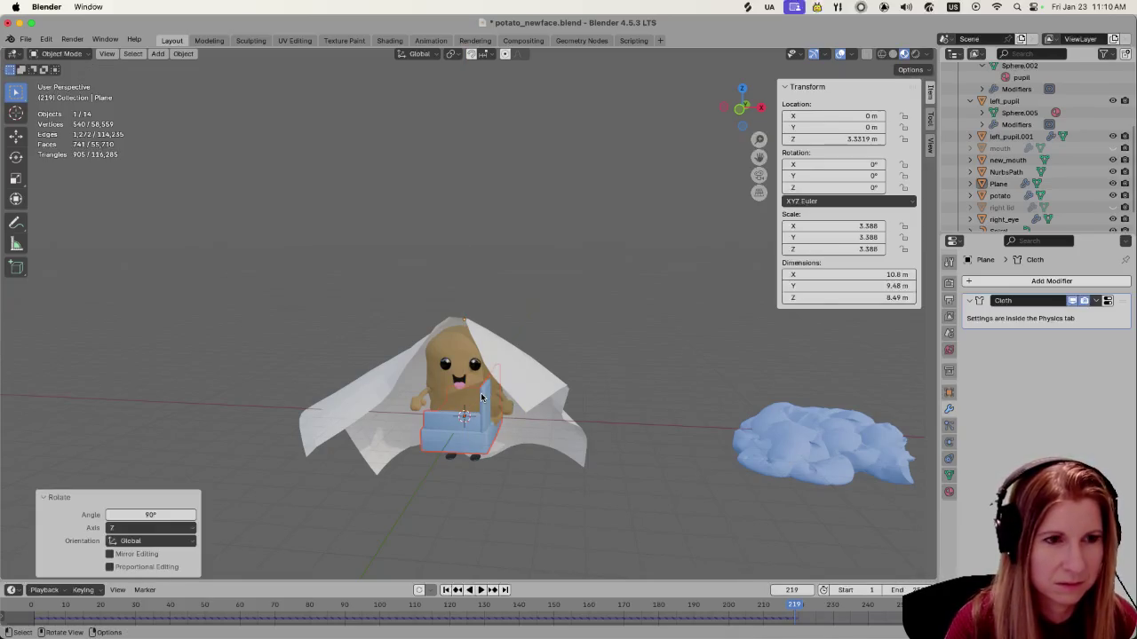
text(rz90)
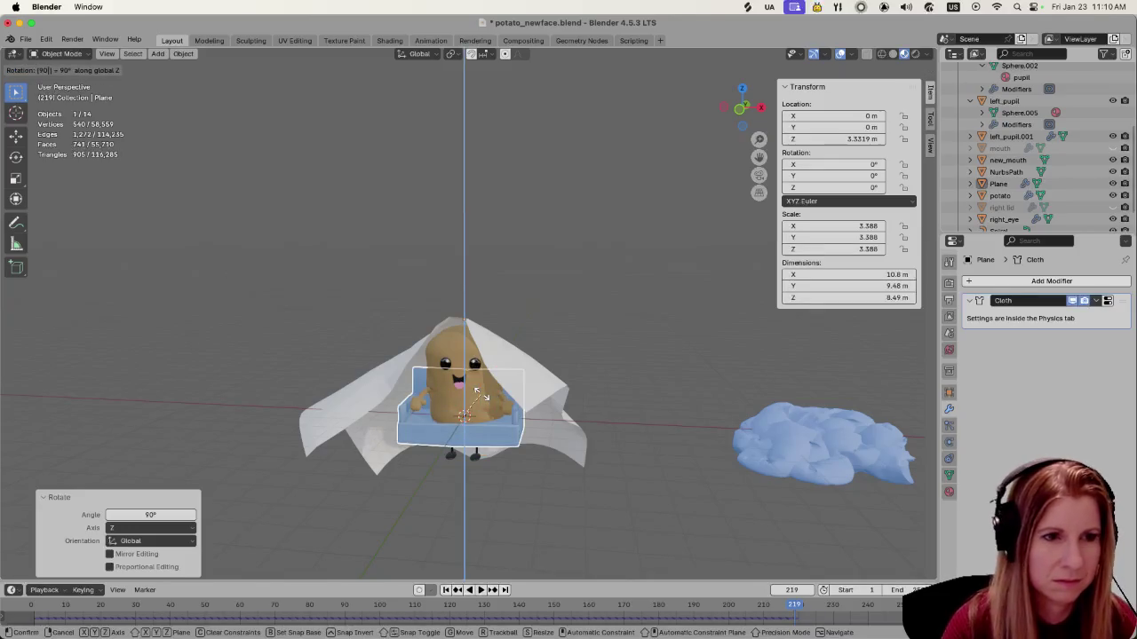
key(Return)
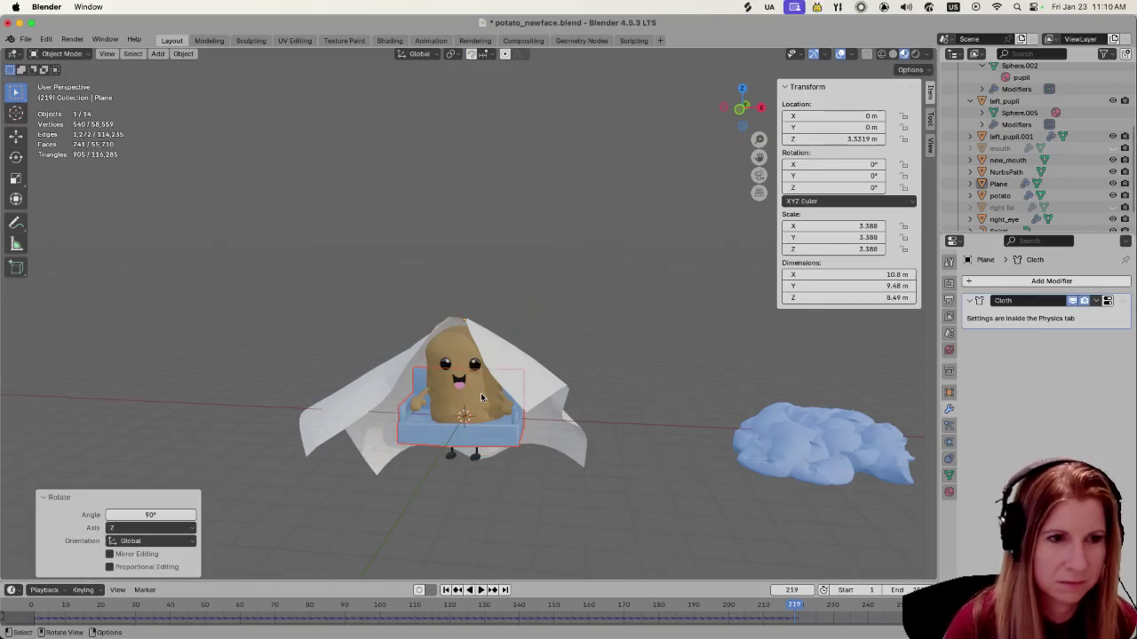
Scale the couch up 1.887 times so it spreads beneath the potato
key(s)
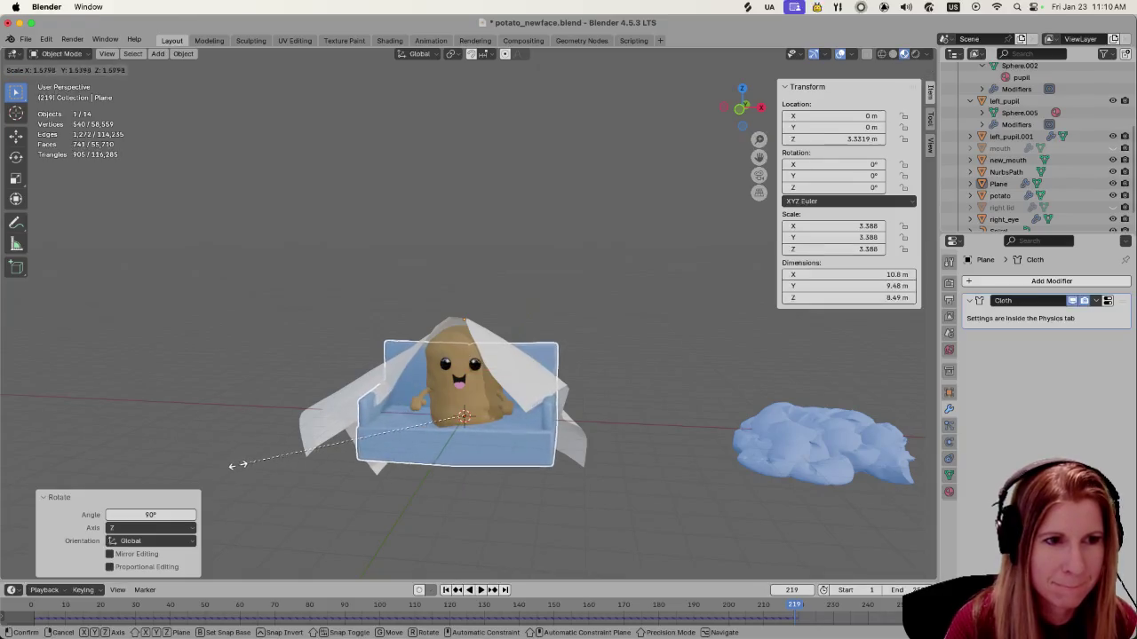
click(195, 472)
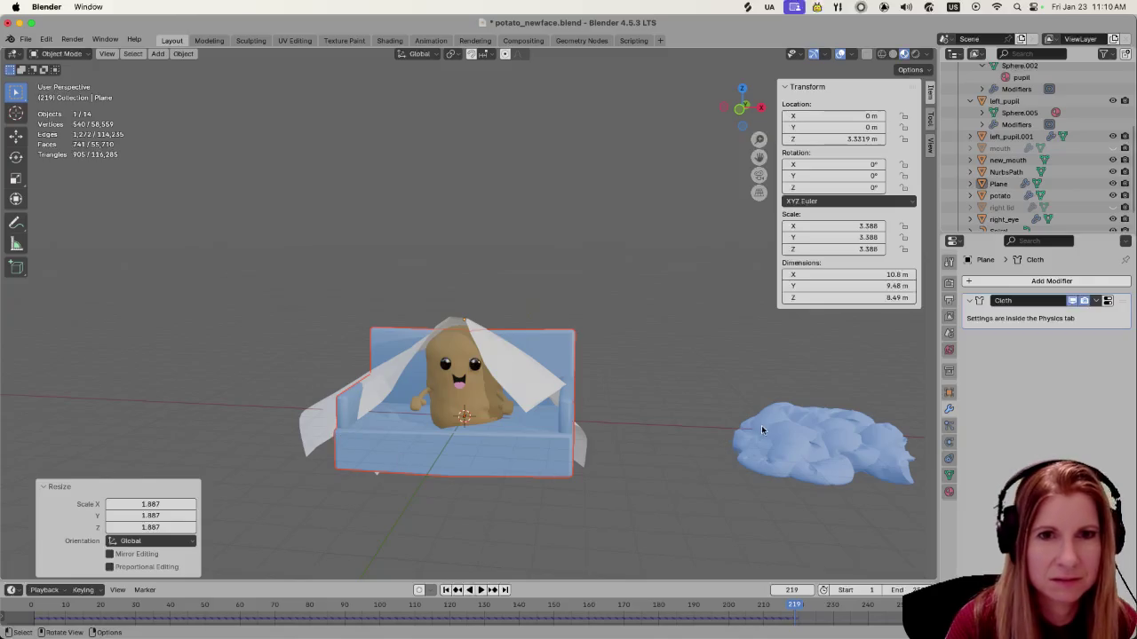
key(s)
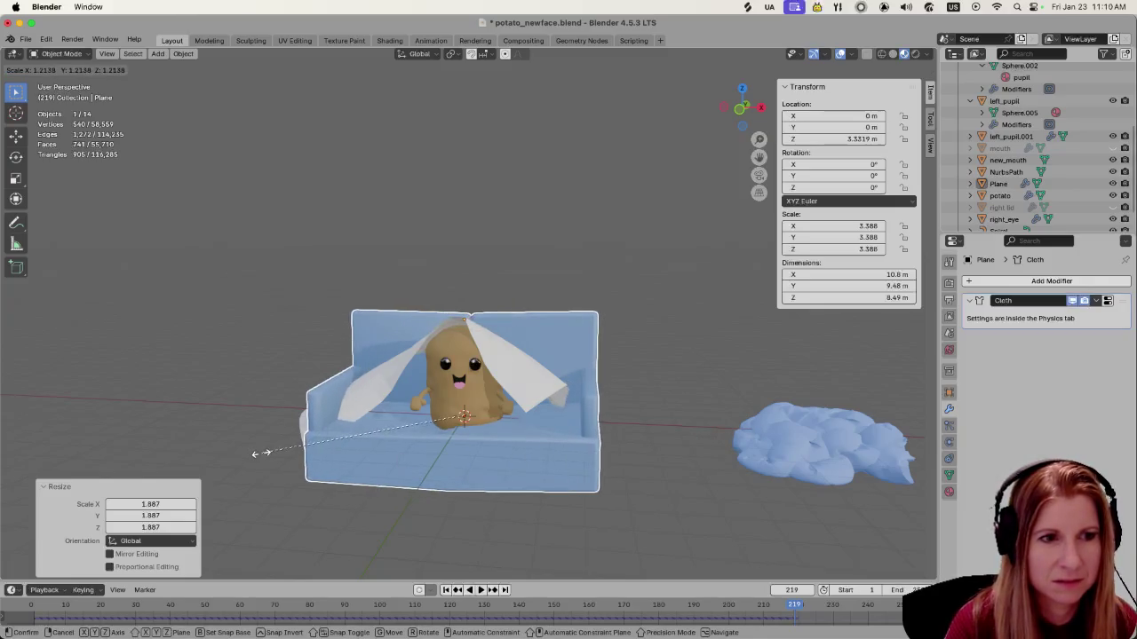
click(256, 455)
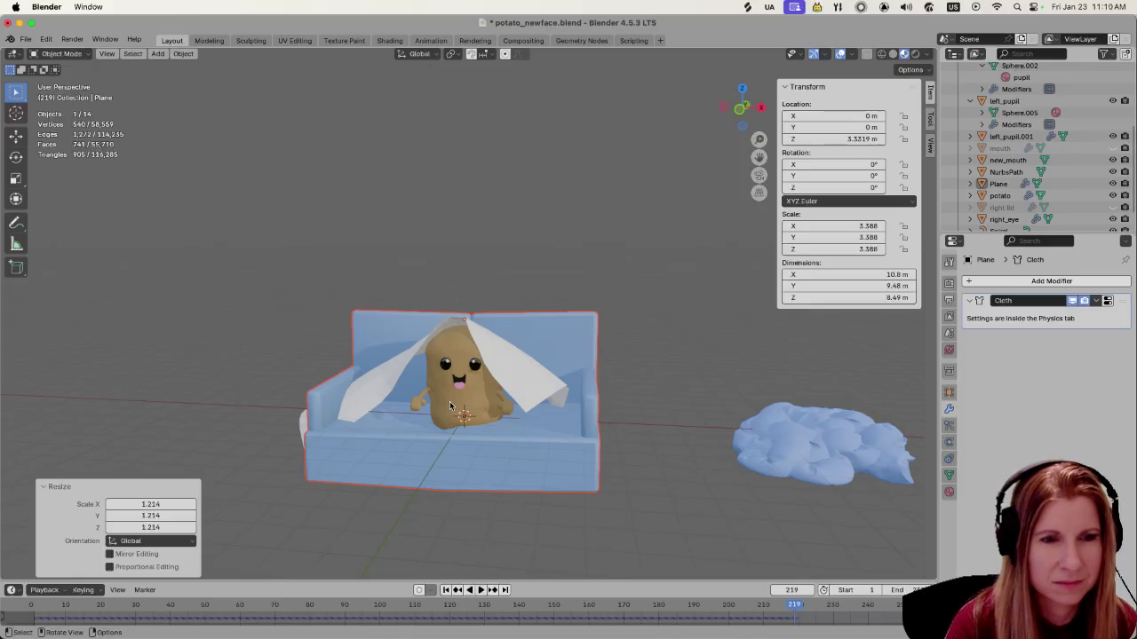
Enable Collision physics on the couch
click(949, 425)
click(948, 442)
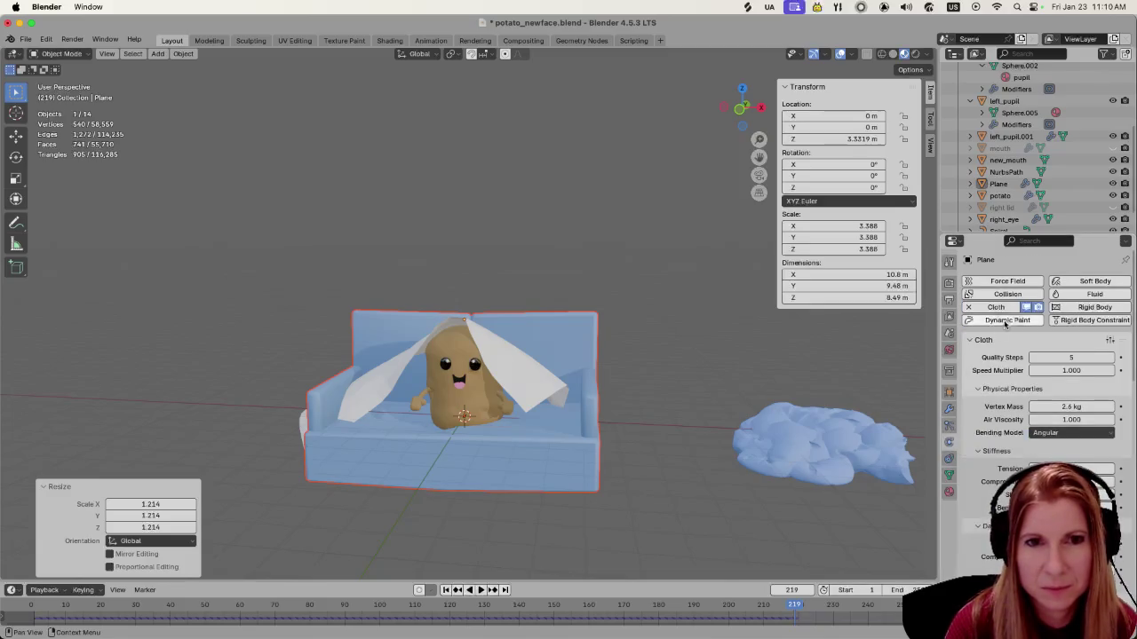
click(998, 293)
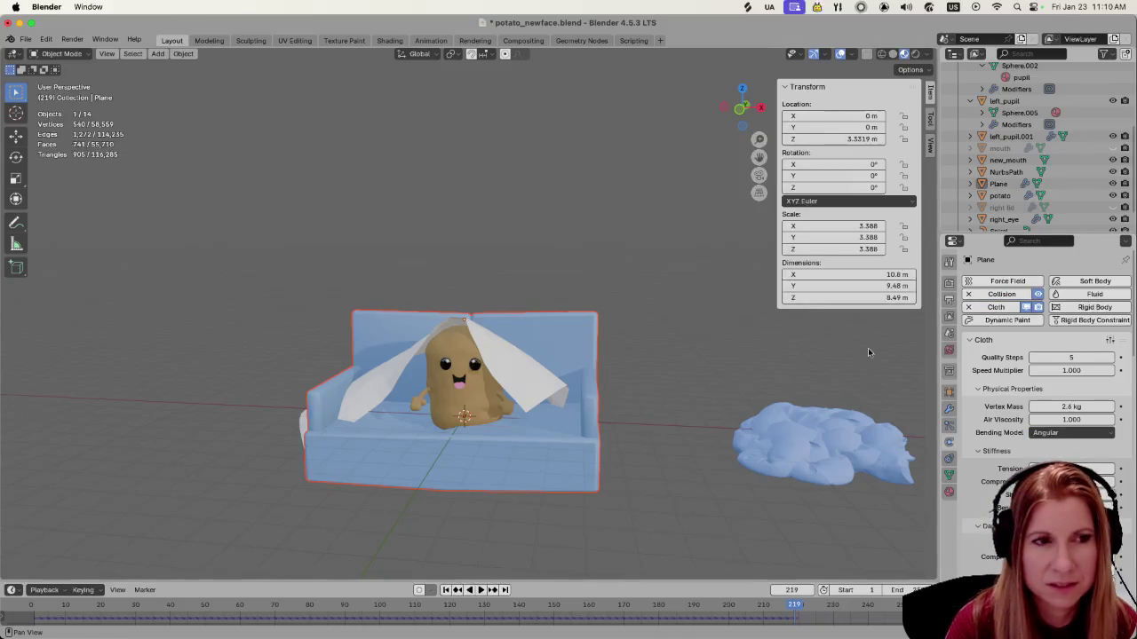
Remove the Cloth simulation from the plane, leaving it a flat sheet
click(523, 377)
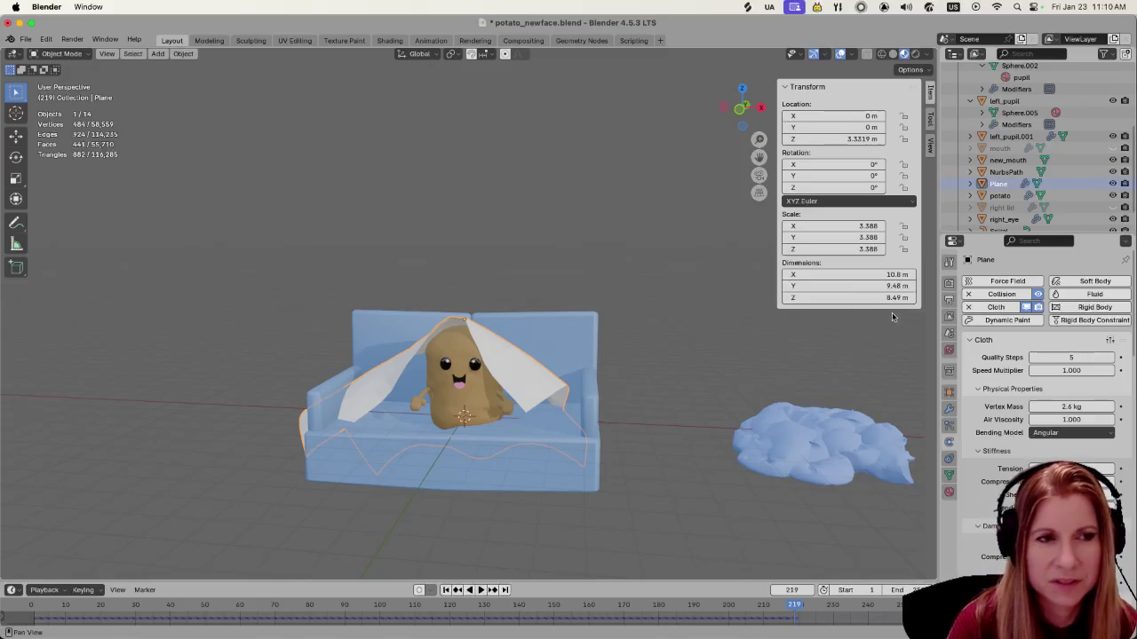
click(969, 308)
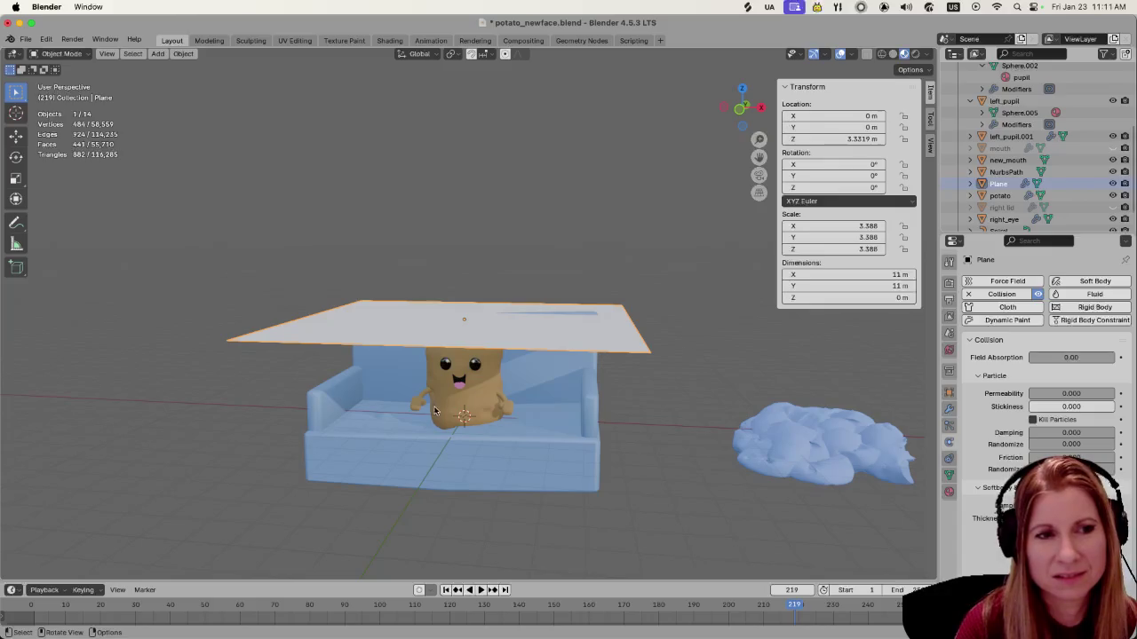
mouse_move(520, 469)
middle_down()
mouse_move(658, 442)
mouse_move(533, 458)
middle_up()
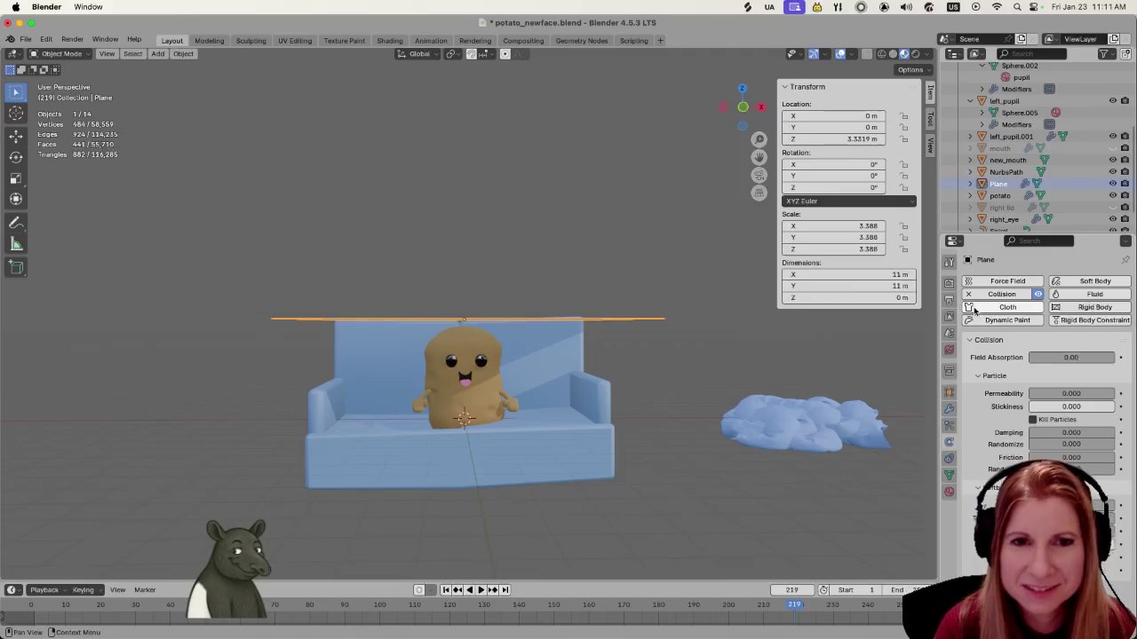
Add Cloth physics to the plane with a 5.4 kg vertex mass
click(996, 306)
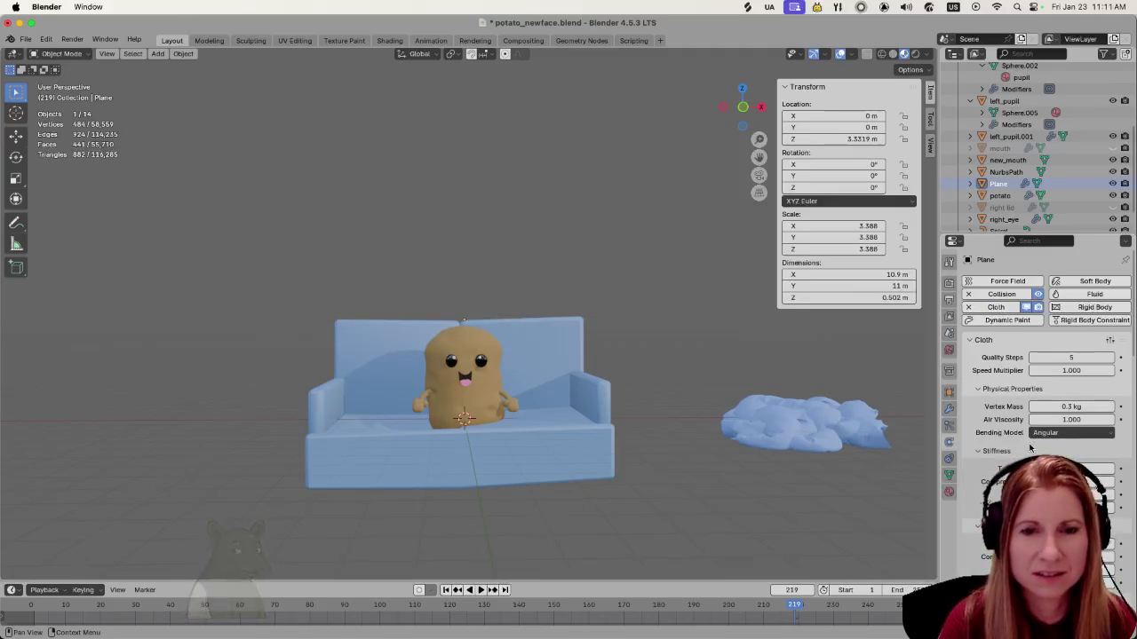
drag(1071, 406, 1071, 406)
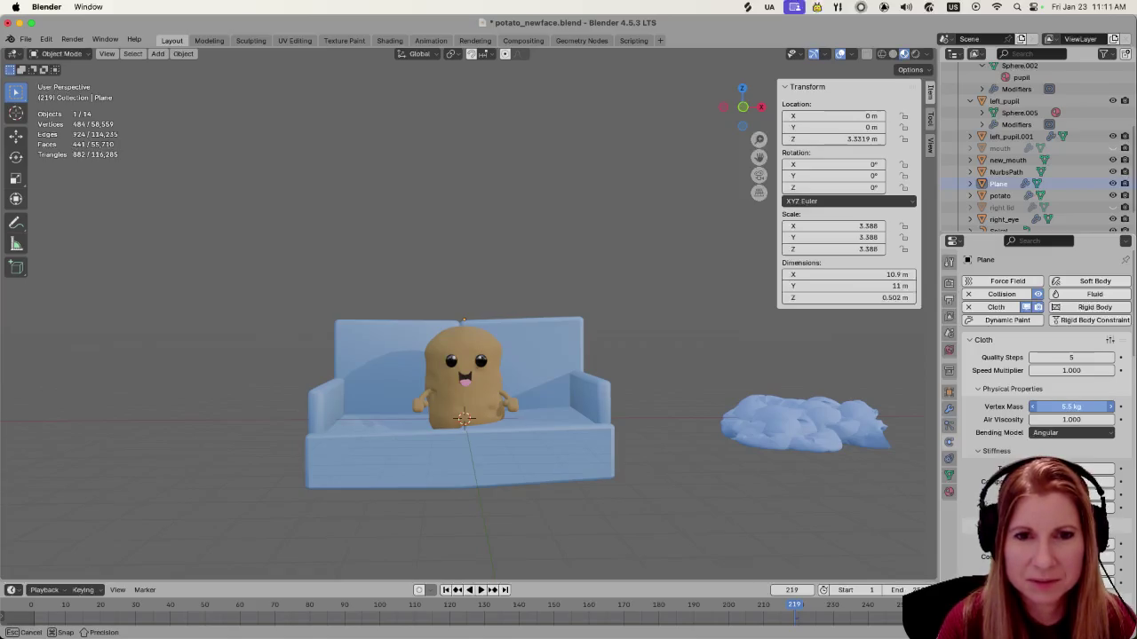
drag(1071, 406, 1072, 406)
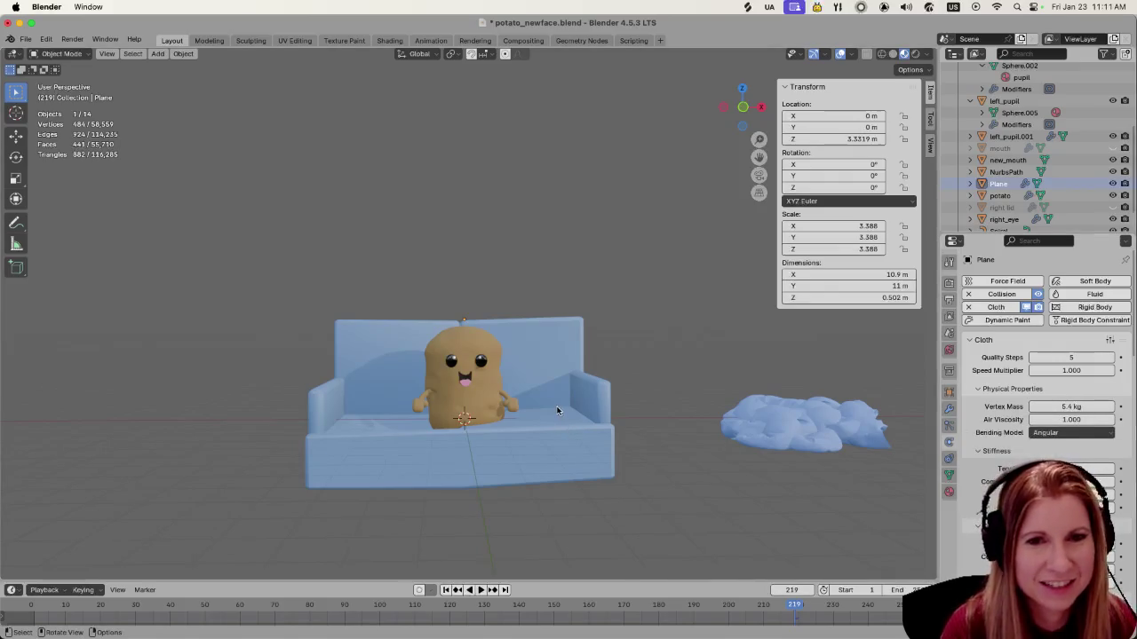
Return to frame 1, raise the plane to Z 3.9876 m, and play the drape
click(799, 589)
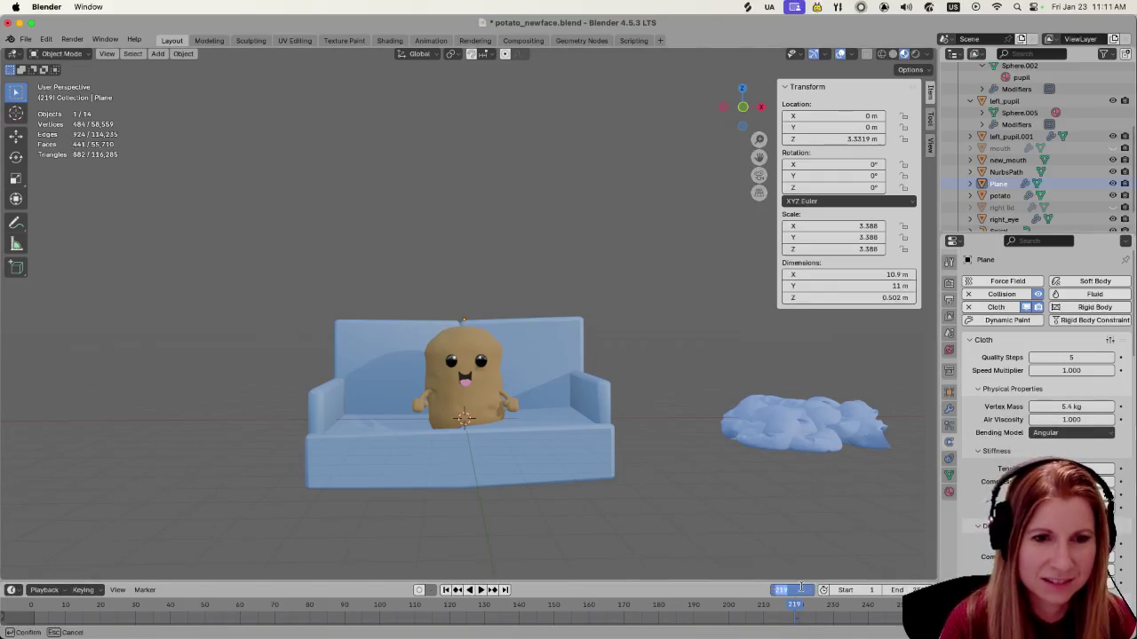
text(1)
key(Return)
mouse_move(645, 478)
middle_down()
mouse_move(659, 478)
mouse_move(652, 462)
middle_up()
key(g)
key(z)
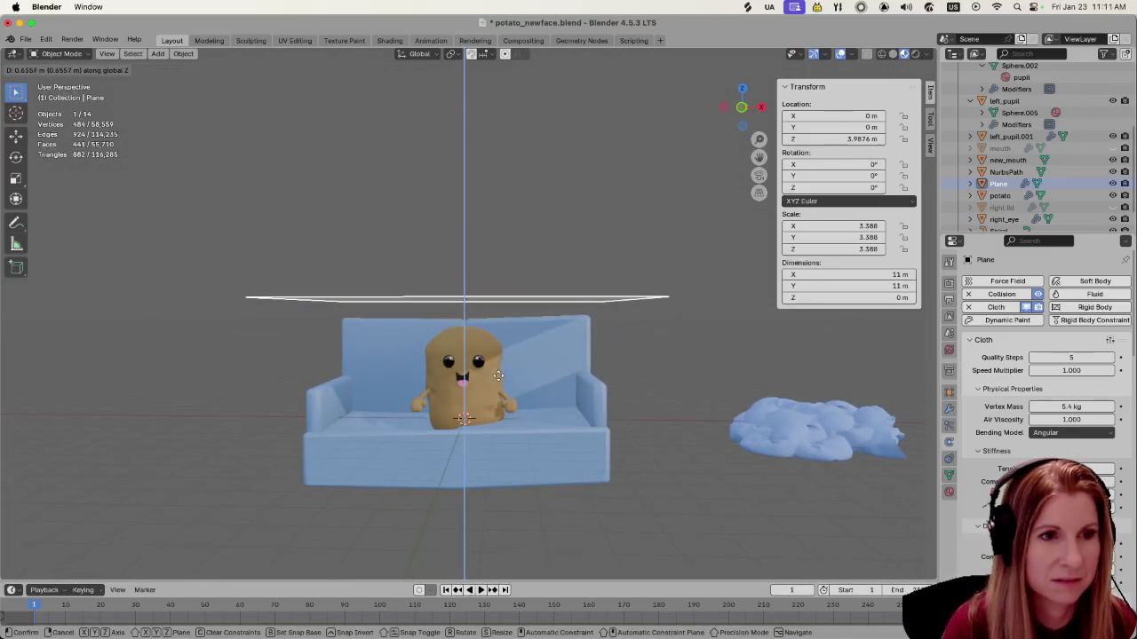
click(499, 380)
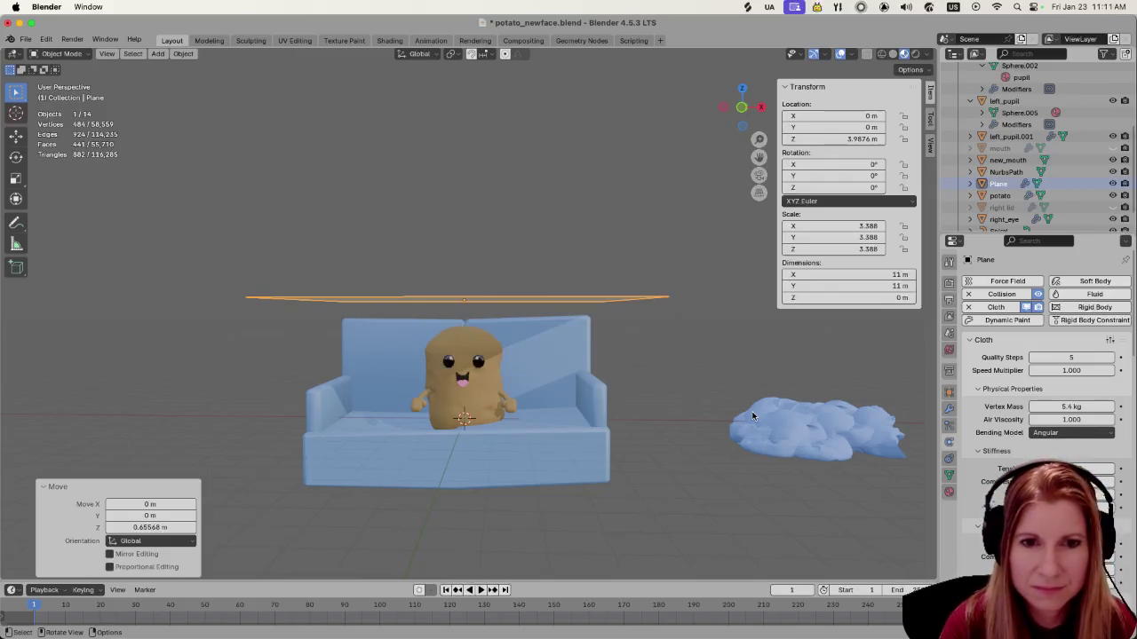
key(space)
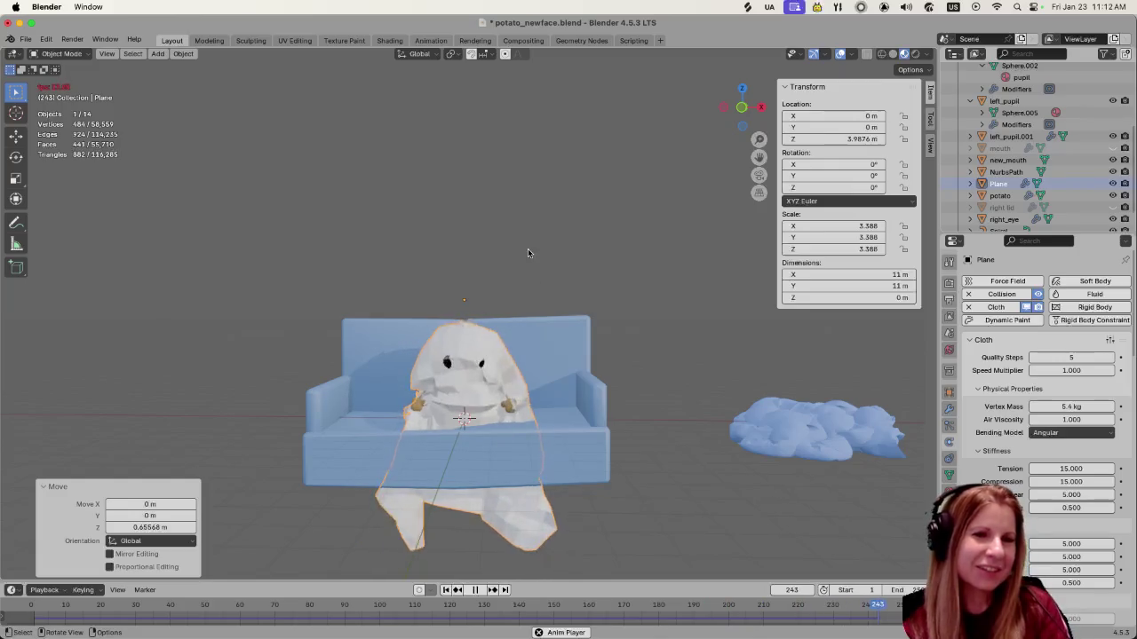
key(space)
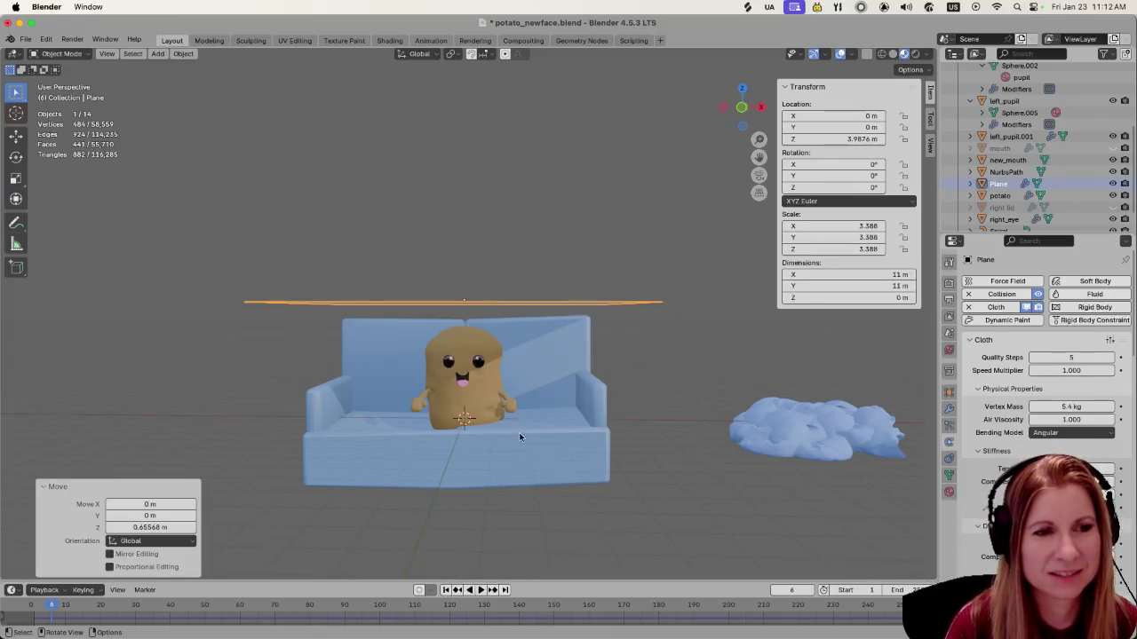
scroll(523, 434, down, 5)
Shrink the plane mesh to 0.731 in Edit Mode
scroll(524, 435, down, 3)
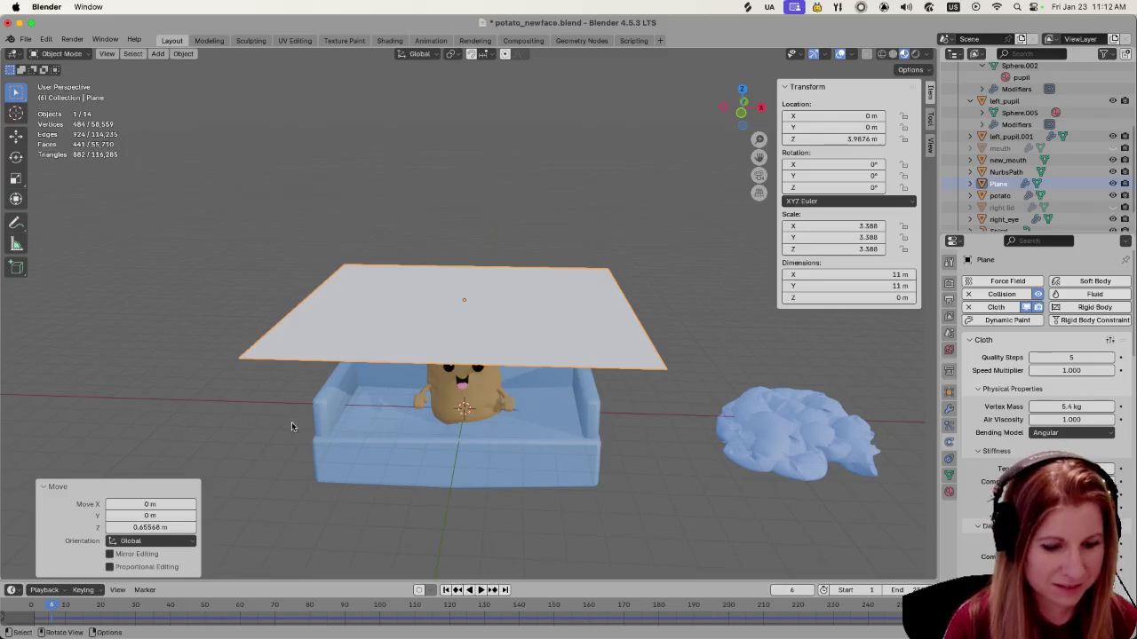
key(s)
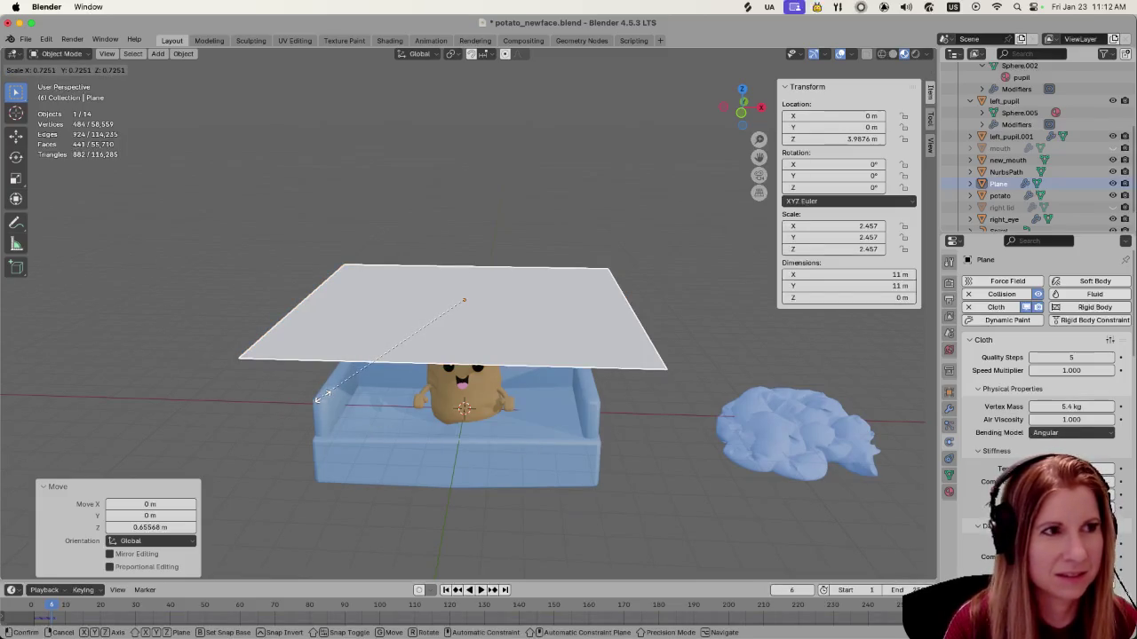
key(Escape)
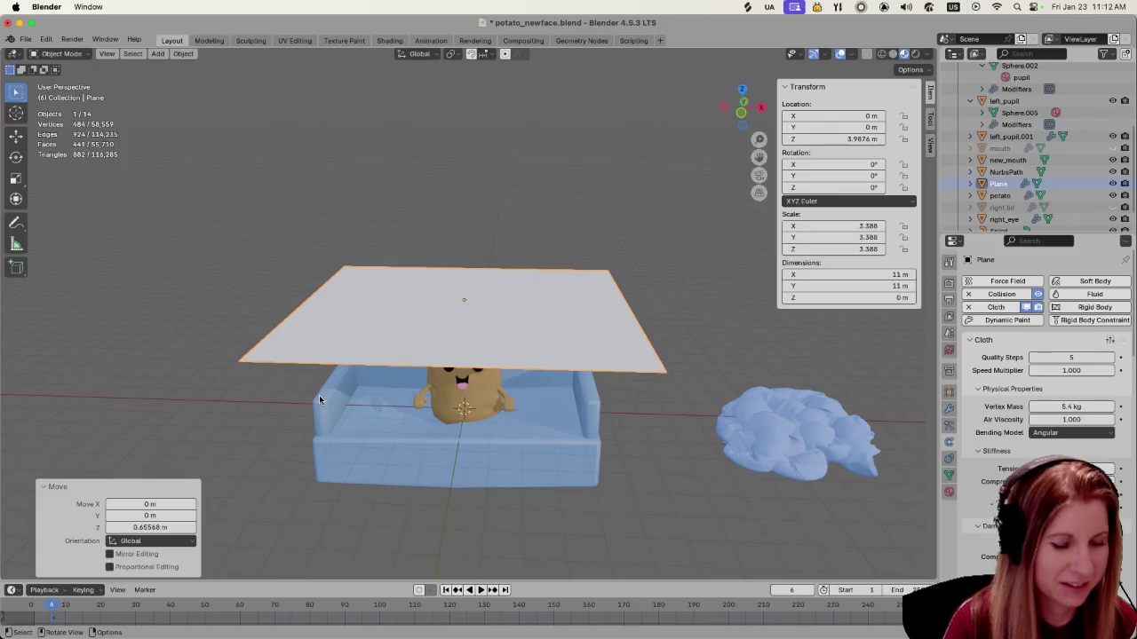
key(Tab)
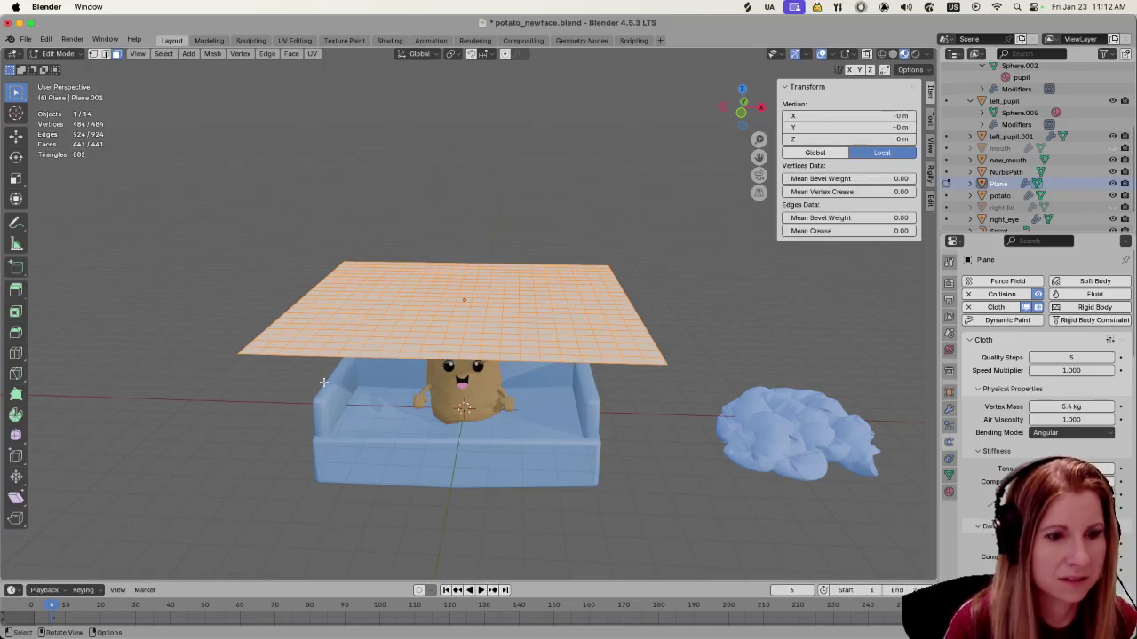
key(s)
click(353, 358)
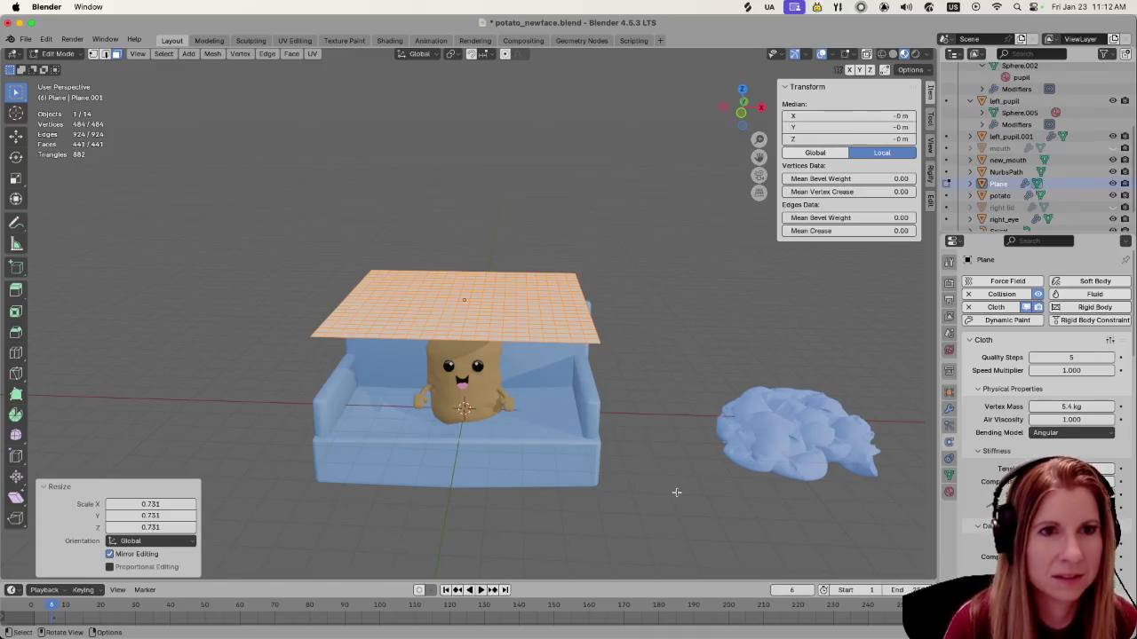
Move the plane mesh along the Y axis, then return to Object Mode
middle_drag(675, 490, 557, 488)
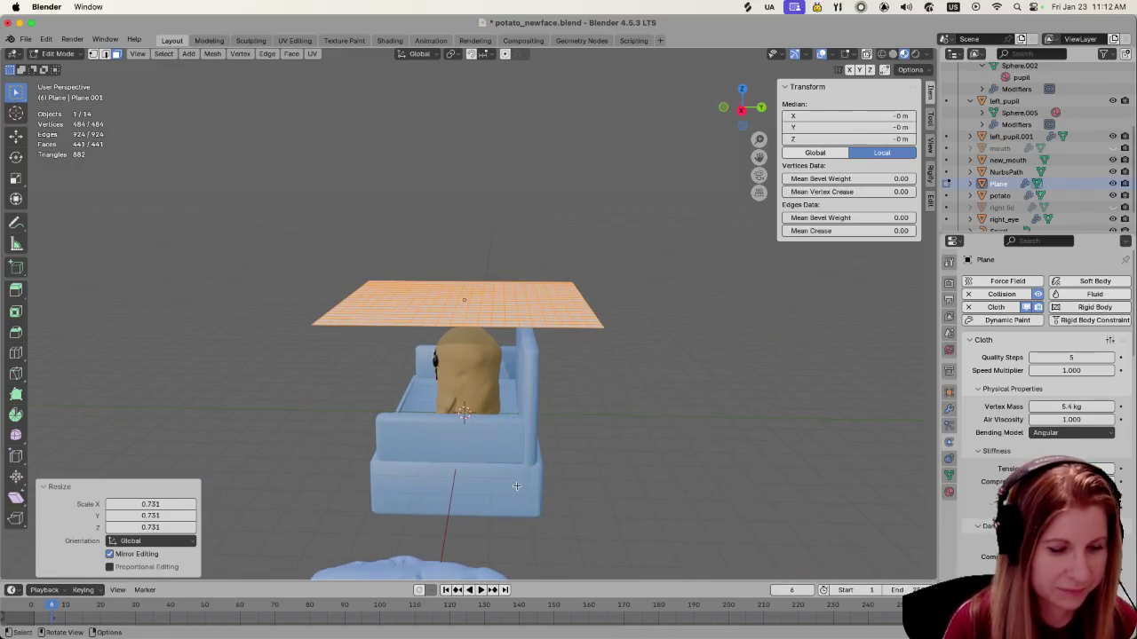
key(g)
key(x)
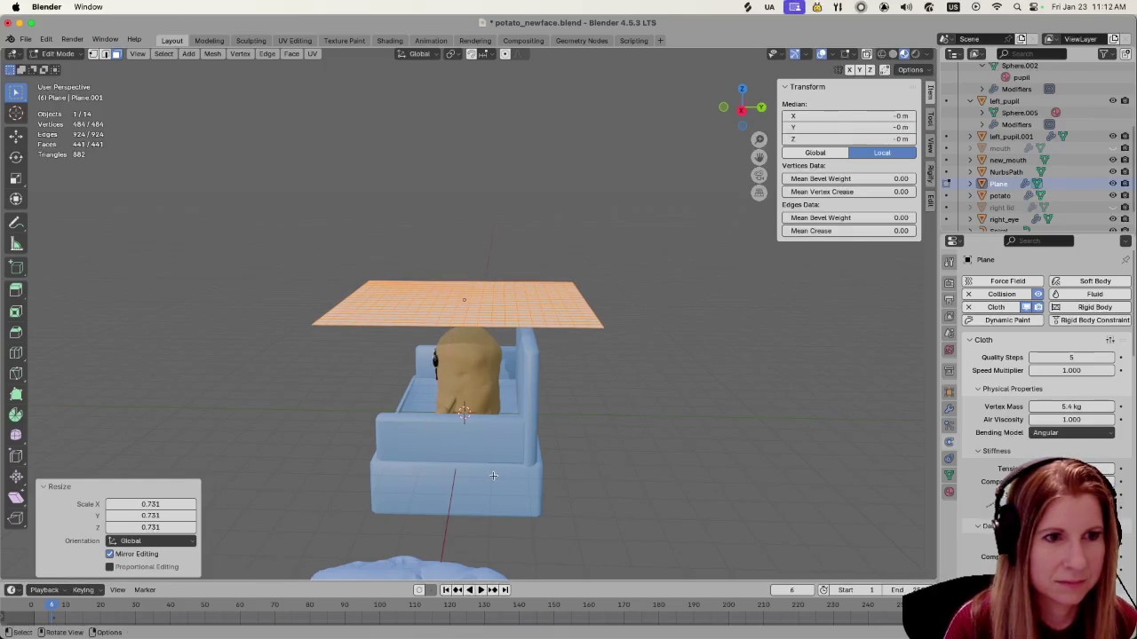
key(y)
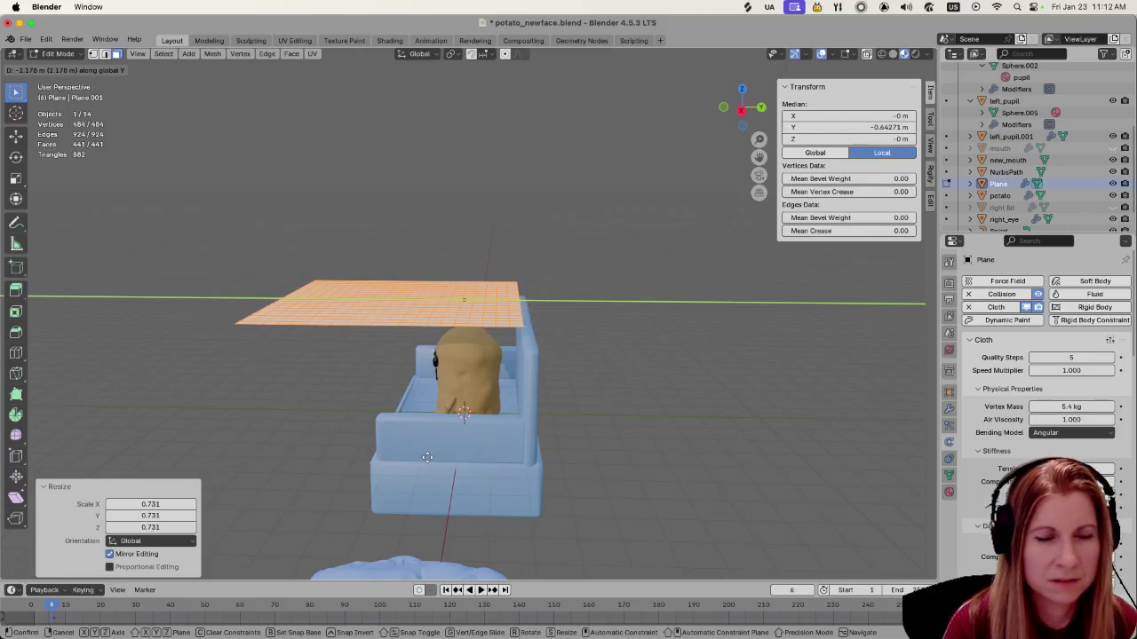
click(573, 471)
middle_drag(573, 471, 560, 448)
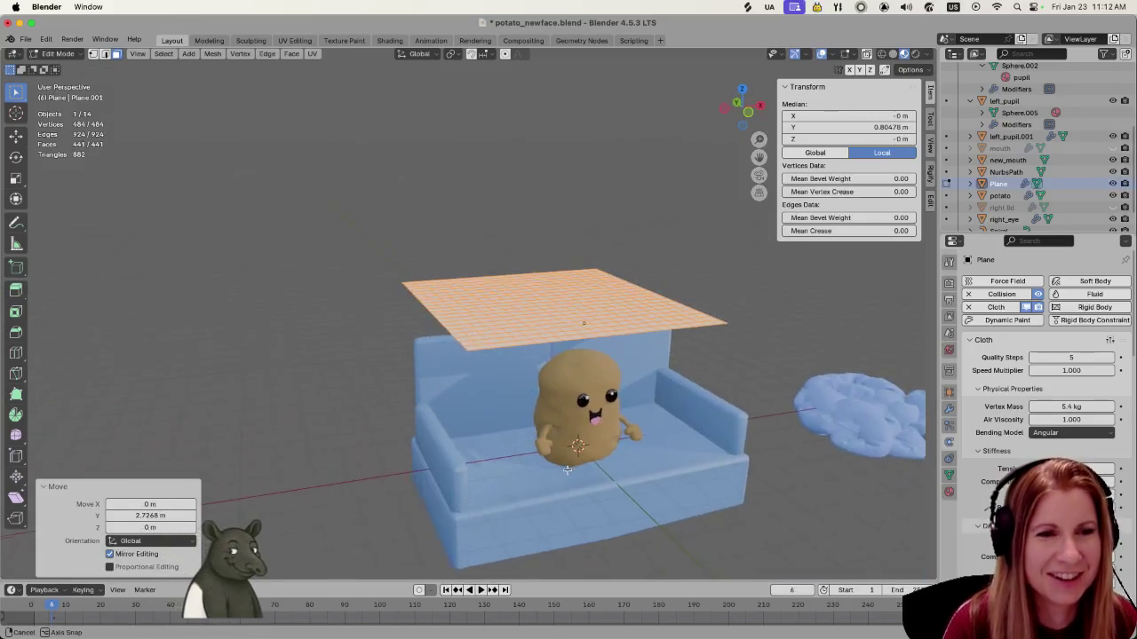
key(KP_1)
scroll(705, 441, up, 2)
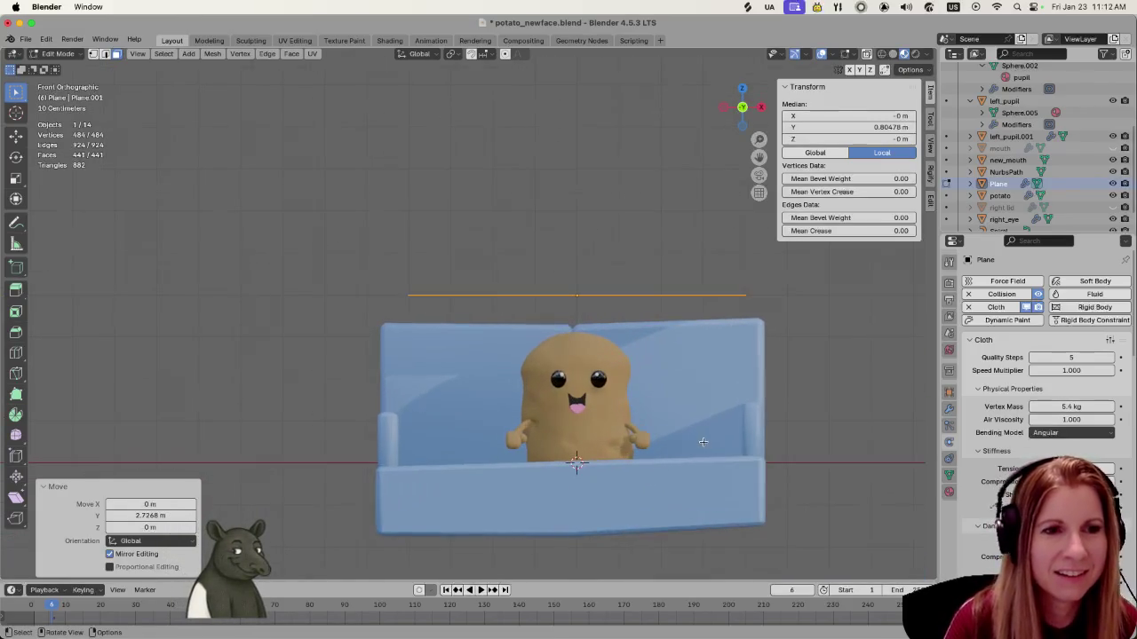
key(Tab)
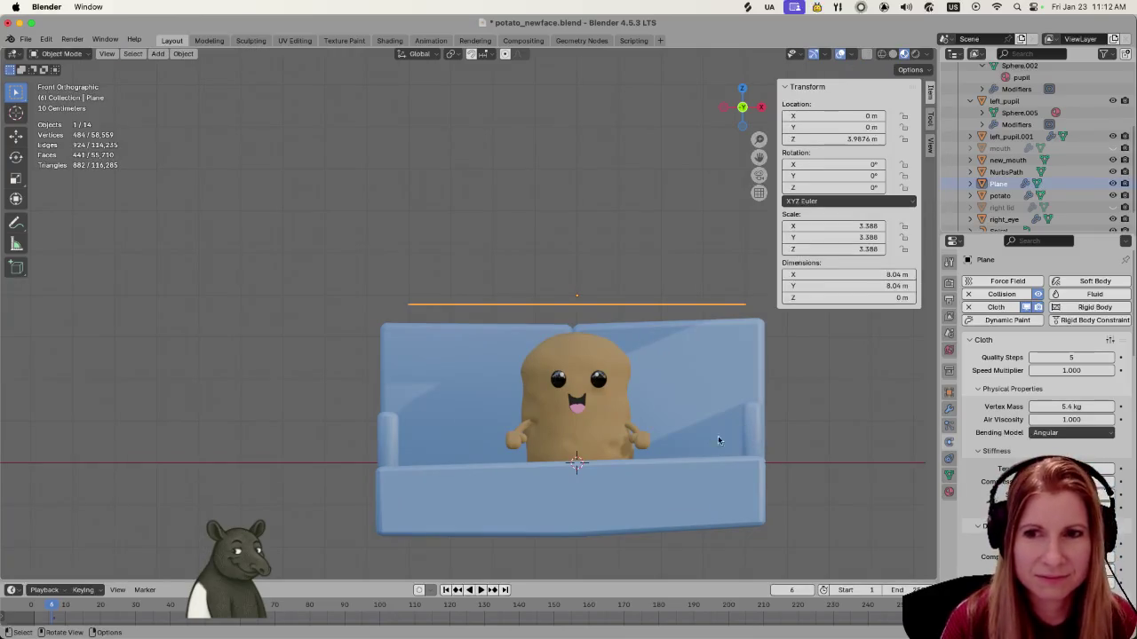
Lower the cloth's vertex mass from 5.4 kg to 2.7 kg
middle_drag(626, 399, 655, 404)
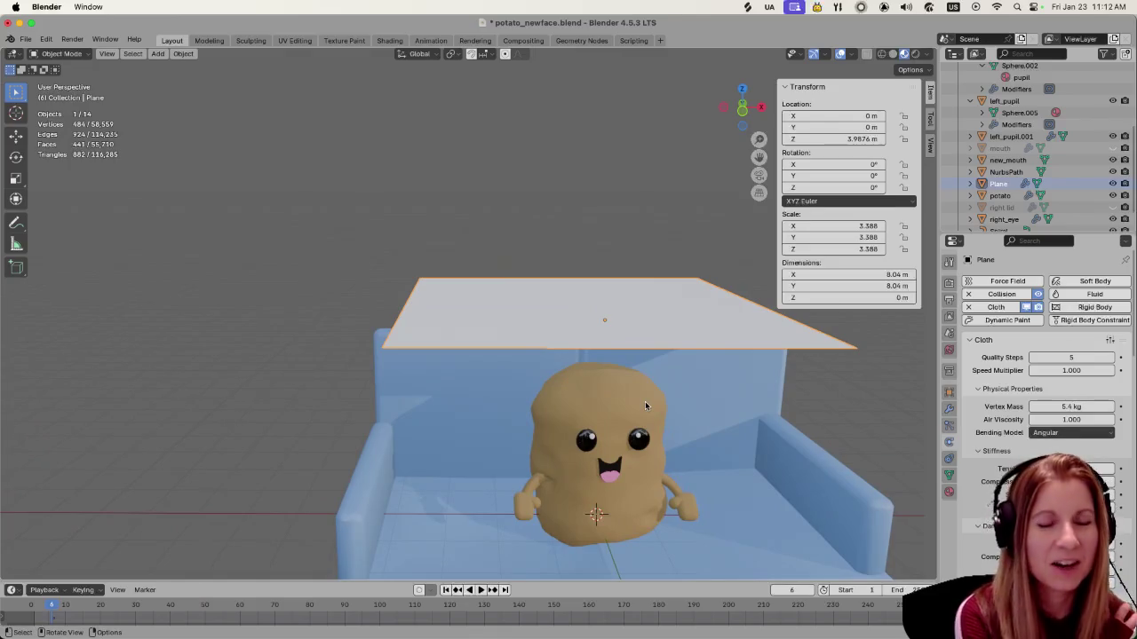
mouse_move(744, 424)
middle_down()
mouse_move(743, 397)
mouse_move(653, 377)
mouse_move(637, 404)
middle_up()
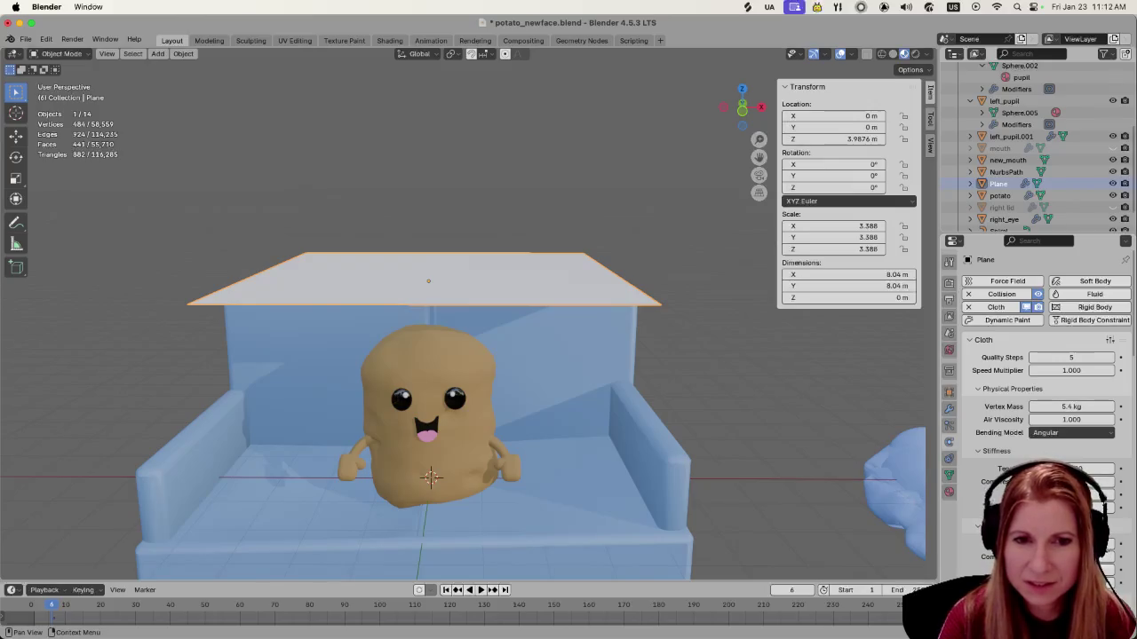
scroll(561, 368, down, 3)
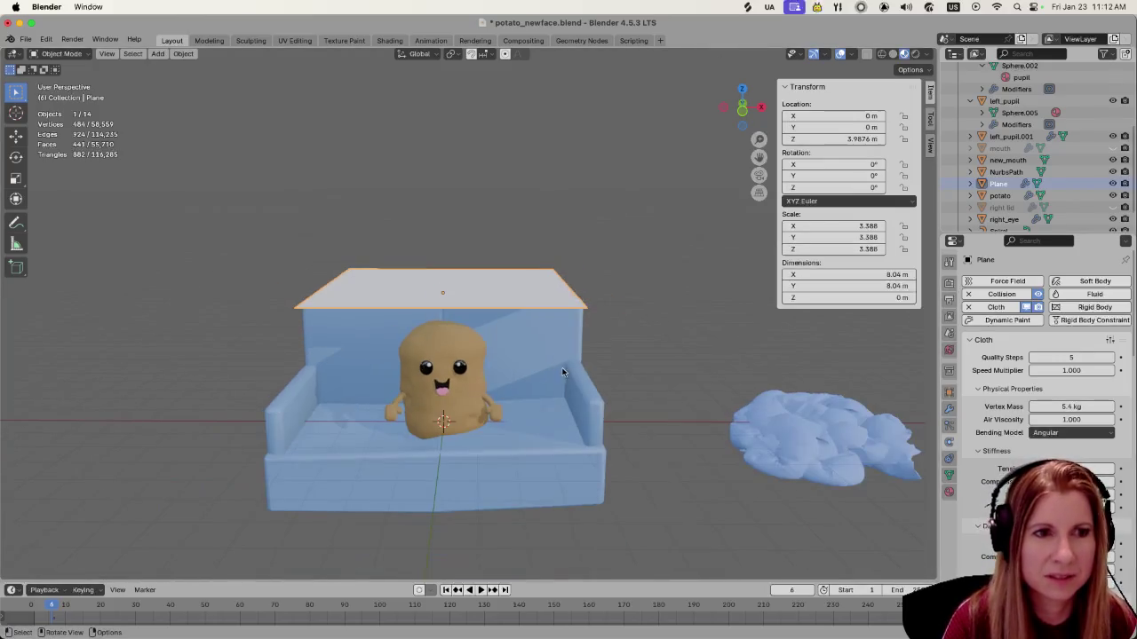
drag(1071, 406, 1073, 406)
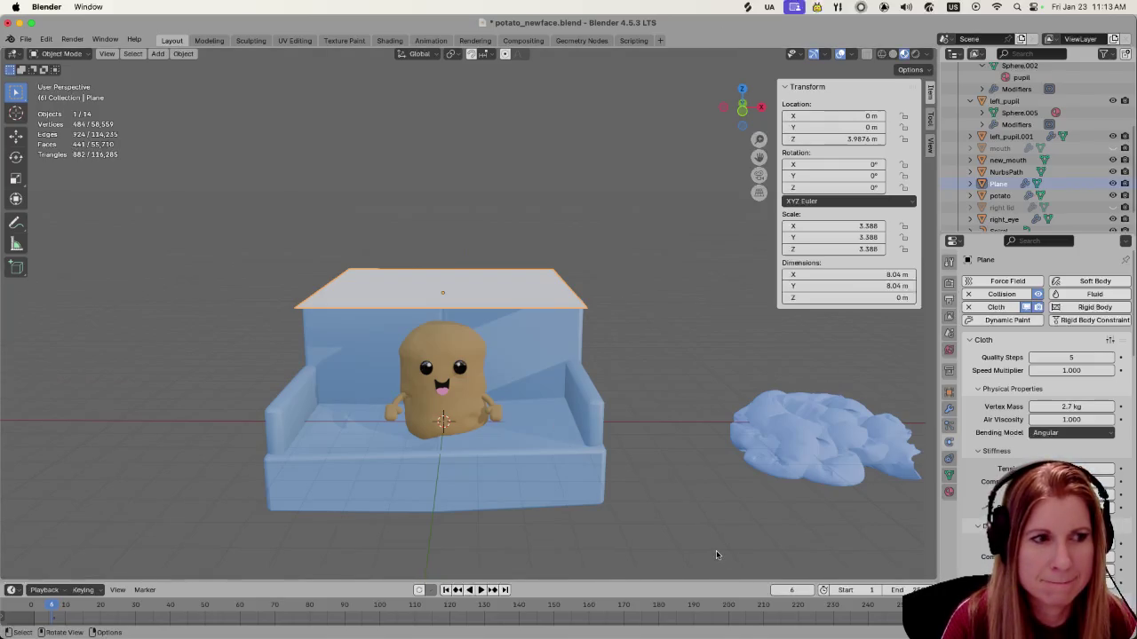
drag(786, 590, 797, 590)
Reset the timeline to frame 1, then play the cloth simulation and stop it
click(796, 590)
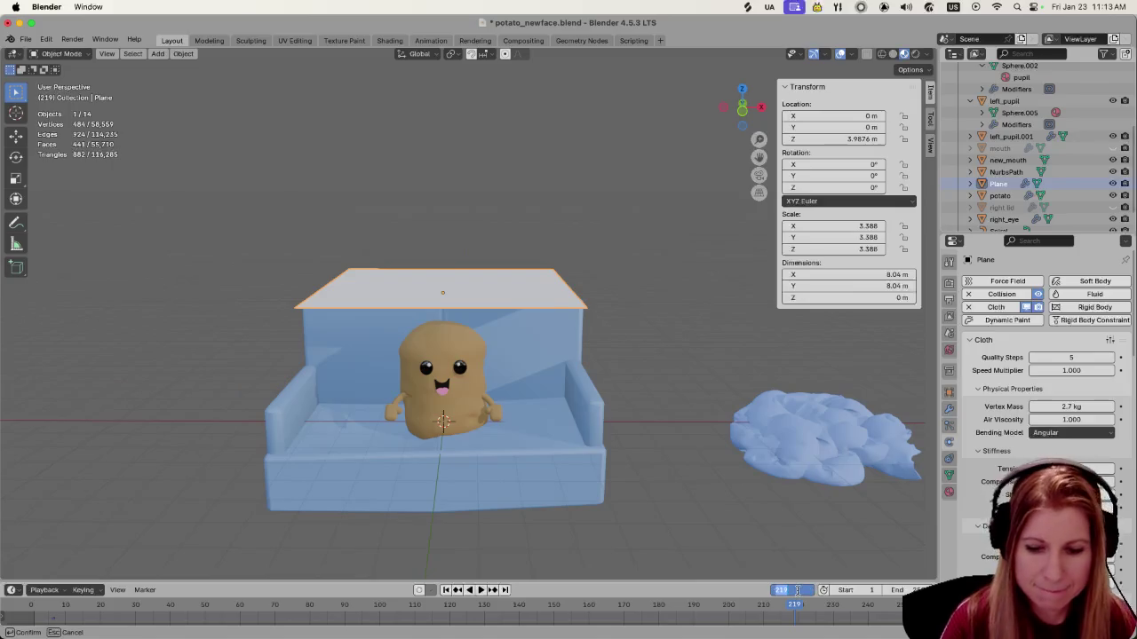
text(1)
key(Return)
key(space)
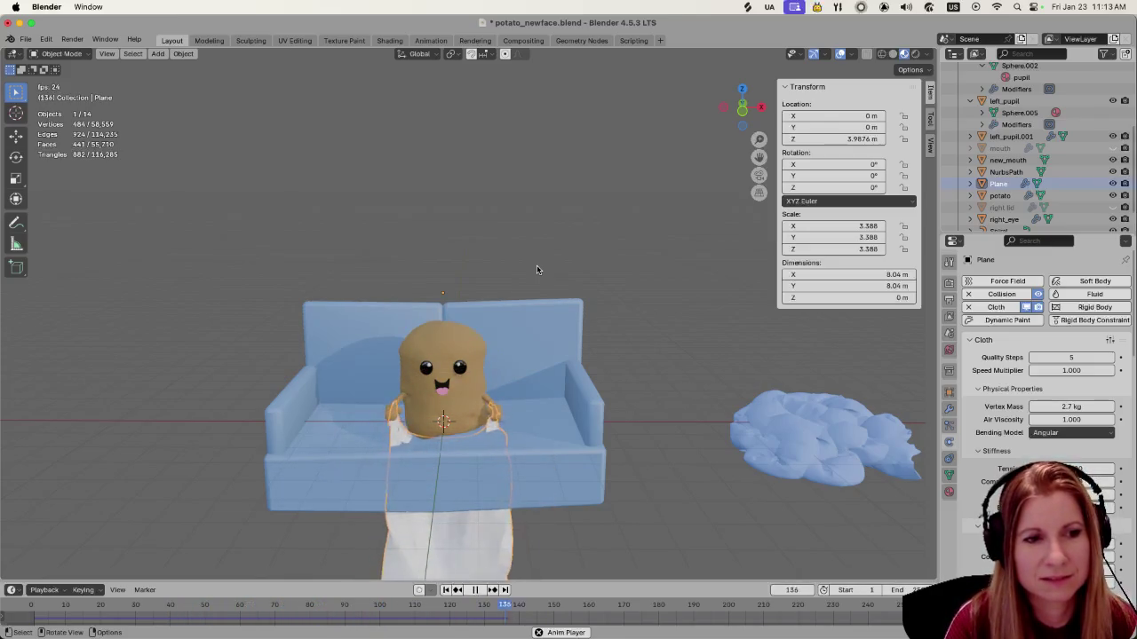
key(space)
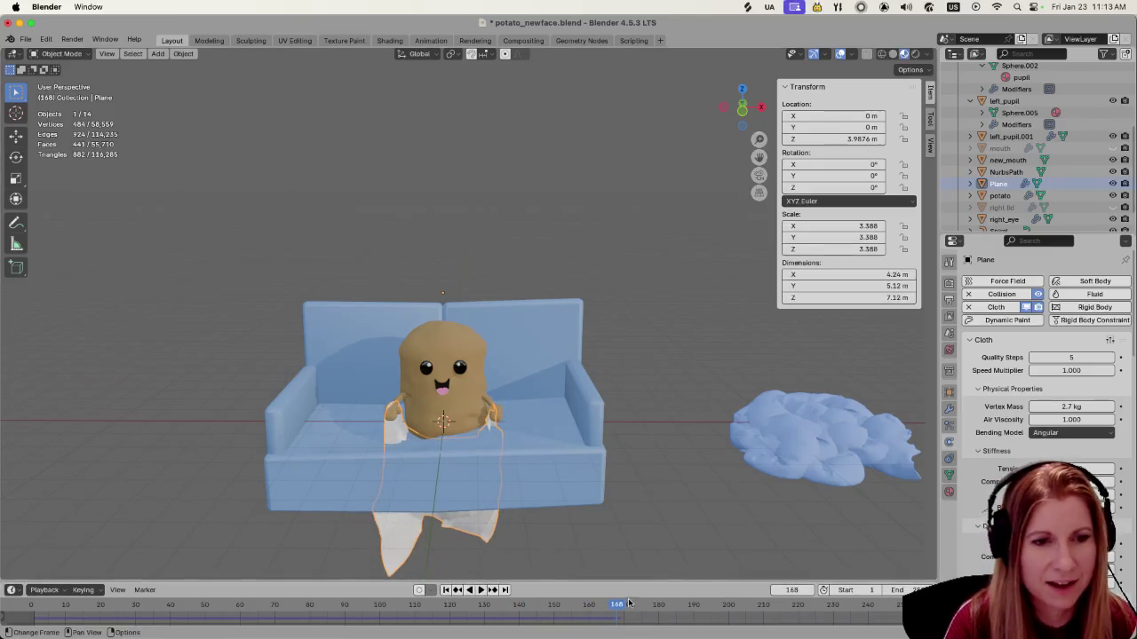
Scrub back to frame 36, where the sheet drapes over the potato, and select the couch
click(397, 604)
key(space)
drag(282, 606, 143, 625)
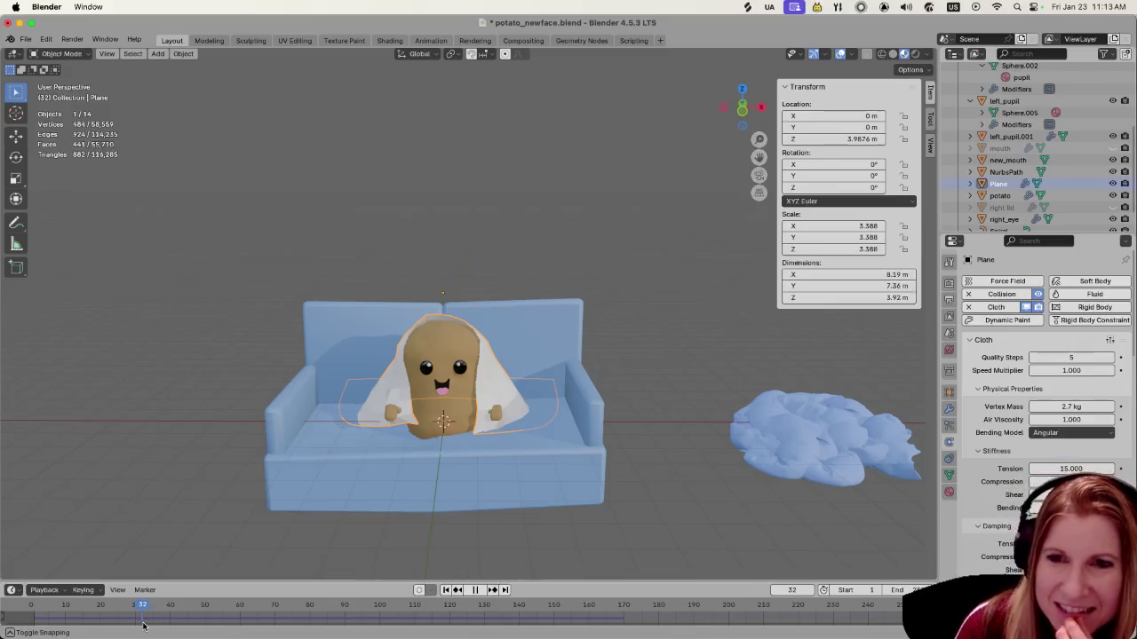
drag(143, 625, 155, 627)
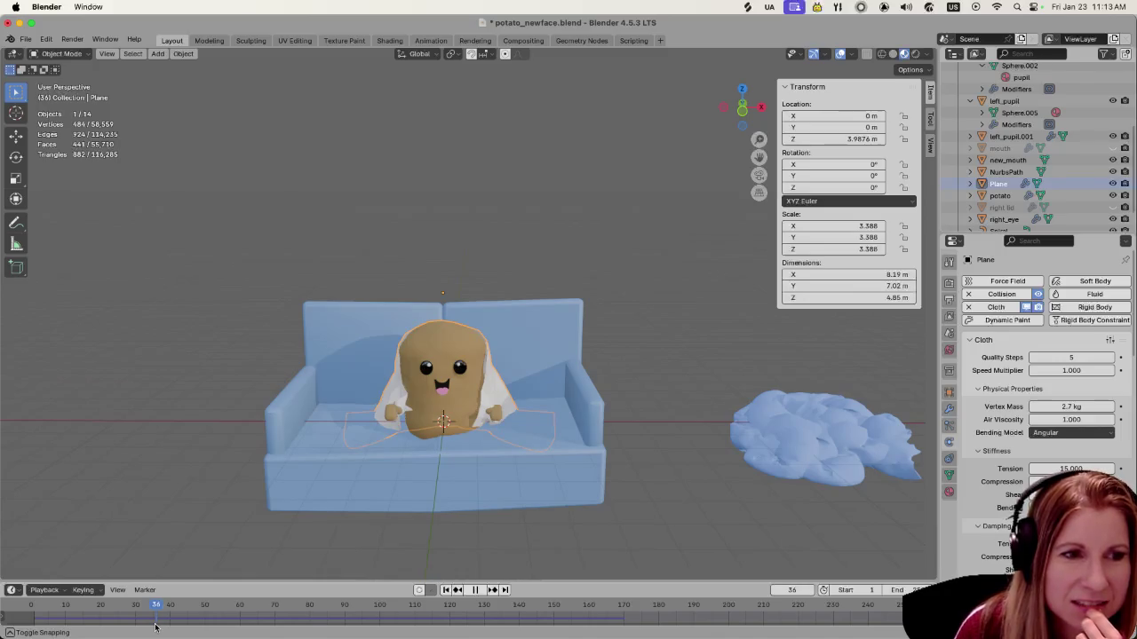
drag(154, 627, 154, 625)
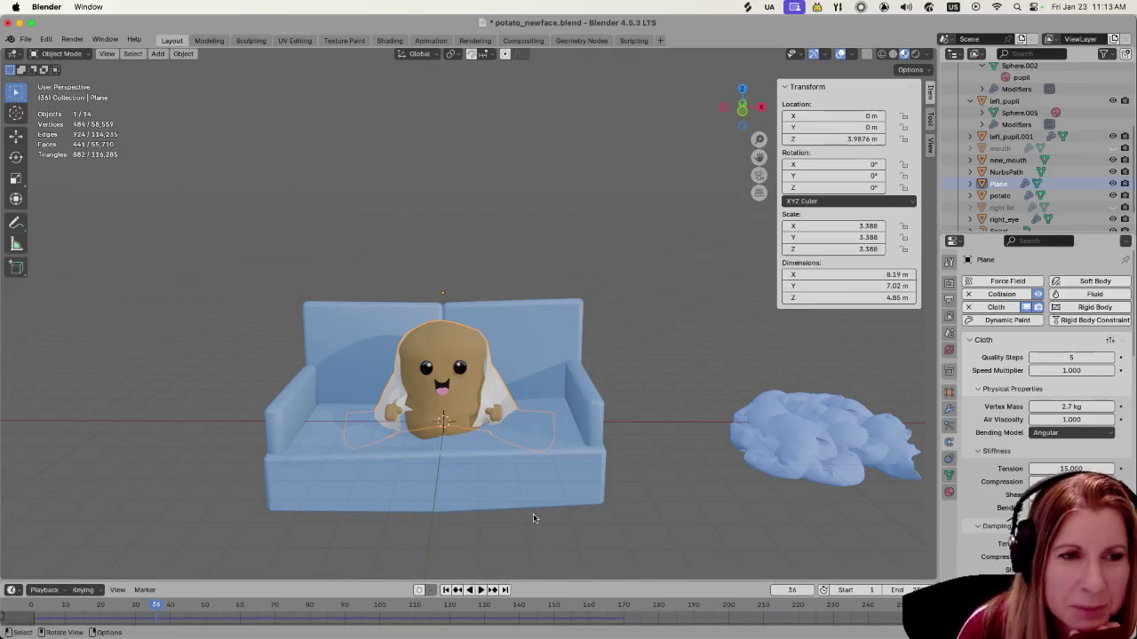
click(484, 486)
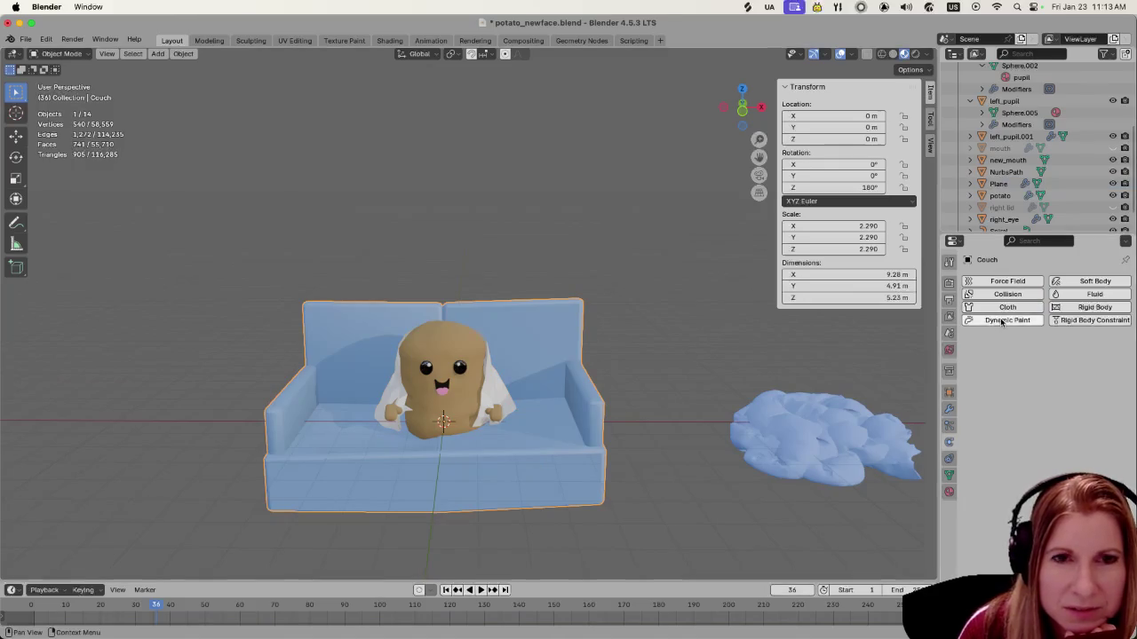
Check the physics settings of the cloth plane, couch and potato by selecting each in turn
click(493, 400)
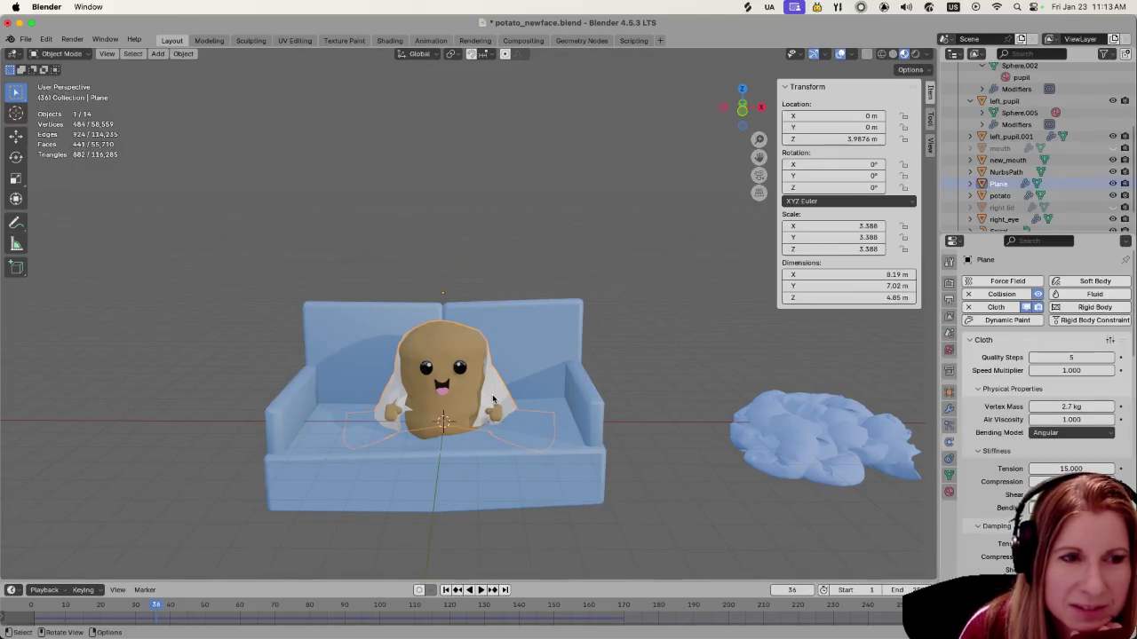
click(418, 486)
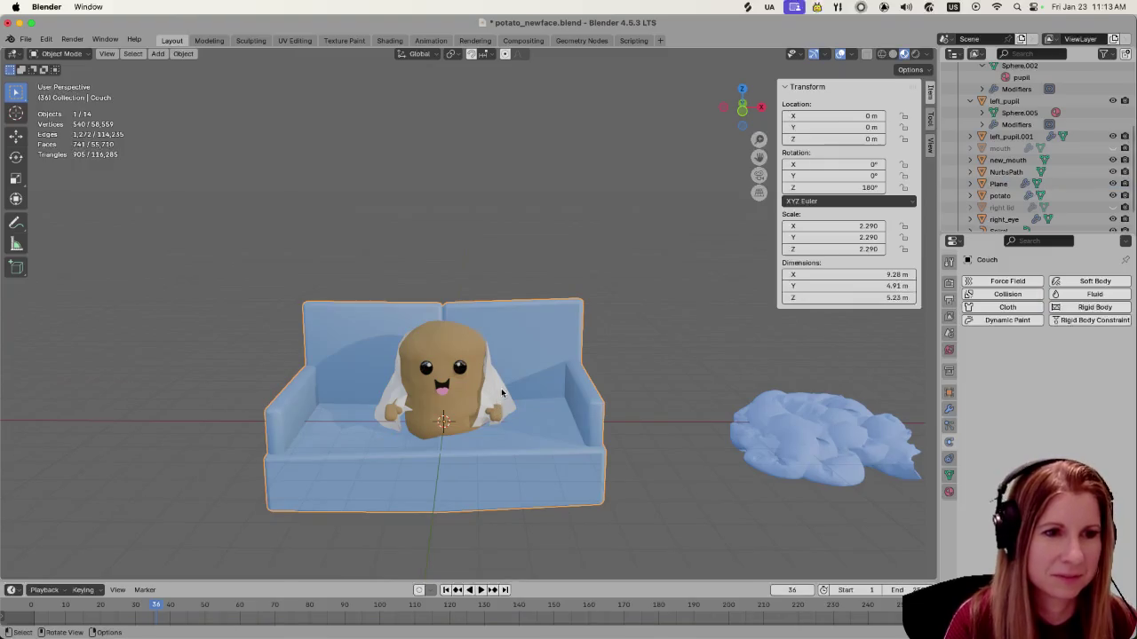
click(502, 393)
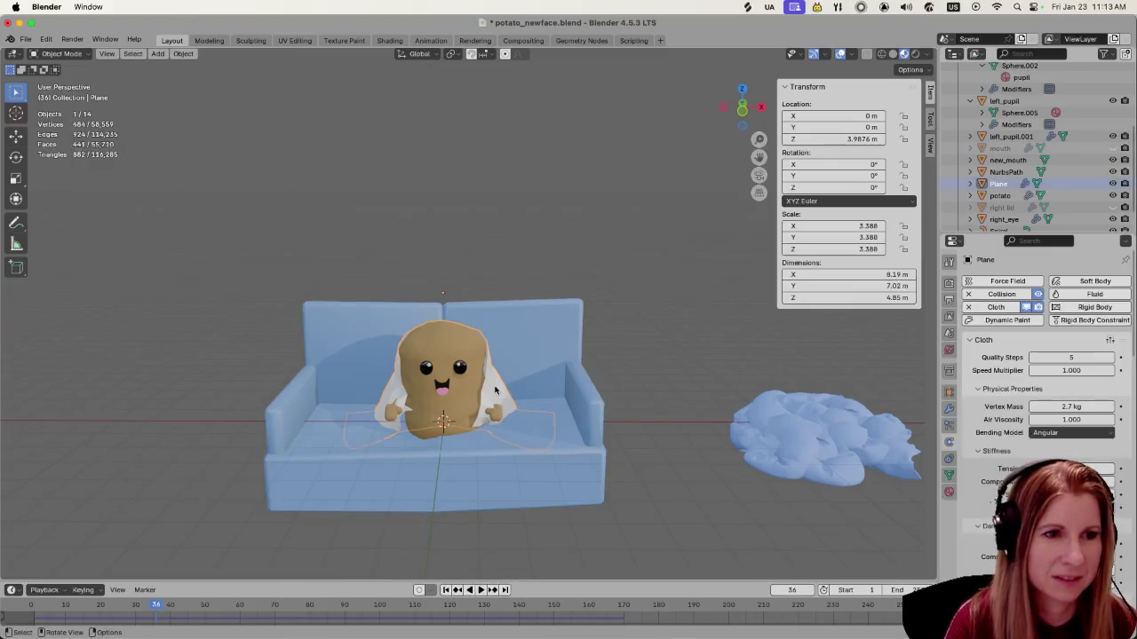
shift+click(446, 350)
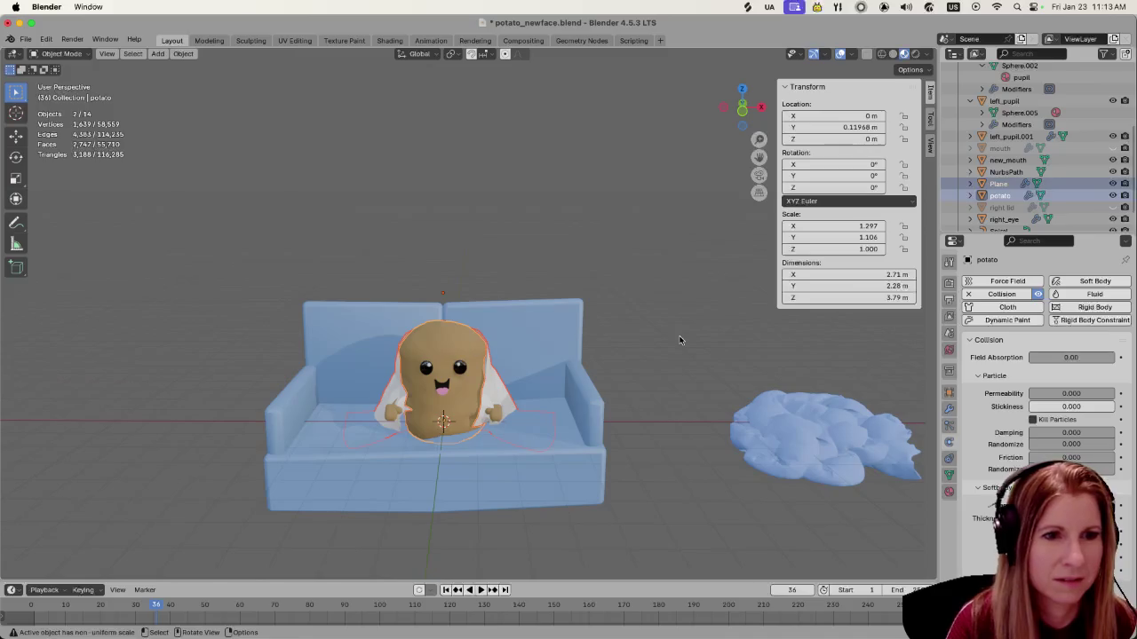
click(680, 340)
click(445, 350)
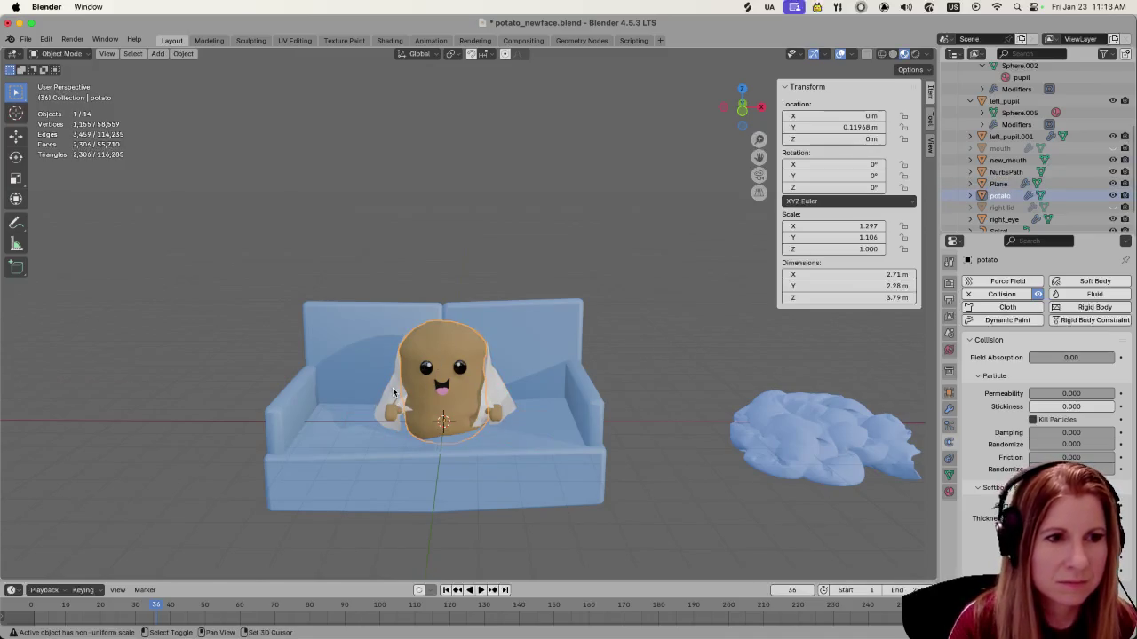
shift+click(394, 393)
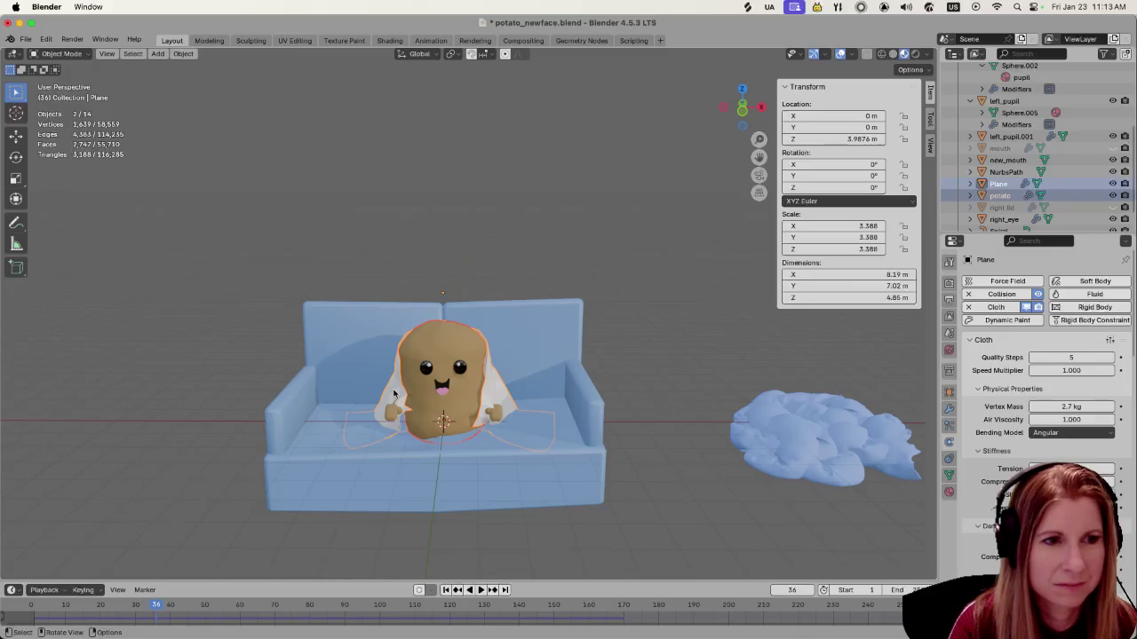
Move the couch down along Z to -1.324 m and view it from the side
click(398, 485)
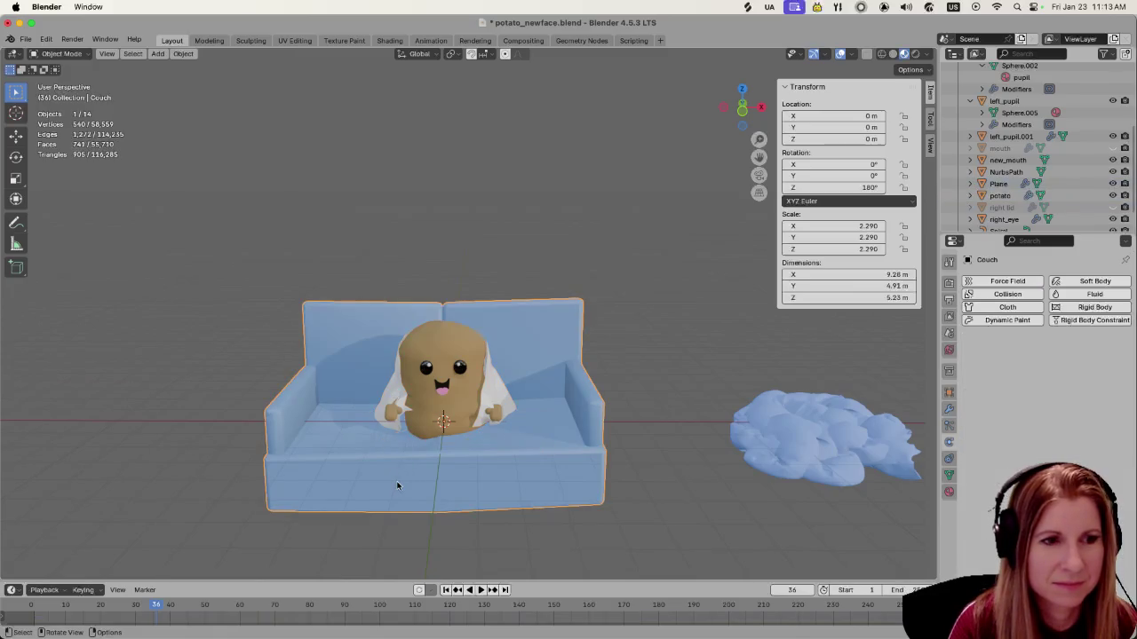
key(g)
key(z)
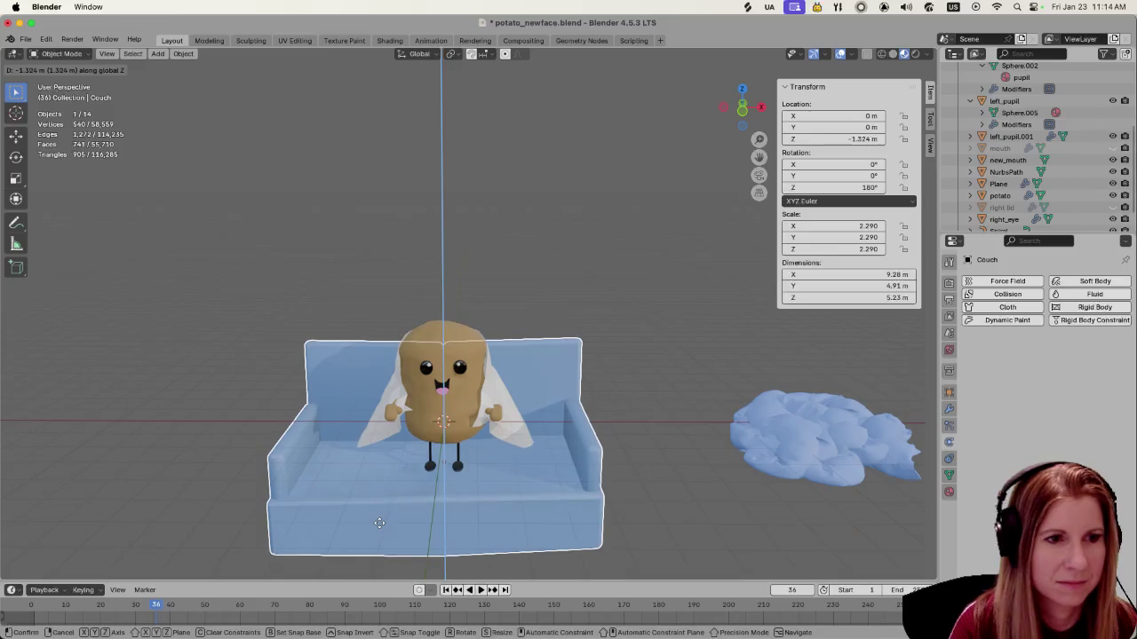
click(379, 523)
mouse_move(513, 489)
middle_down()
mouse_move(554, 511)
mouse_move(361, 493)
mouse_move(513, 478)
middle_up()
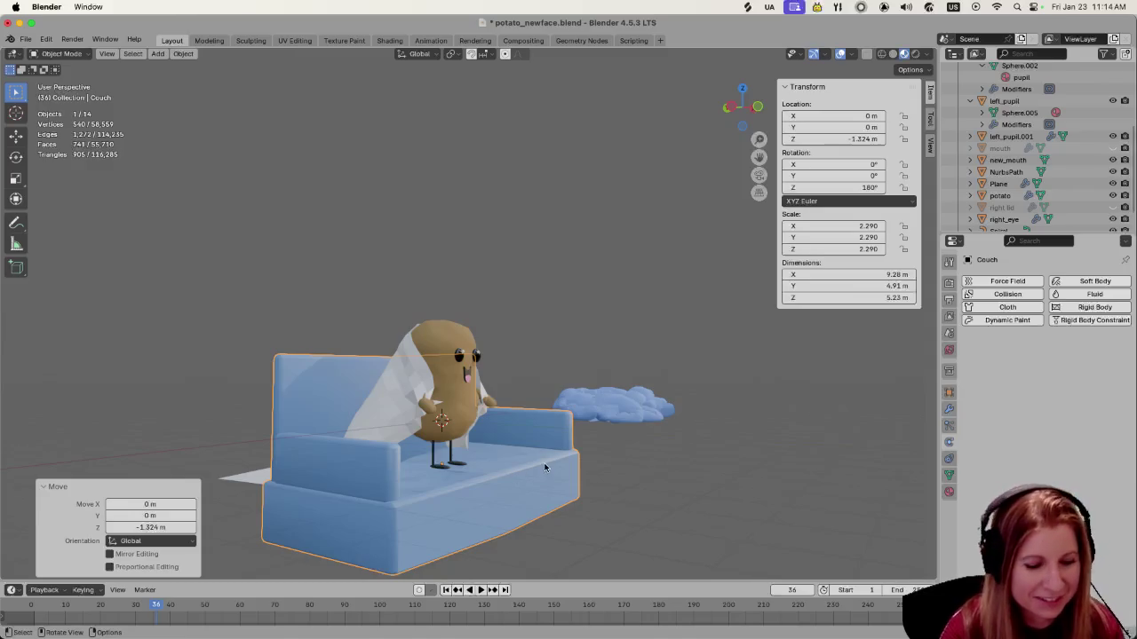
click(538, 471)
mouse_move(530, 471)
middle_down()
mouse_move(560, 487)
mouse_move(511, 468)
middle_up()
Give the couch Collision physics, then remove and re-add Cloth physics on the plane
click(511, 468)
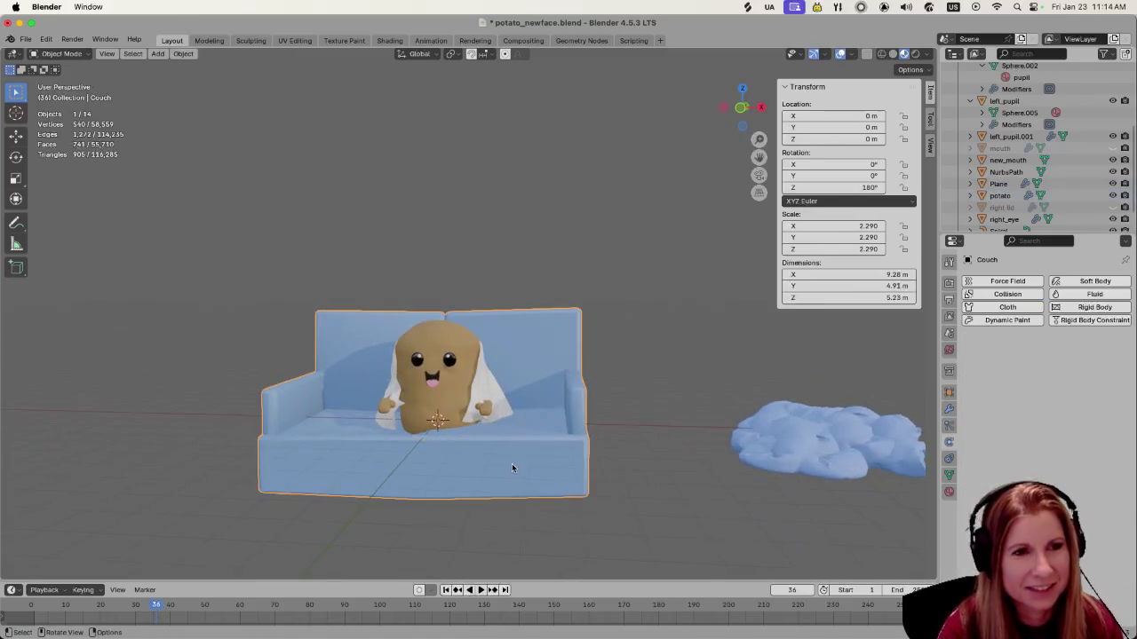
click(1018, 295)
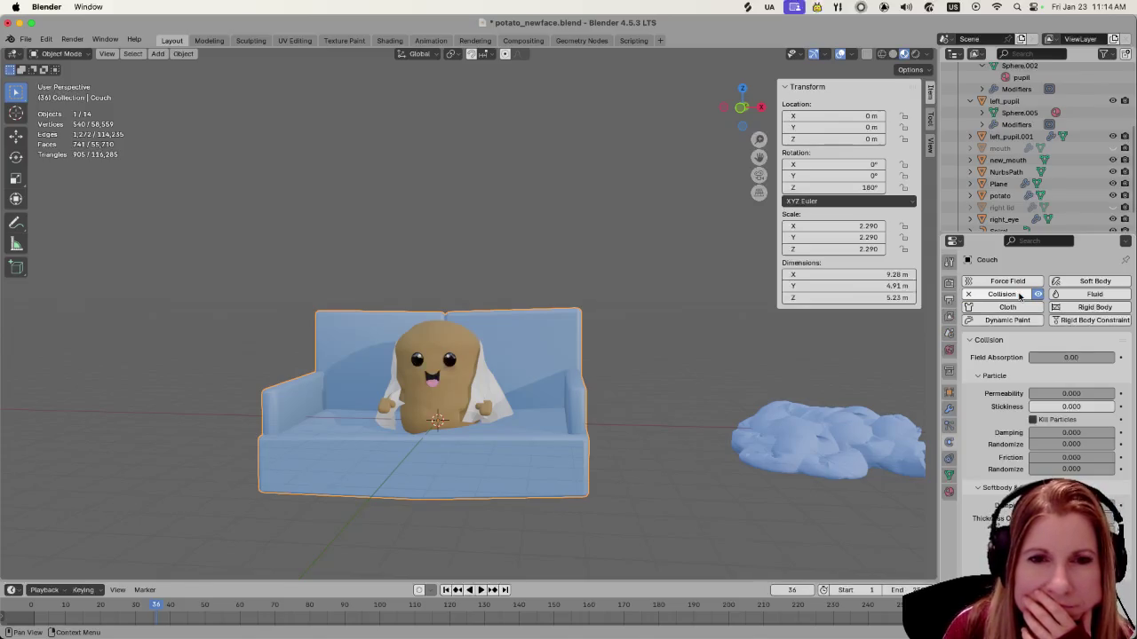
click(491, 383)
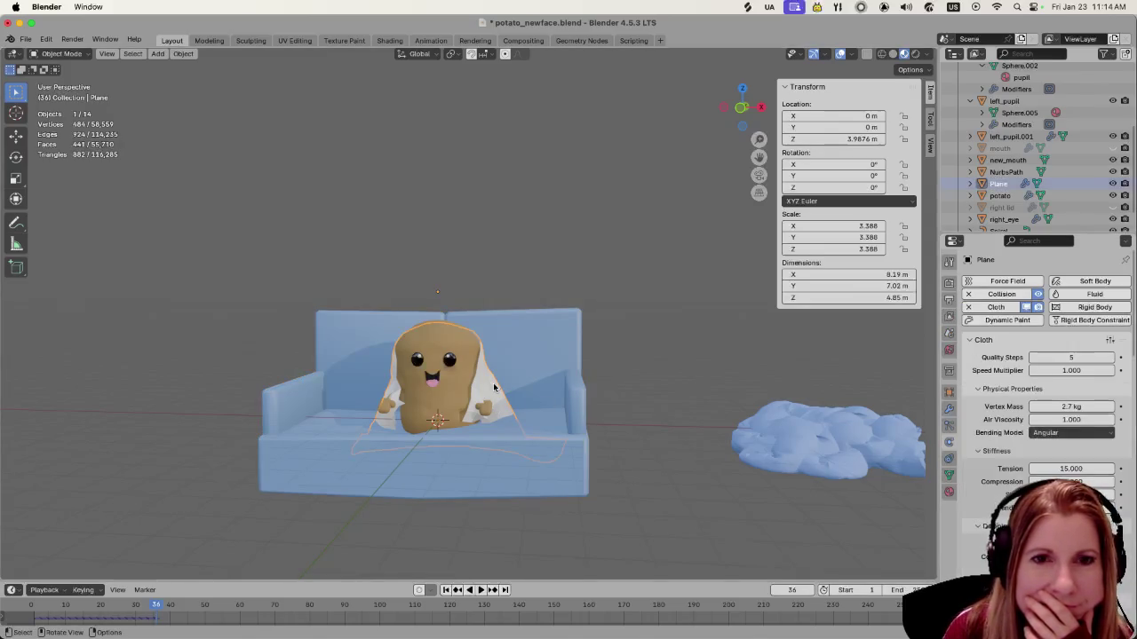
click(969, 308)
click(968, 308)
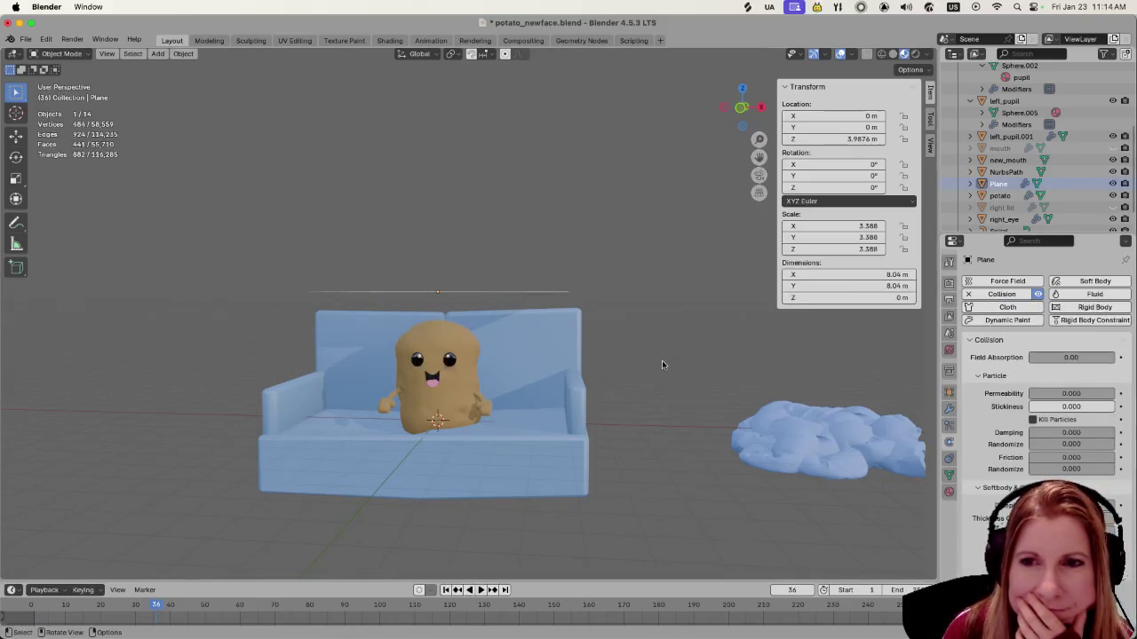
middle_drag(661, 365, 625, 391)
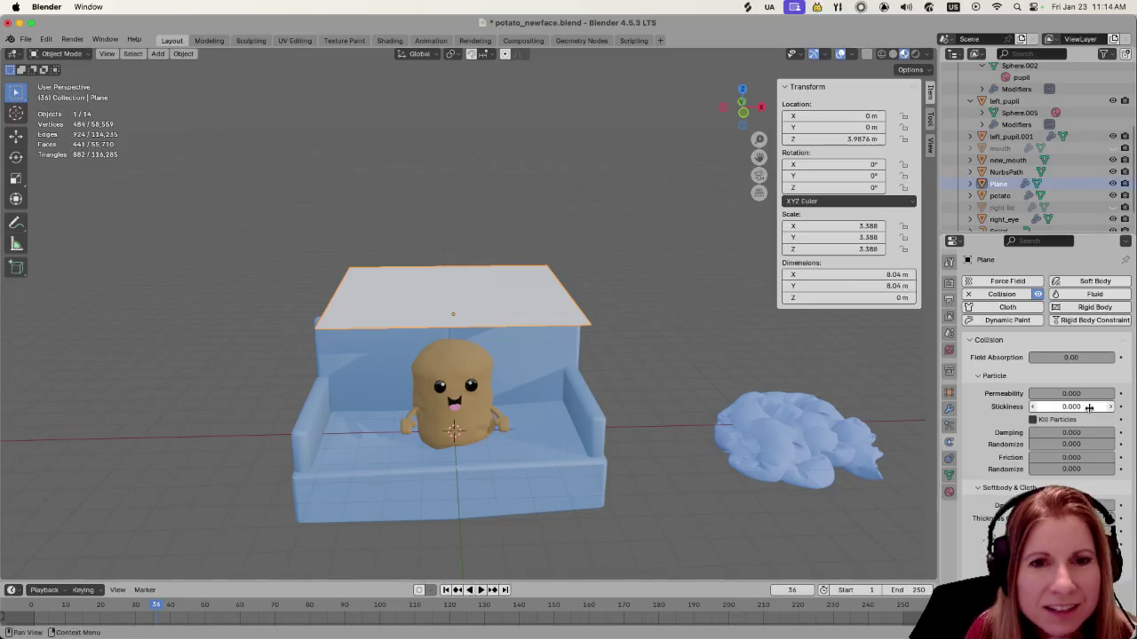
click(1010, 311)
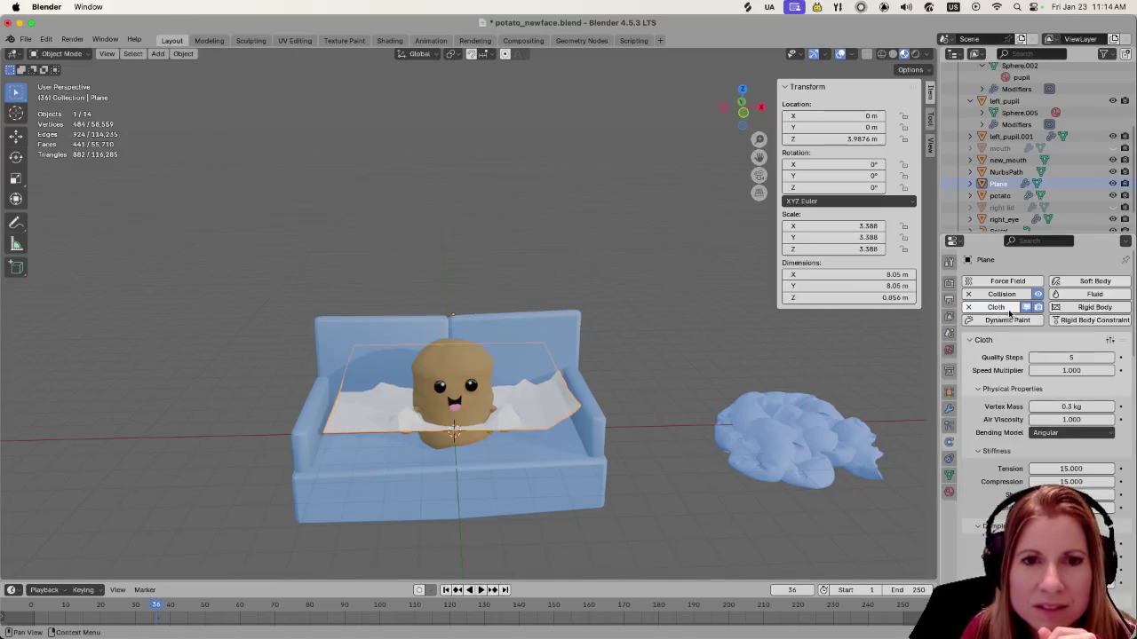
Set the cloth's vertex mass to 2.5 kg and rewind to frame 1
drag(1063, 409, 1054, 409)
click(1054, 408)
text(2.5)
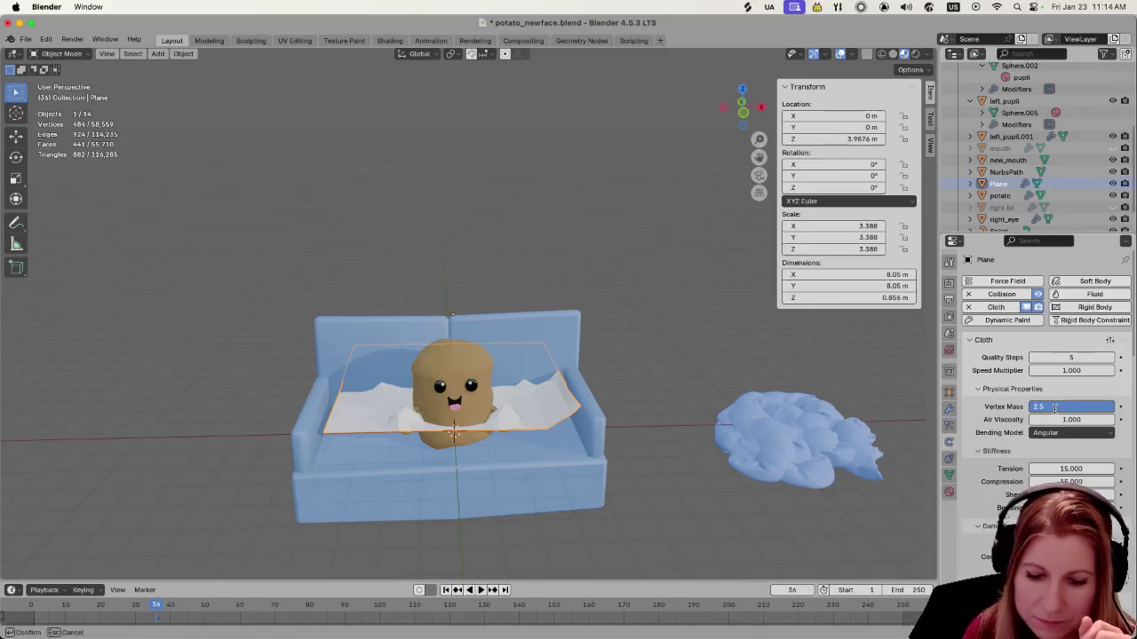
key(Return)
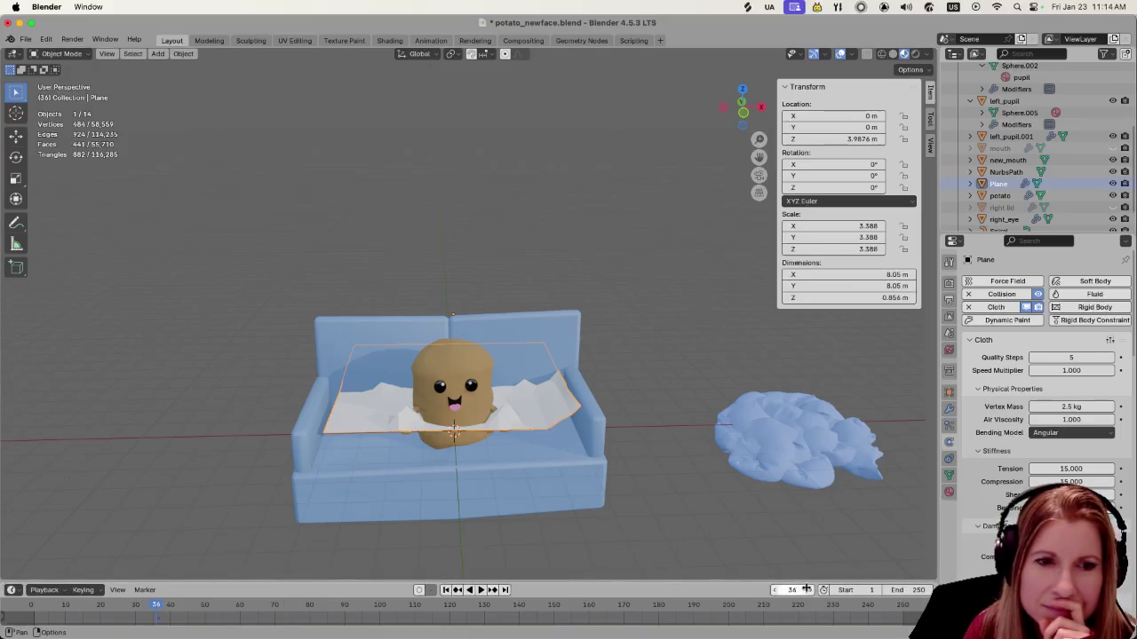
key(shift+Left)
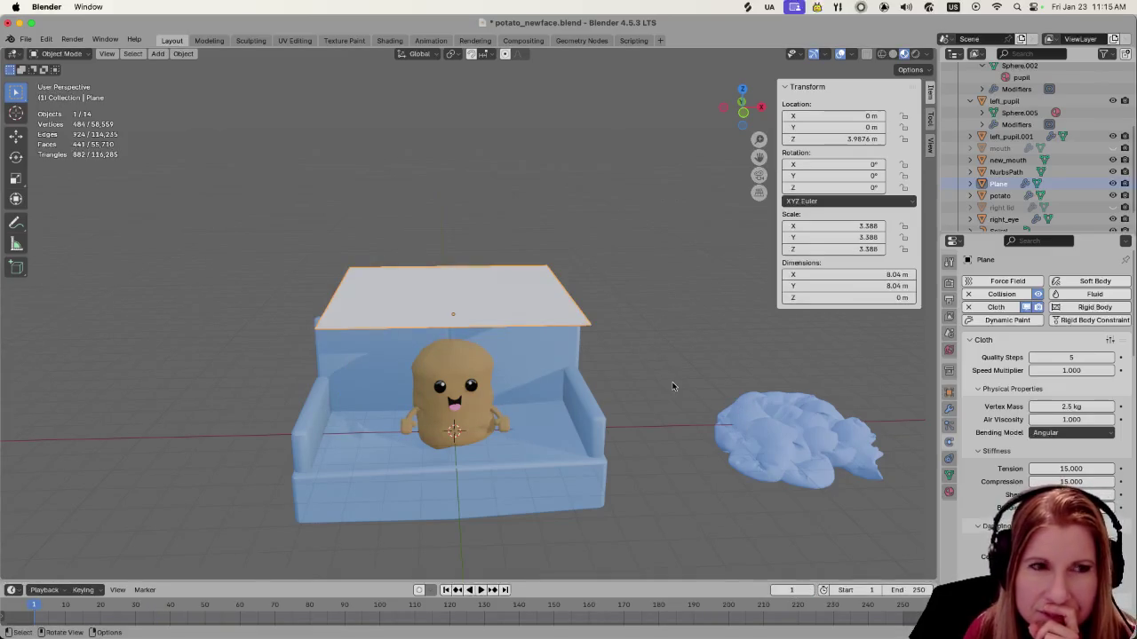
Play the cloth simulation to frame 126, then select the couch to inspect its Collision settings
mouse_move(707, 408)
middle_down()
mouse_move(692, 409)
mouse_move(702, 410)
middle_up()
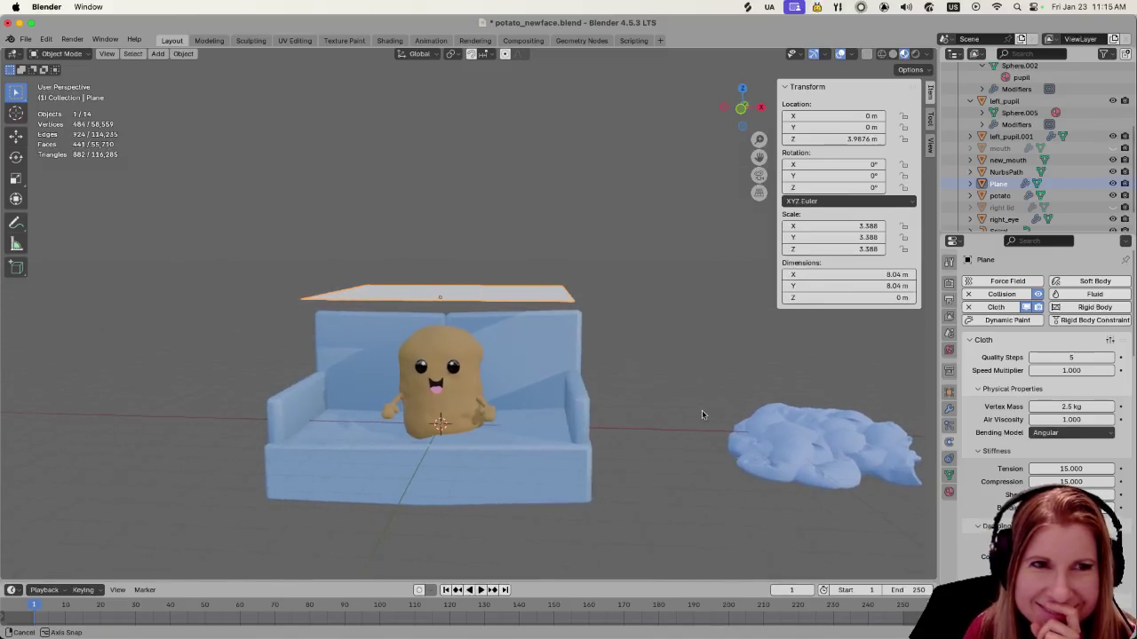
middle_drag(539, 265, 483, 319)
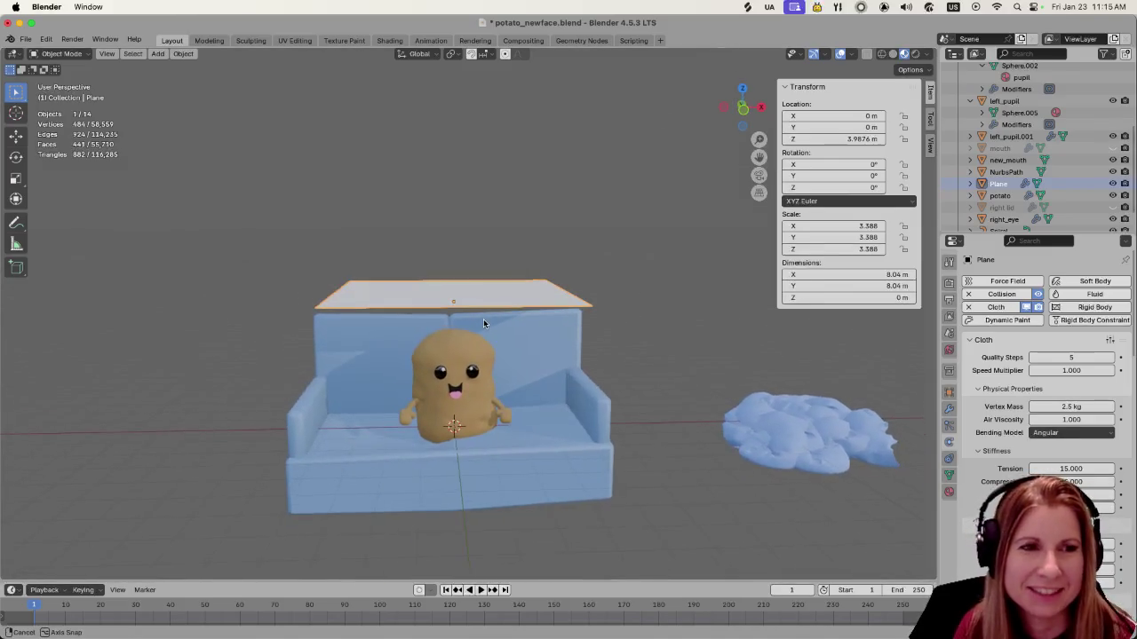
key(space)
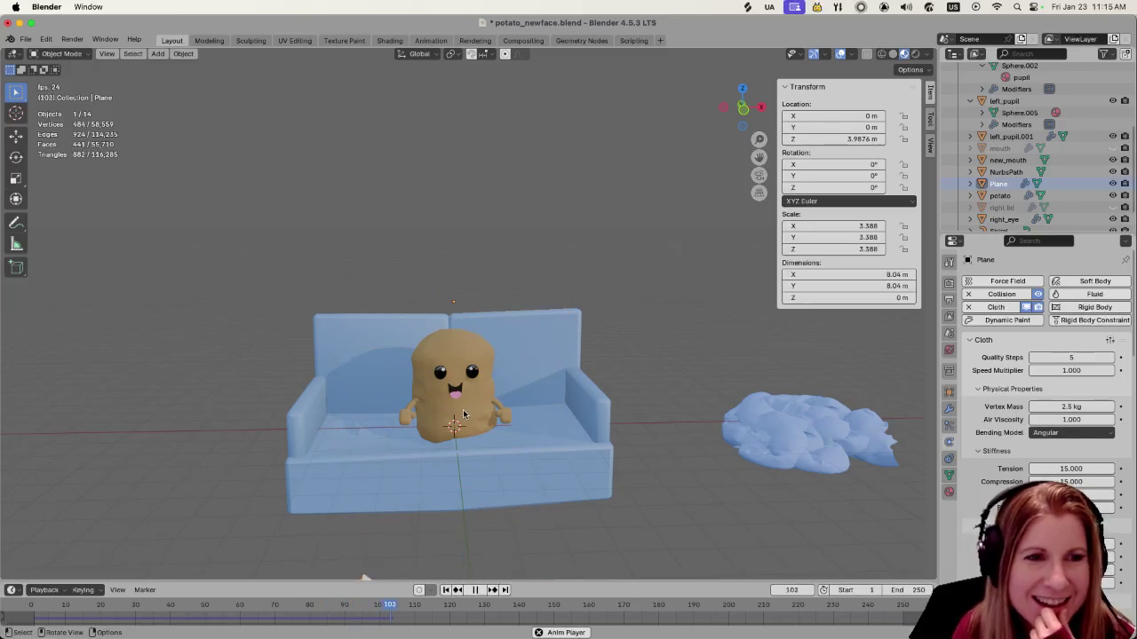
key(space)
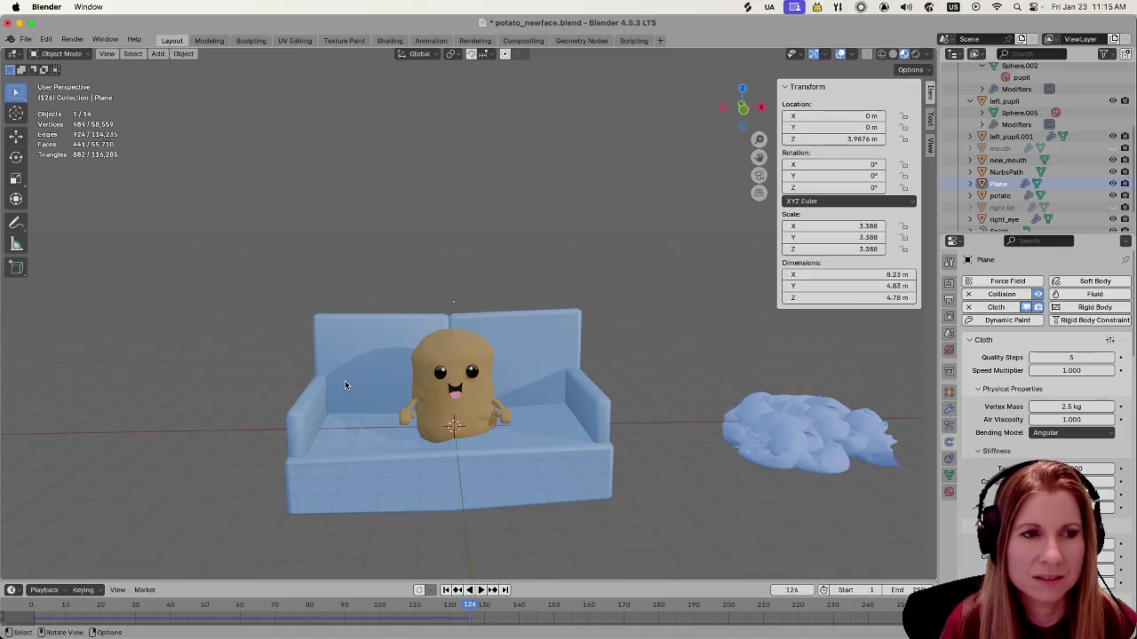
click(361, 451)
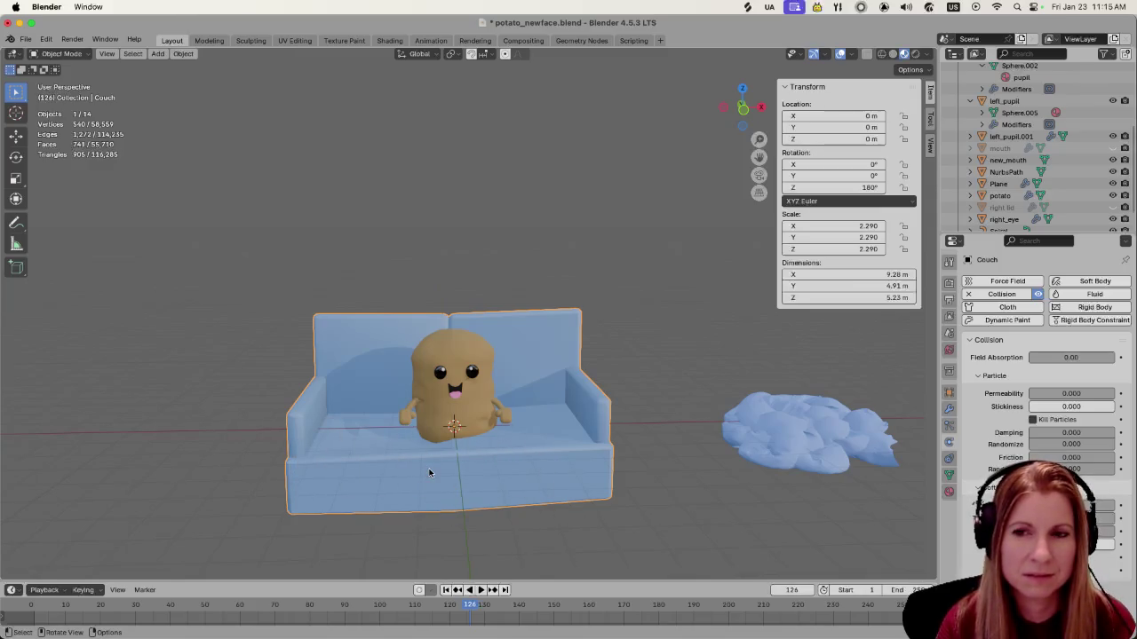
Return the timeline to frame 1
click(503, 416)
click(470, 371)
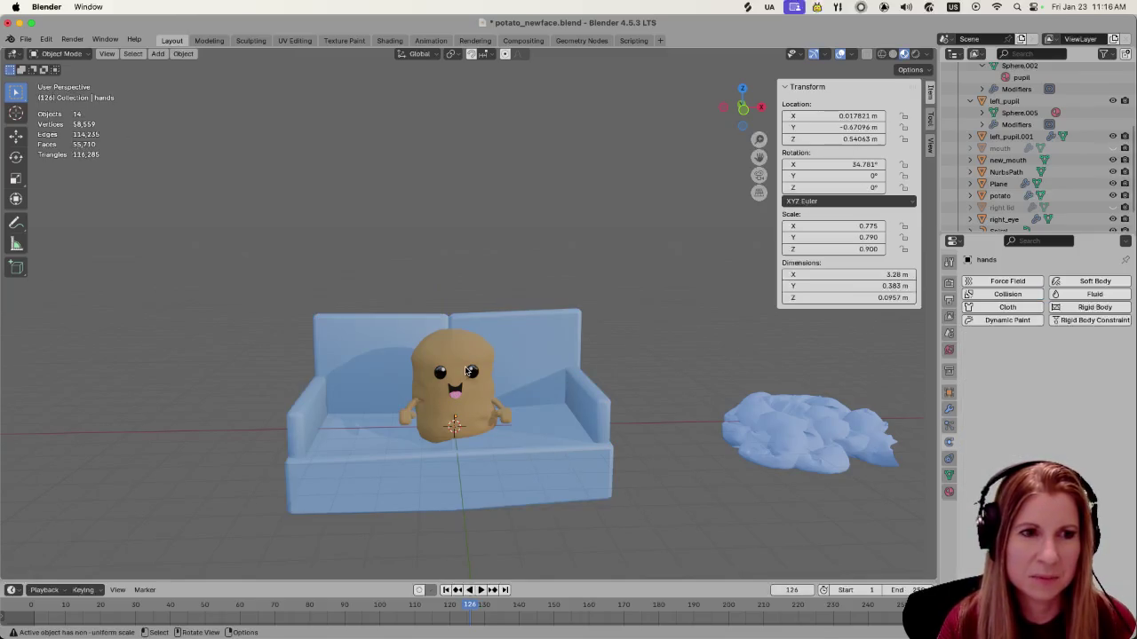
click(470, 371)
click(786, 590)
text(1)
key(Return)
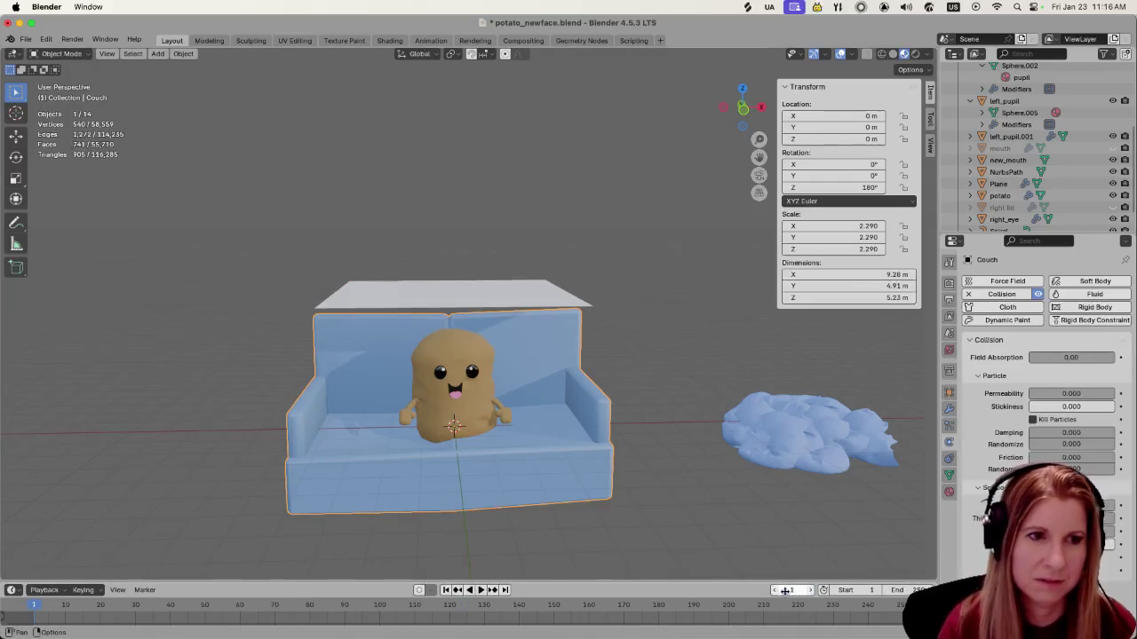
Move the cloth plane along Y to -2.2214 m
click(508, 304)
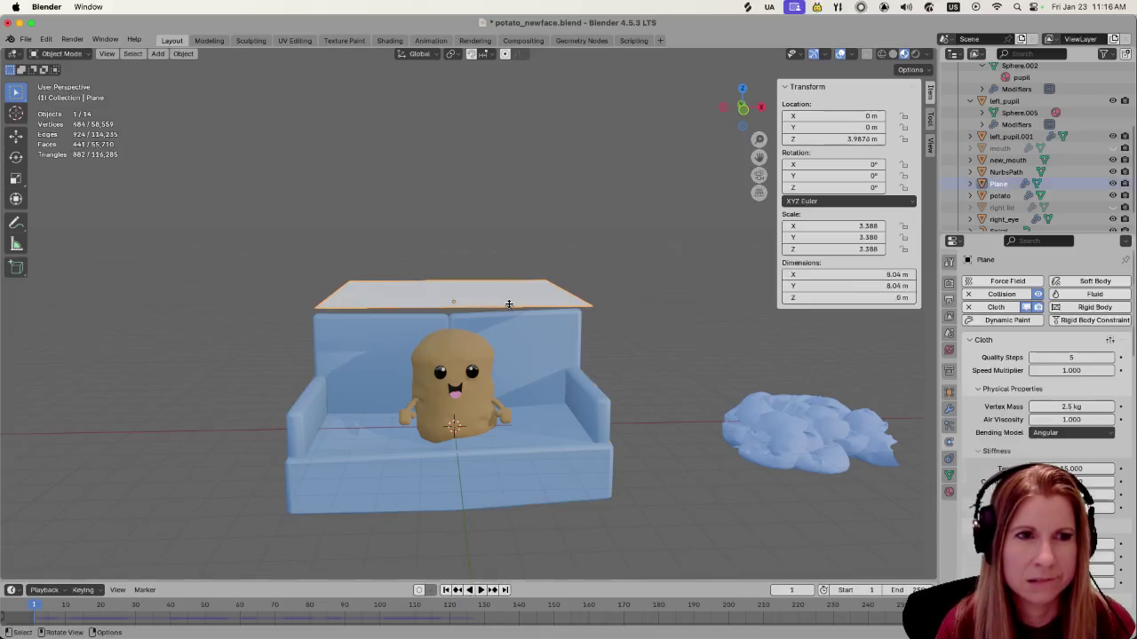
middle_drag(672, 364, 542, 368)
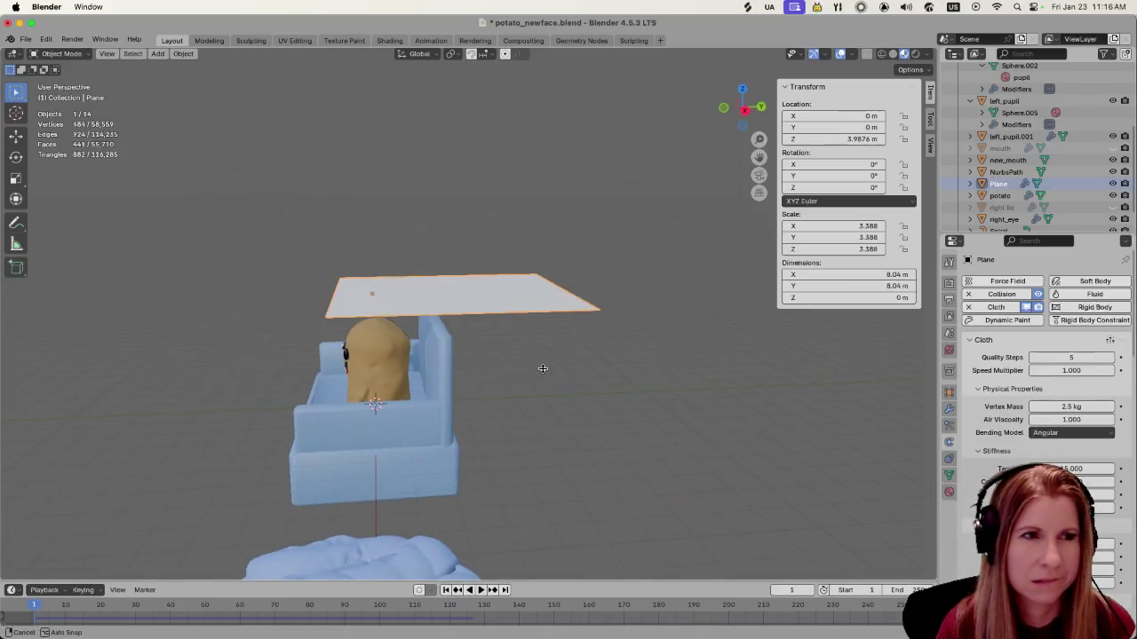
key(Tab)
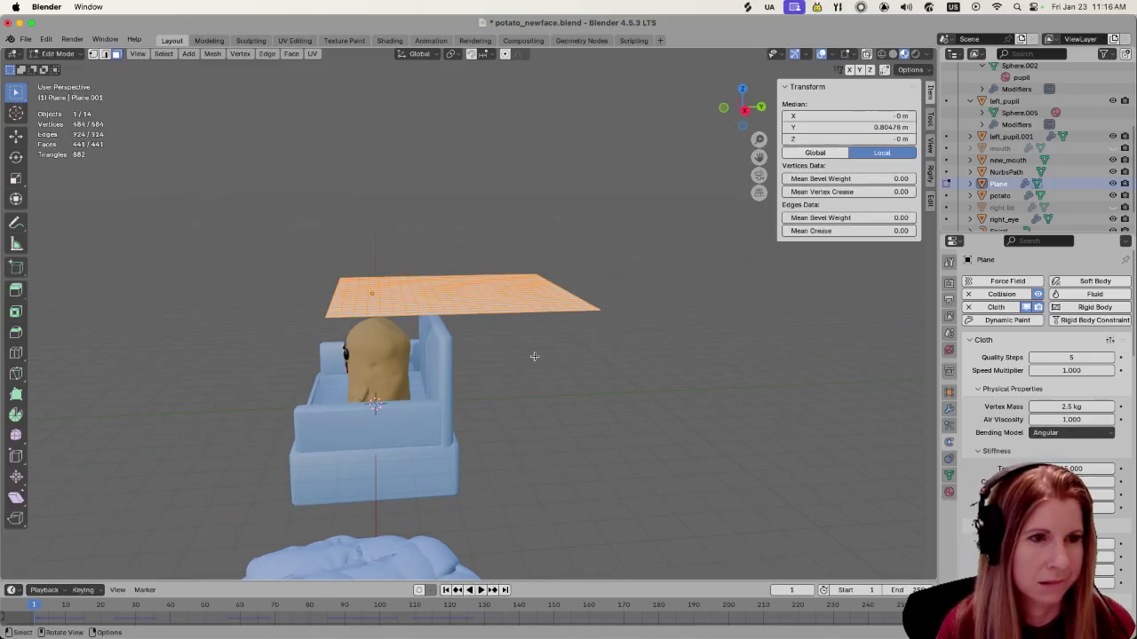
key(Tab)
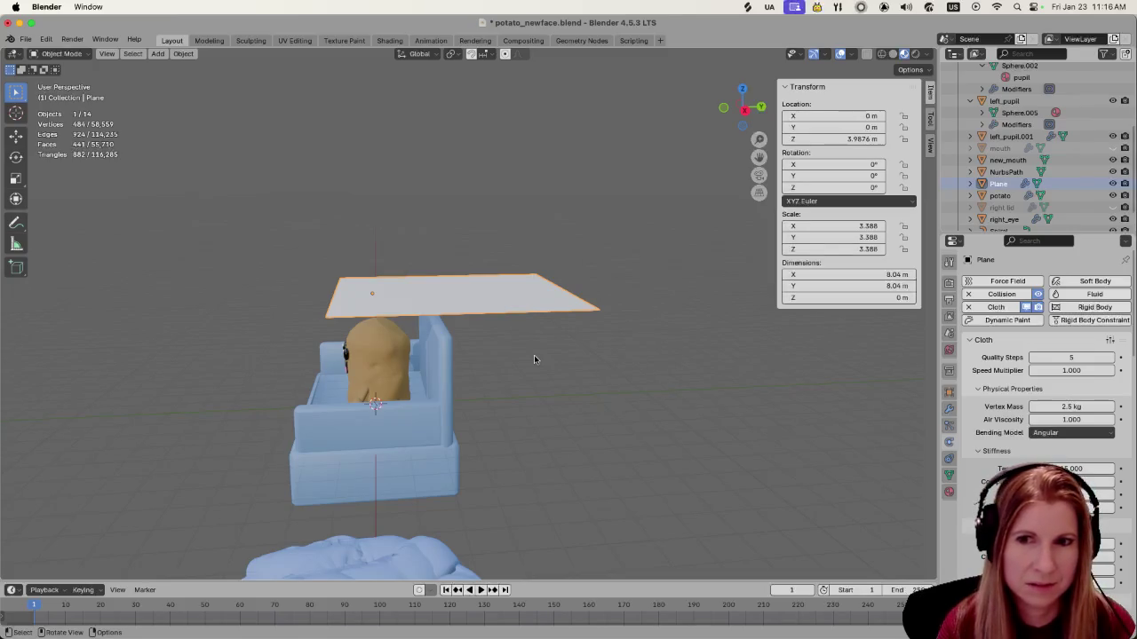
key(g)
key(y)
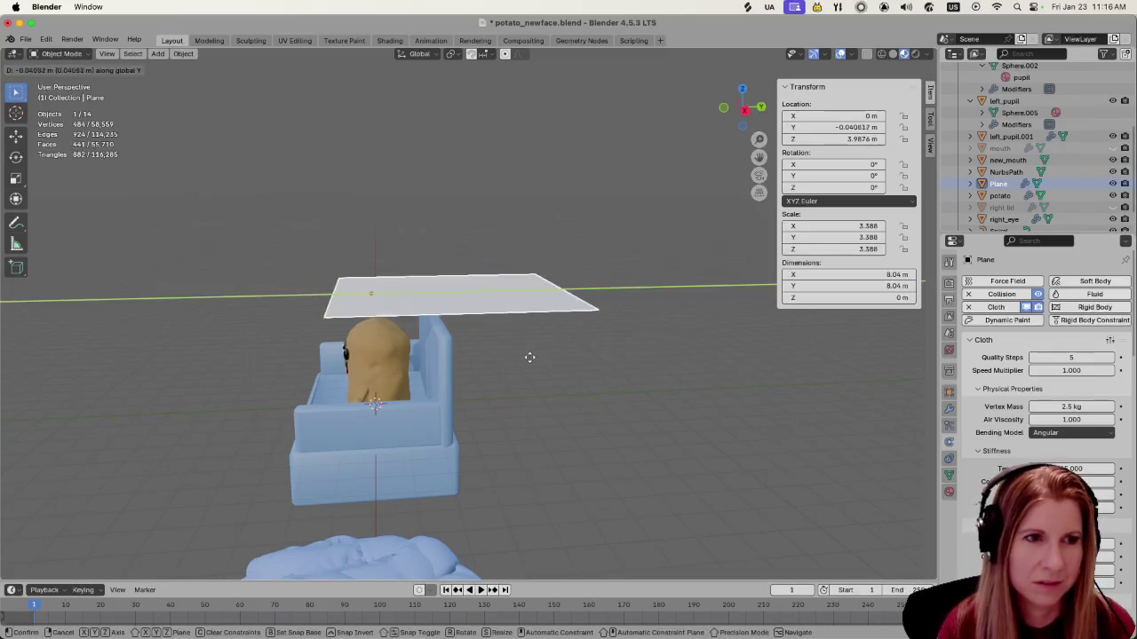
click(481, 353)
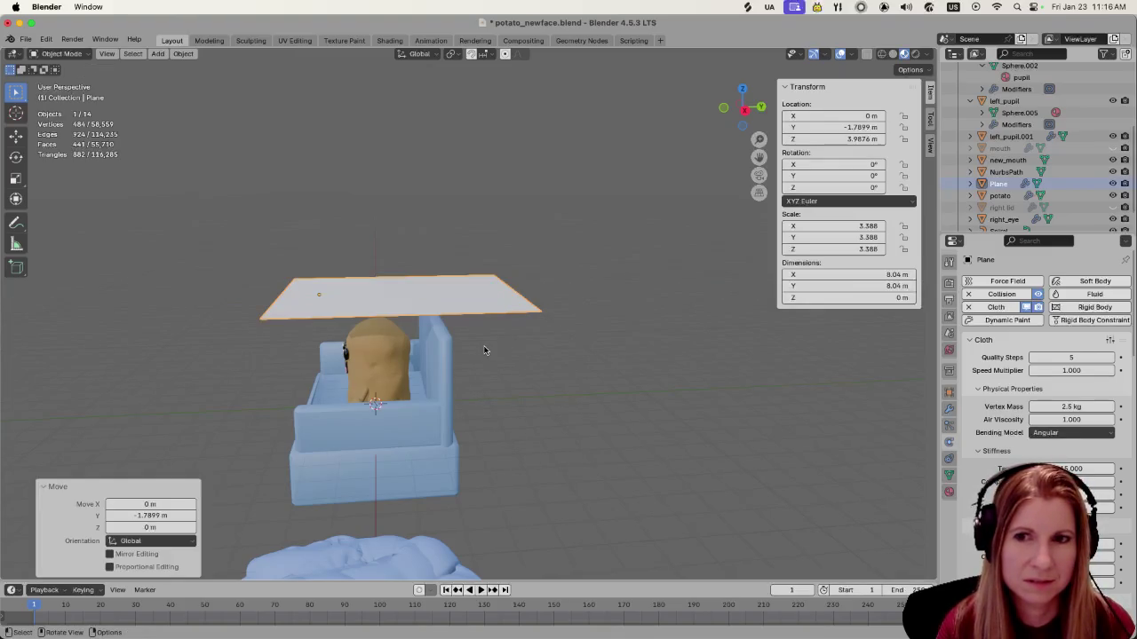
key(g)
key(y)
click(472, 349)
Check the plane's position against the couch from the front and side views
middle_drag(472, 349, 403, 368)
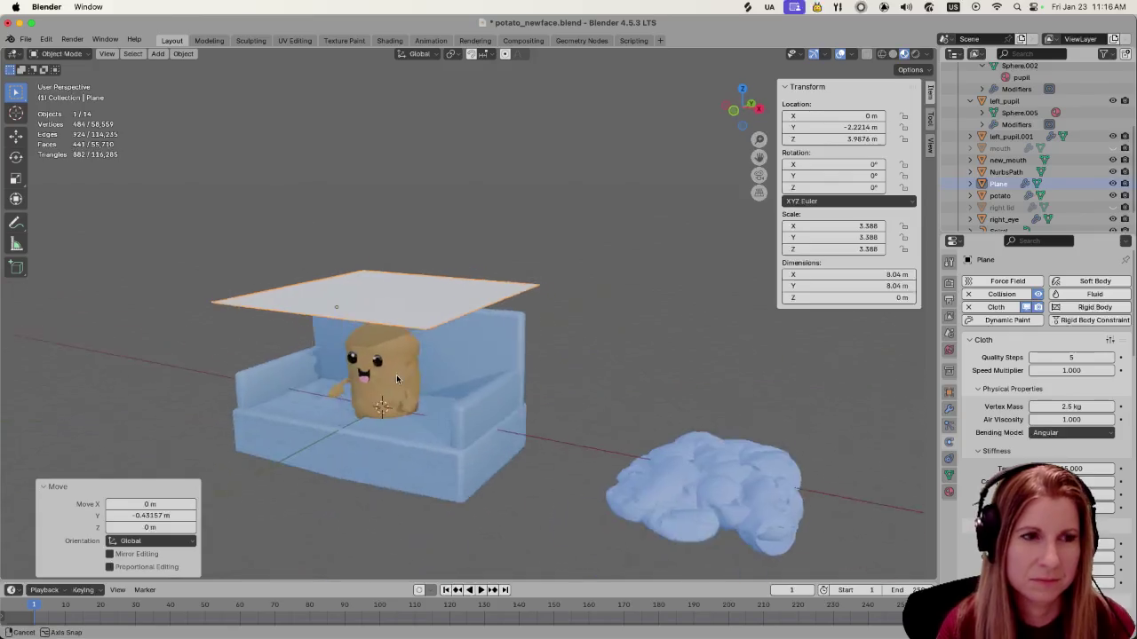
key(KP_1)
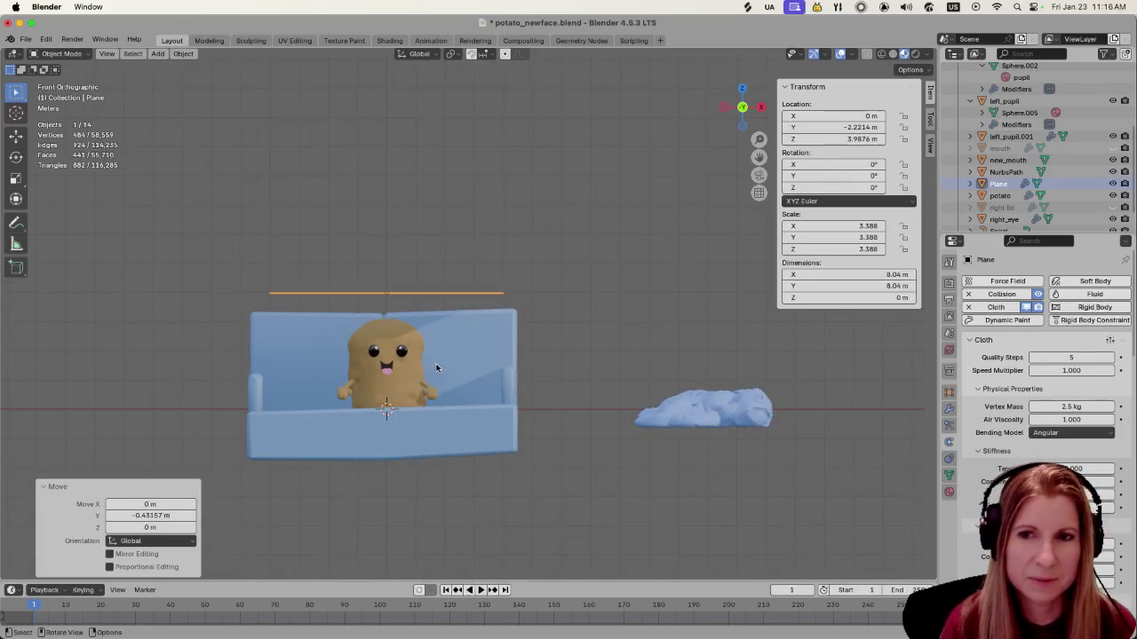
shift+middle_drag(431, 365, 491, 438)
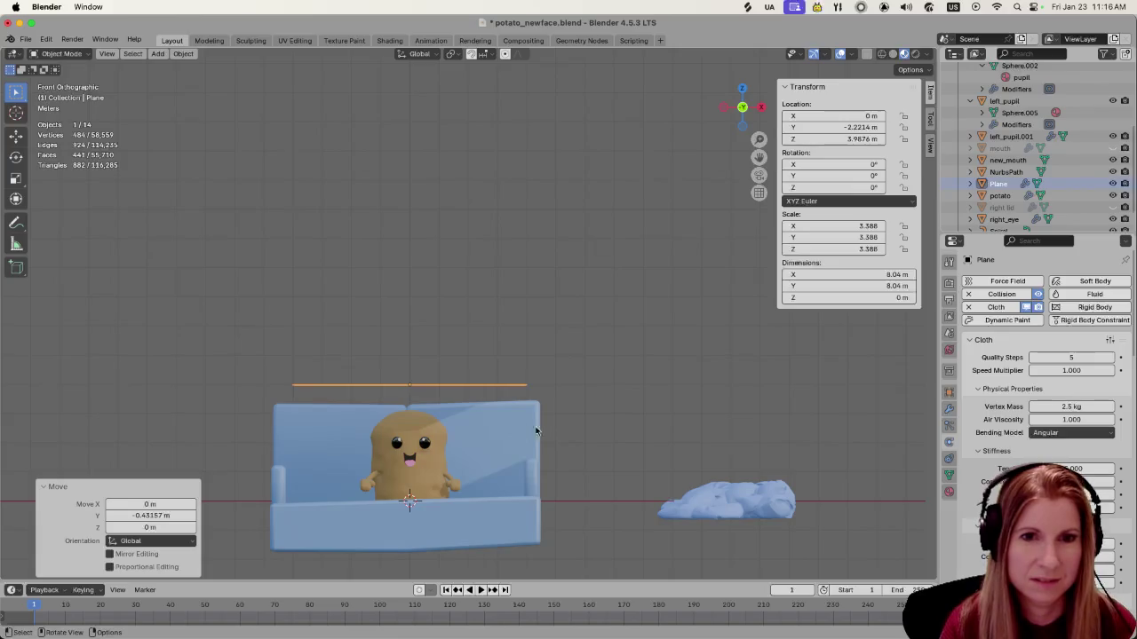
mouse_move(551, 413)
middle_down()
mouse_move(588, 430)
mouse_move(605, 424)
mouse_move(585, 431)
mouse_move(589, 400)
middle_up()
key(KP_3)
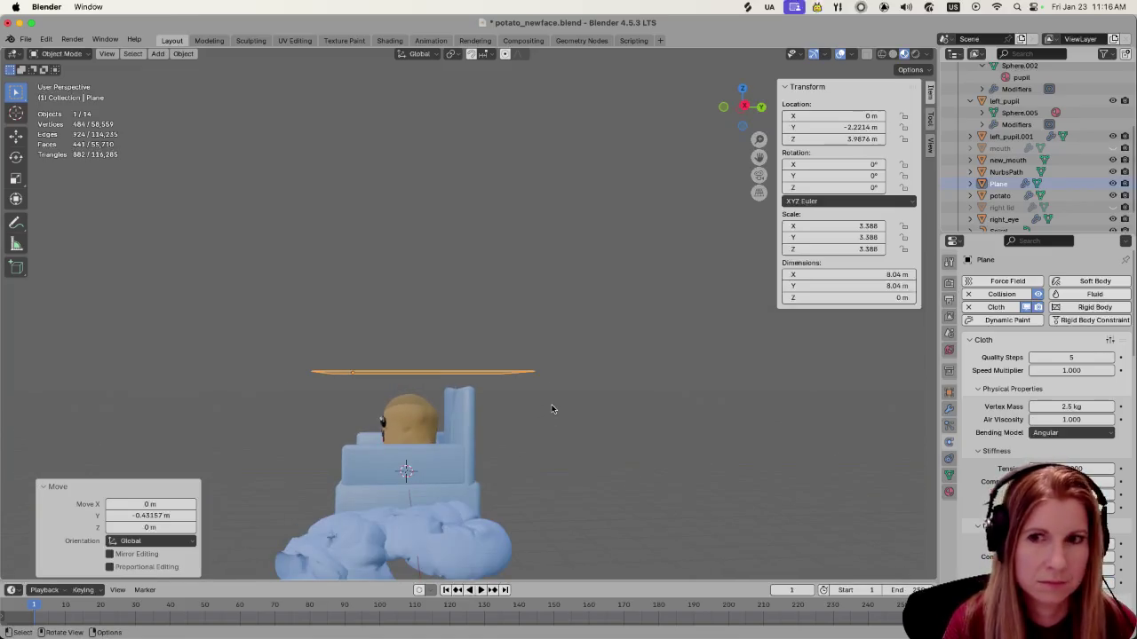
middle_drag(548, 406, 553, 410)
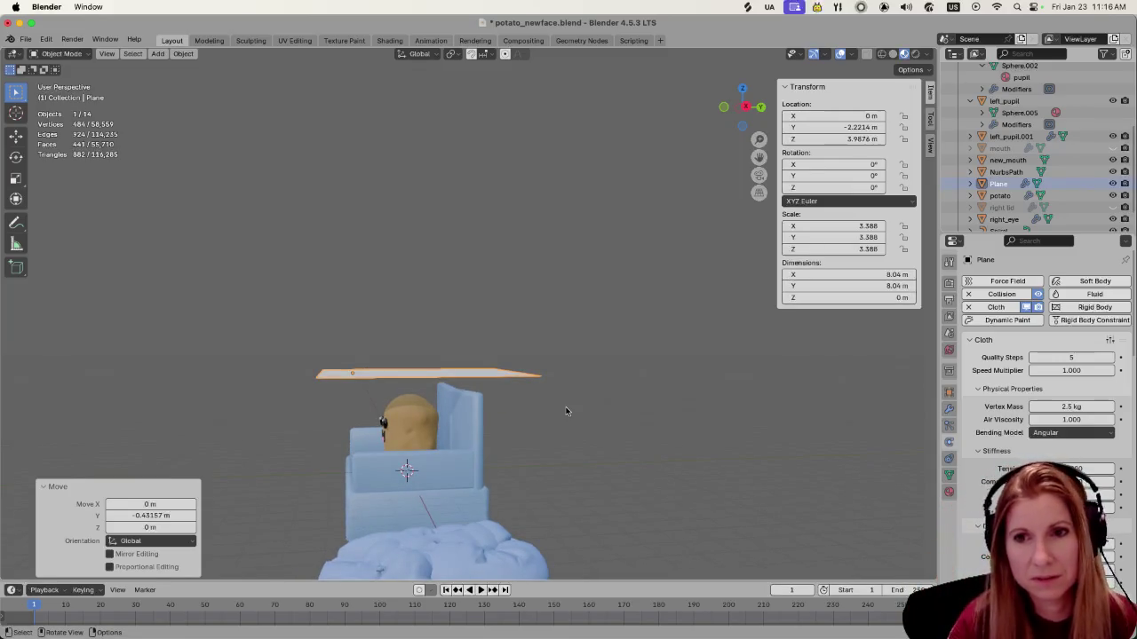
scroll(540, 434, up, 2)
middle_drag(528, 437, 525, 433)
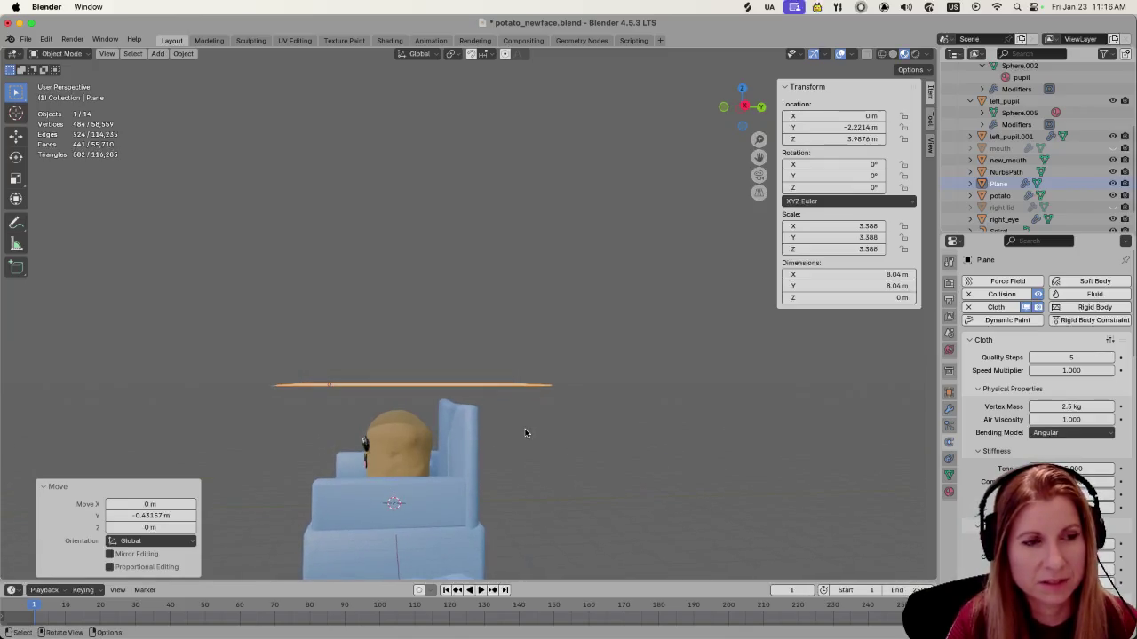
Shift the plane along Y to -2.8566 m, centred over the potato, and play the simulation
key(g)
key(y)
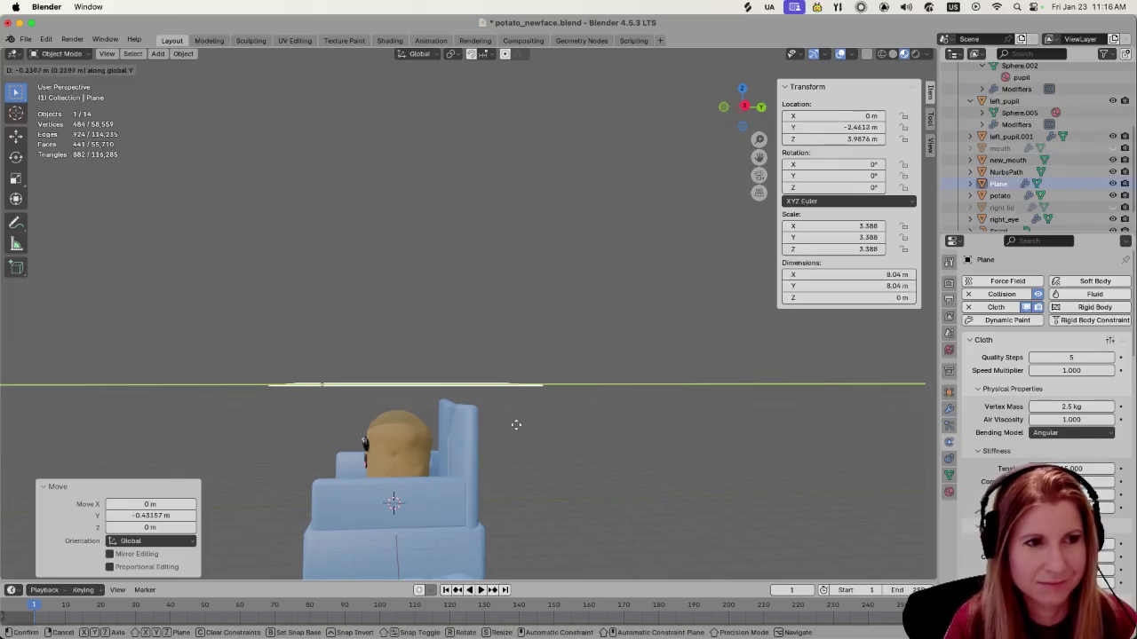
click(505, 422)
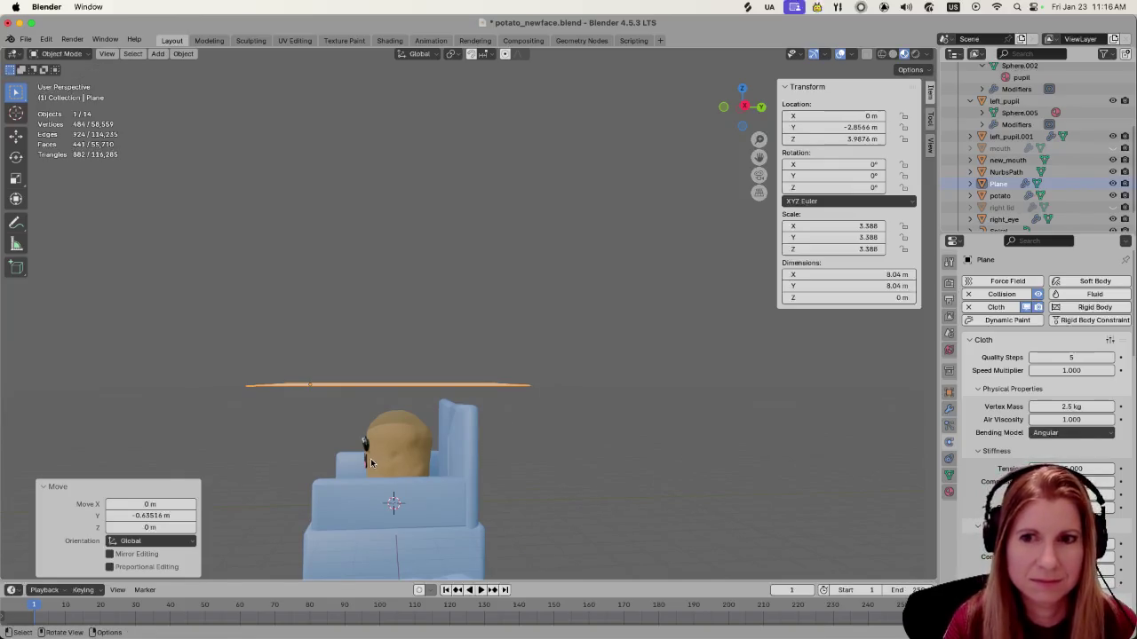
middle_drag(372, 463, 503, 449)
key(KP_1)
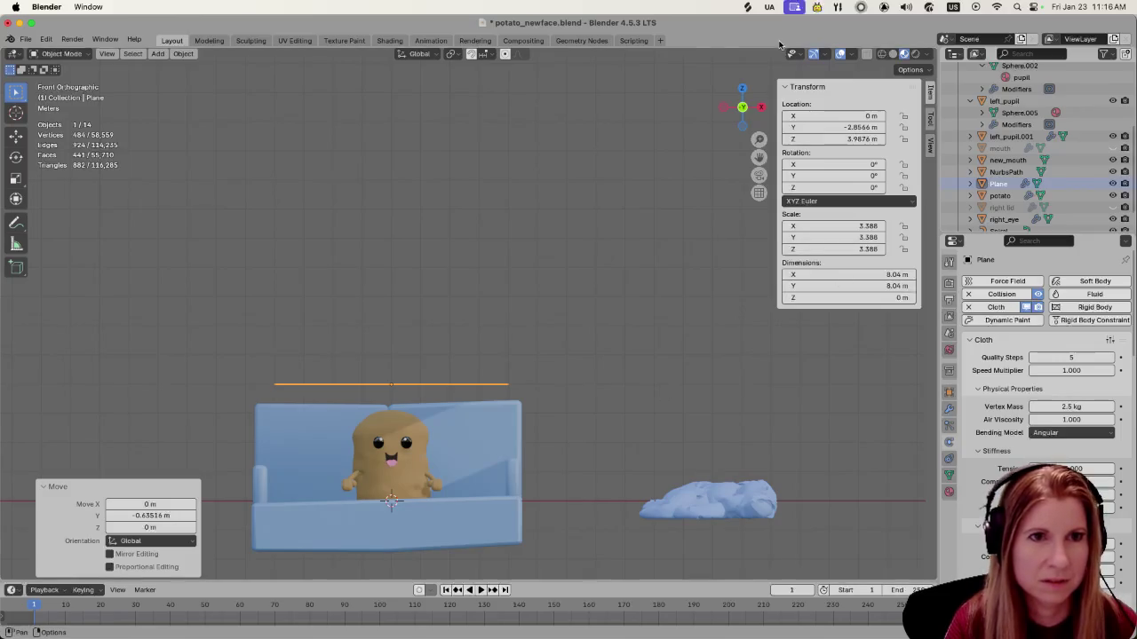
key(space)
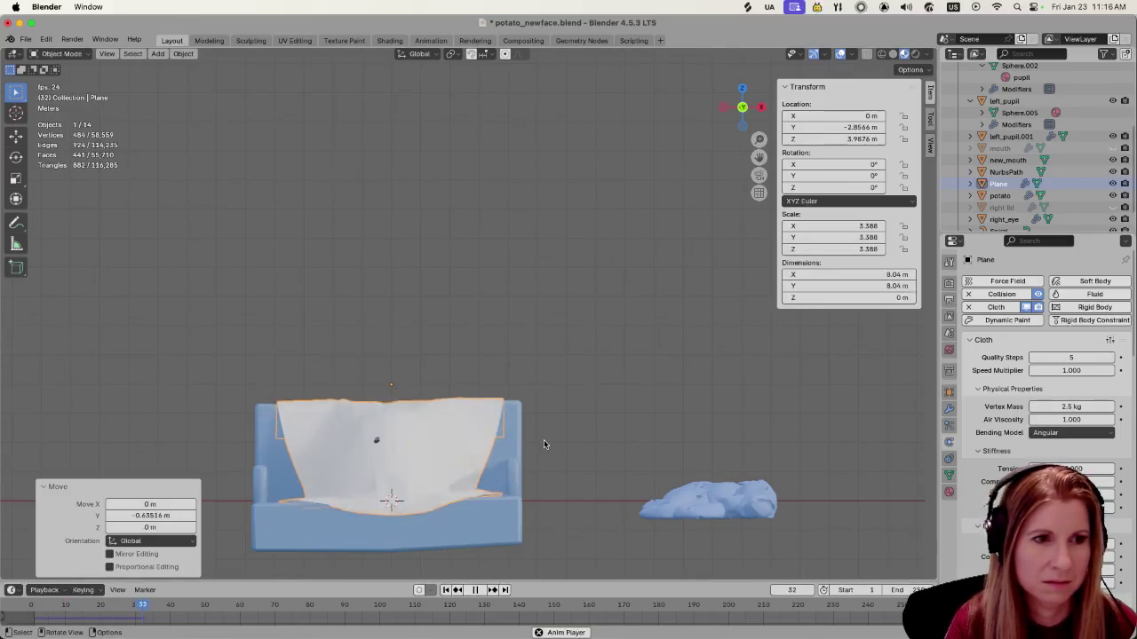
Play and pause the simulation repeatedly, stopping at frames 216 and 241 to inspect the drape
scroll(546, 438, down, 5)
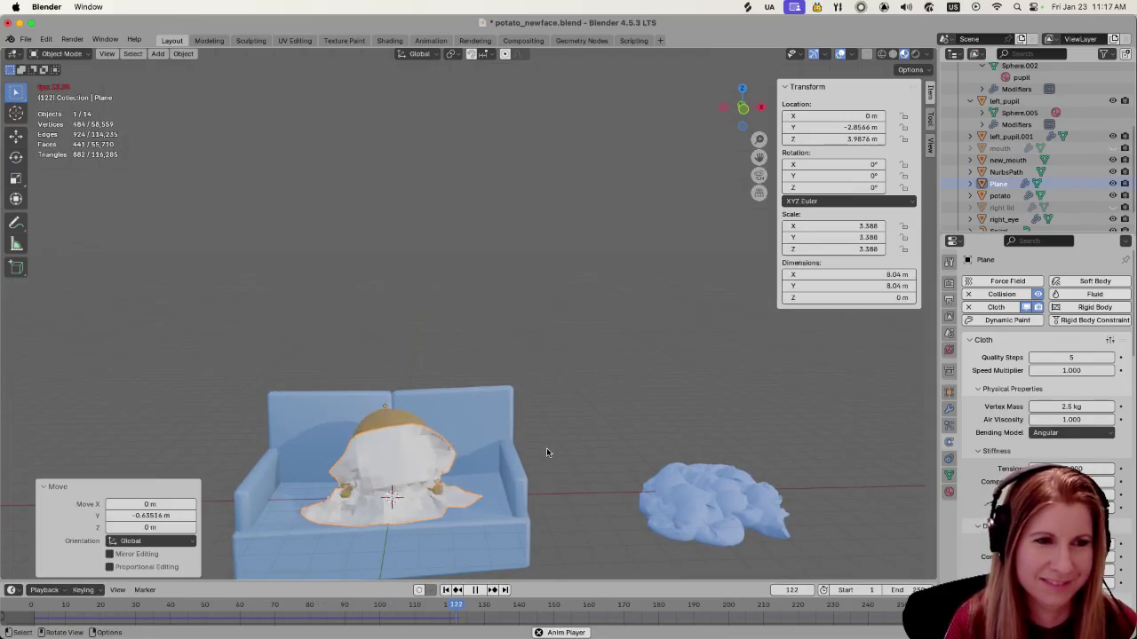
key(space)
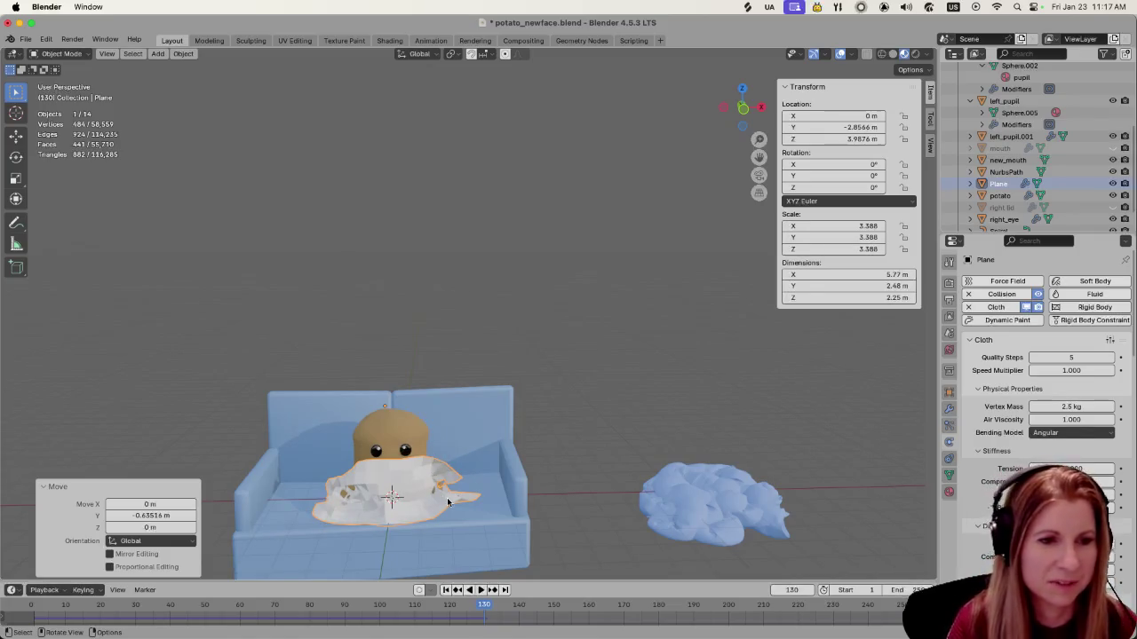
key(space)
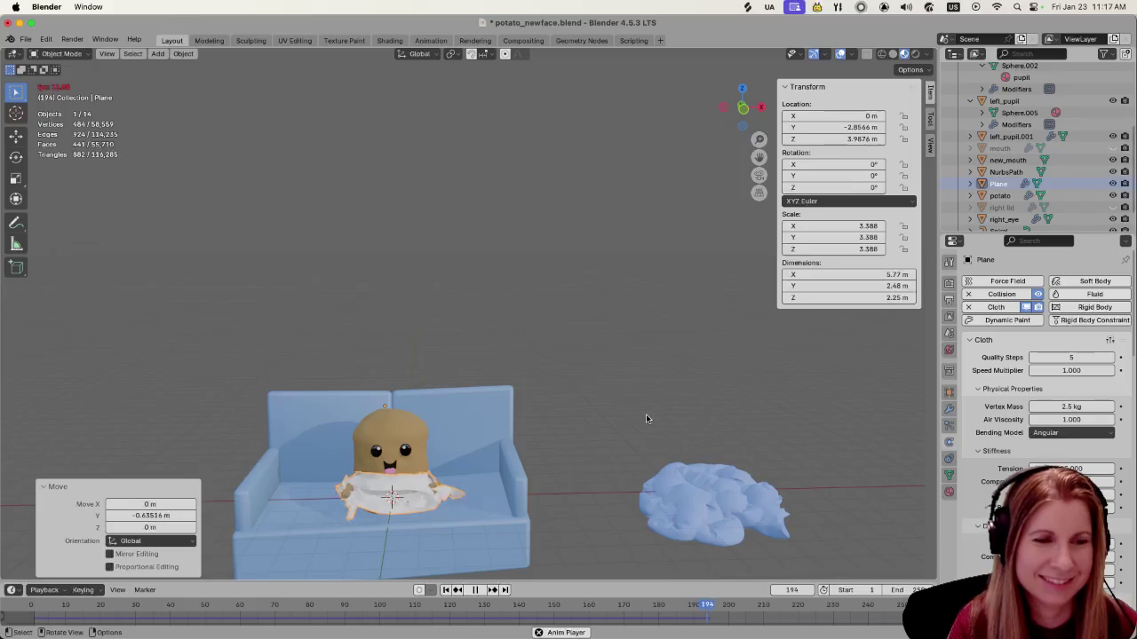
key(space)
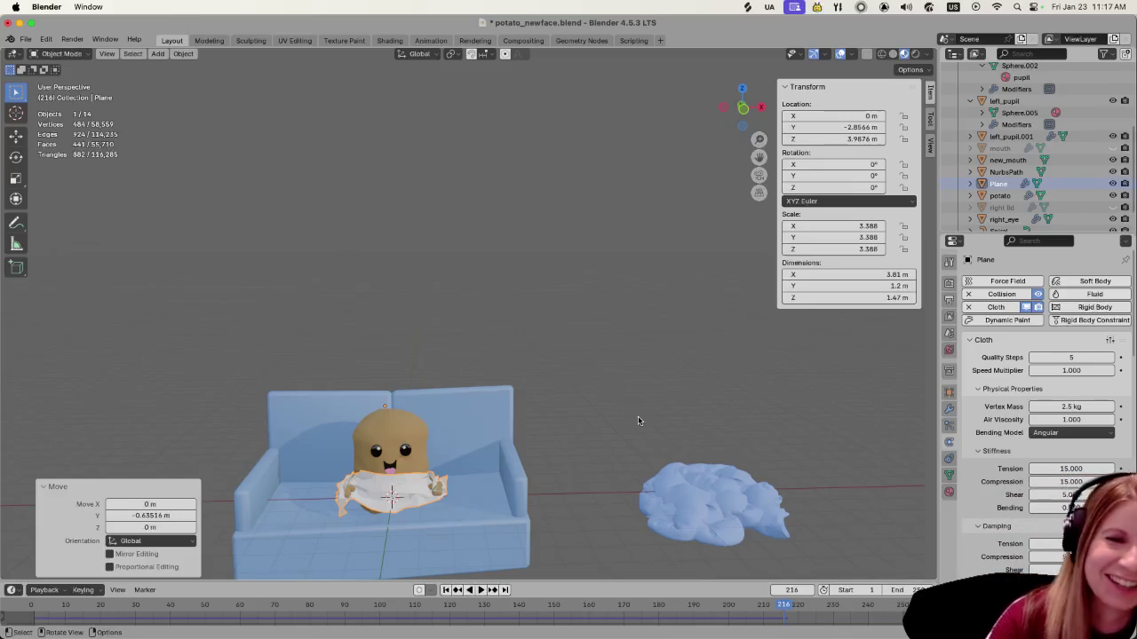
key(space)
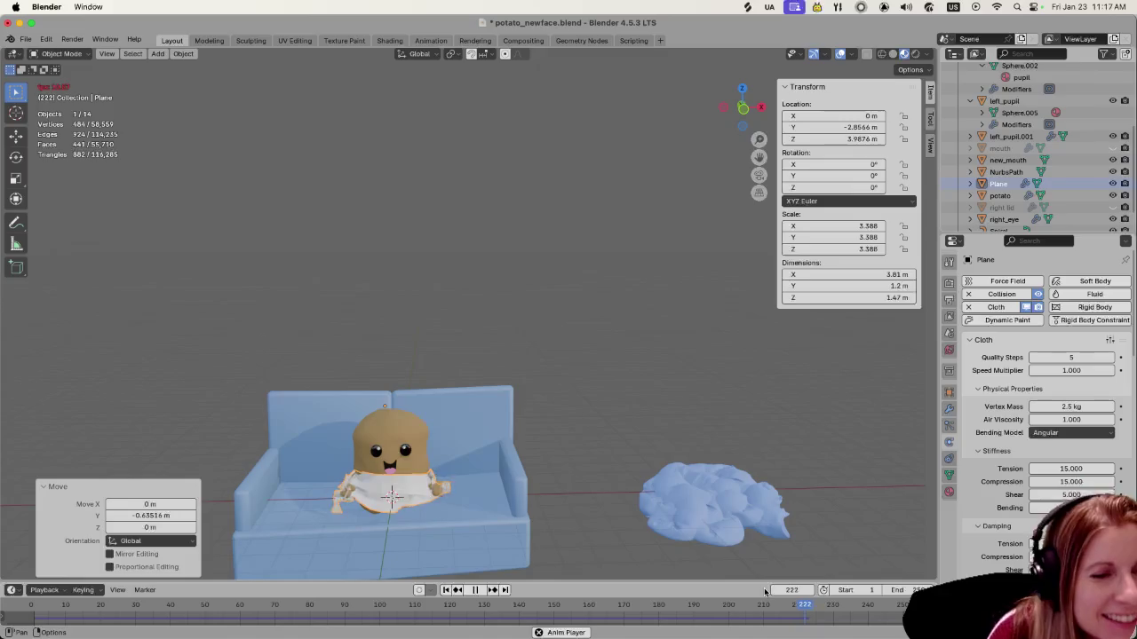
key(space)
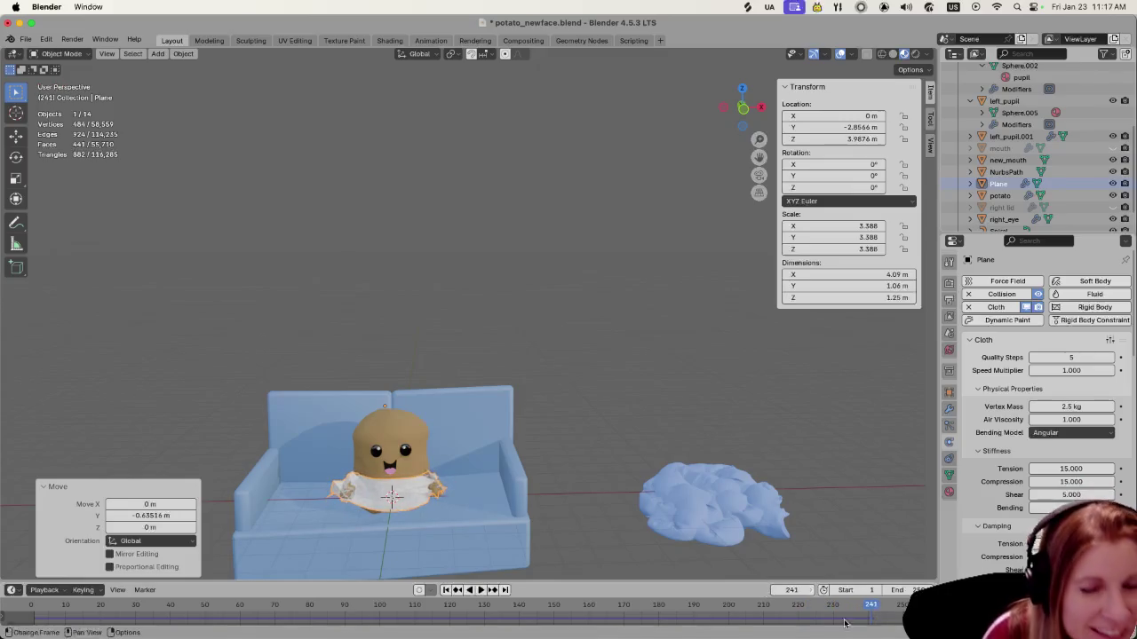
Scrub back through the drape to frame 147, then step from frame 91 to 102 and pause
mouse_move(577, 509)
middle_down()
mouse_move(692, 496)
mouse_move(656, 508)
mouse_move(534, 488)
mouse_move(569, 497)
middle_up()
drag(875, 605, 455, 613)
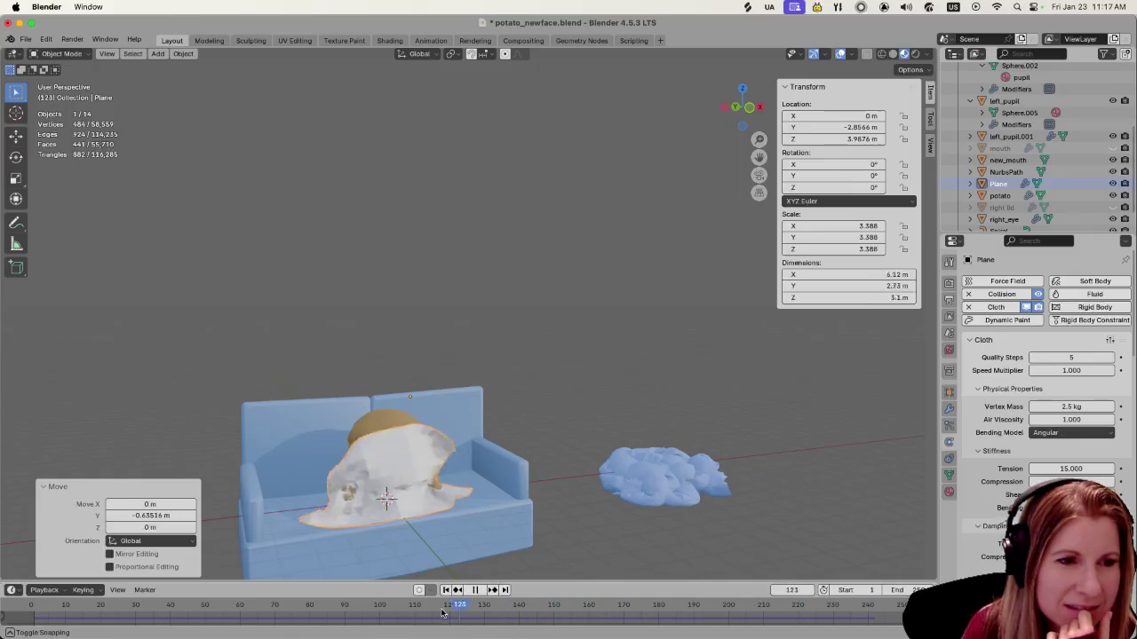
mouse_move(541, 471)
middle_down()
mouse_move(576, 429)
mouse_move(667, 404)
mouse_move(640, 476)
middle_up()
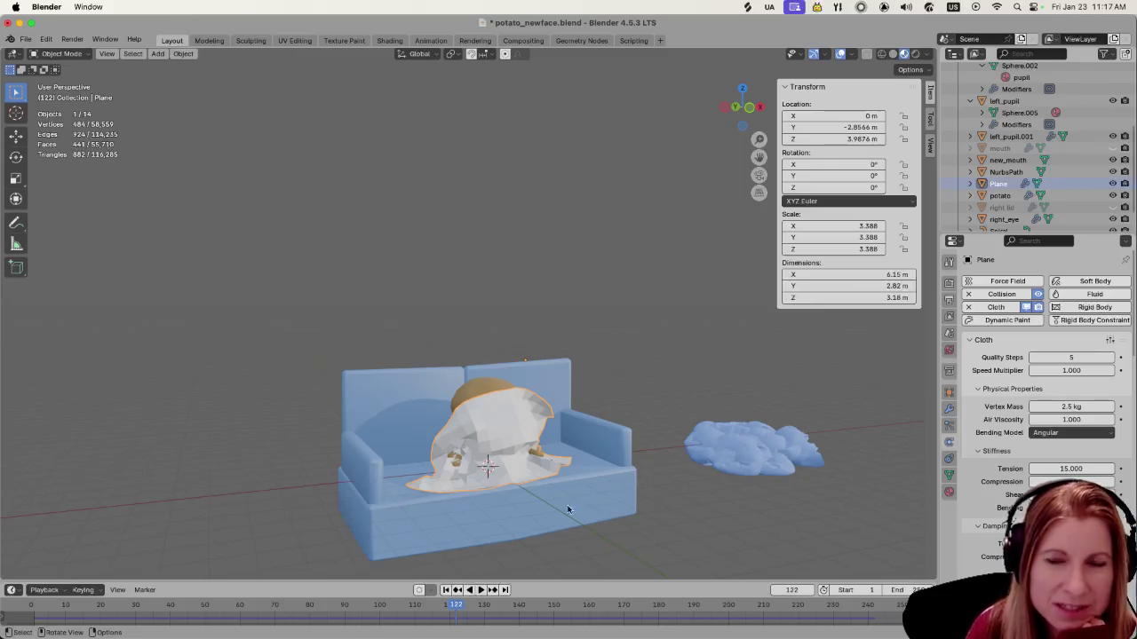
key(space)
click(348, 609)
drag(348, 610, 389, 604)
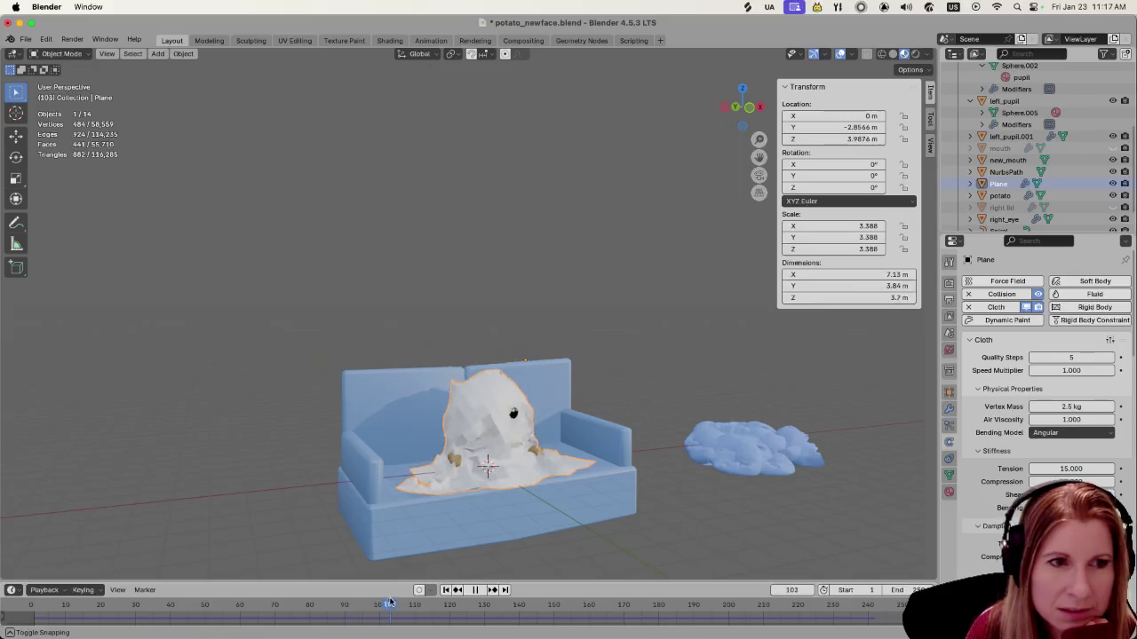
key(space)
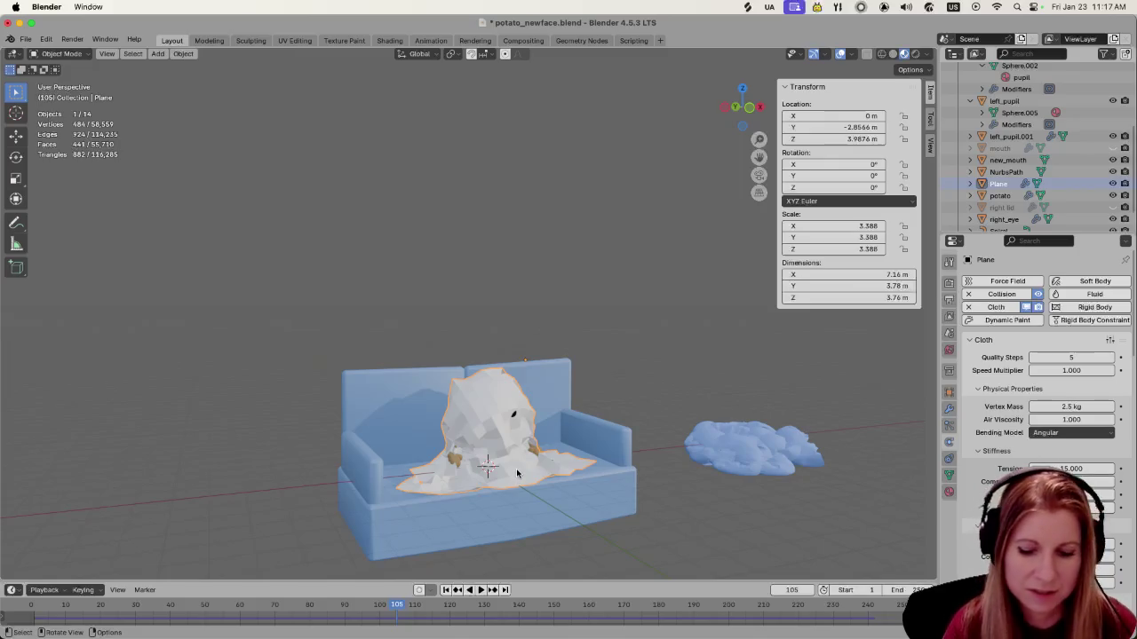
Cancel an accidental 180° Z rotation of the plane and rewind to frame 1
key(r)
key(z)
key(1)
key(8)
key(0)
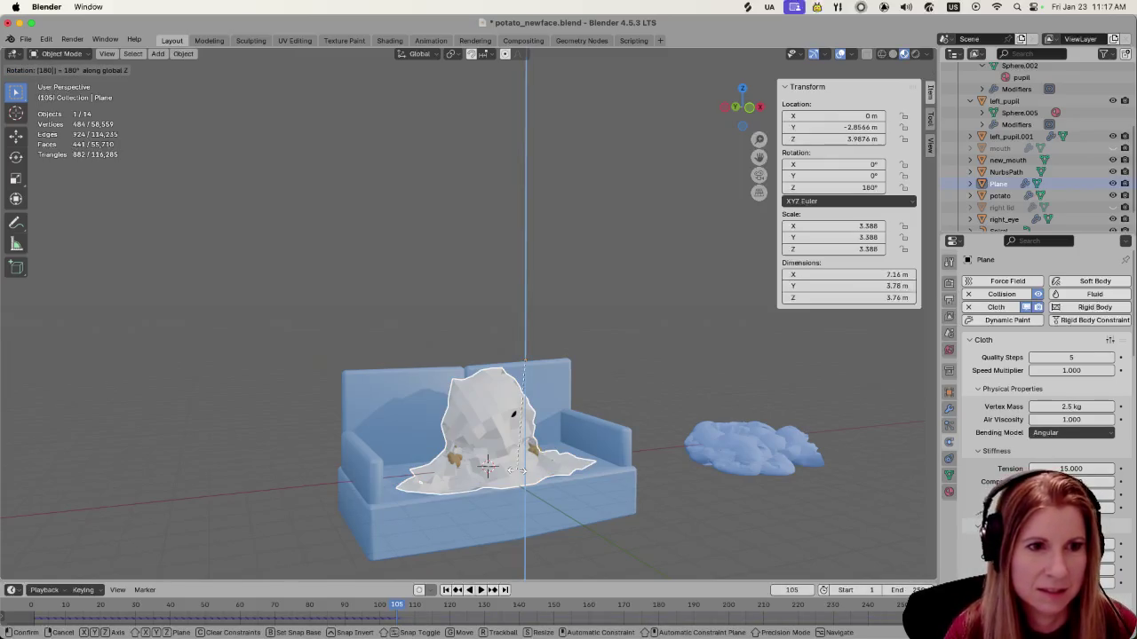
key(Escape)
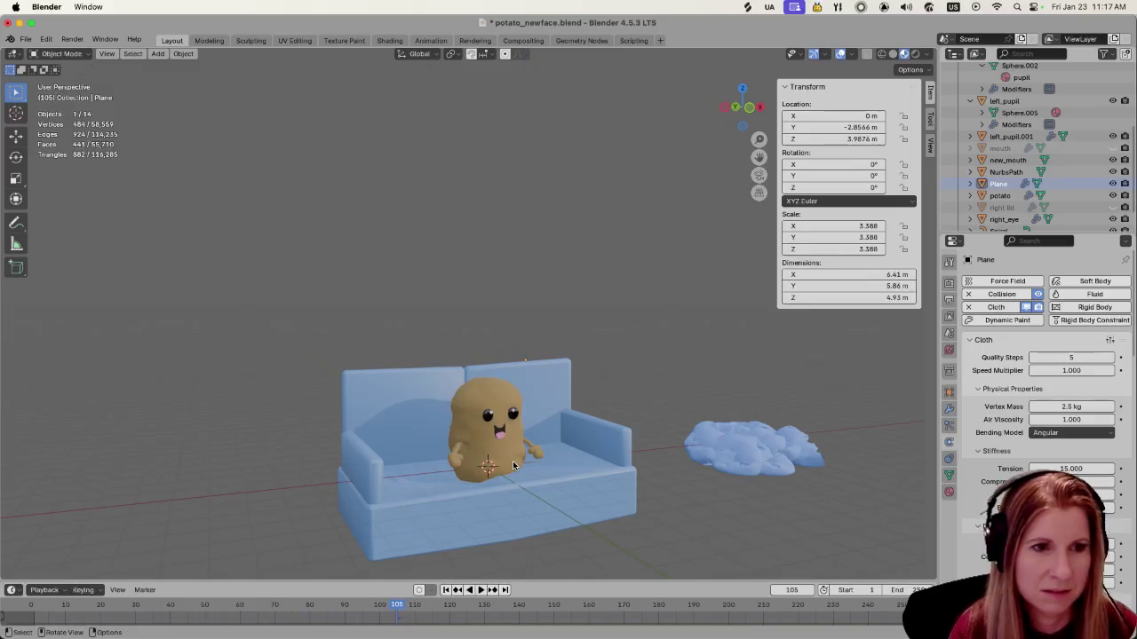
key(shift+Left)
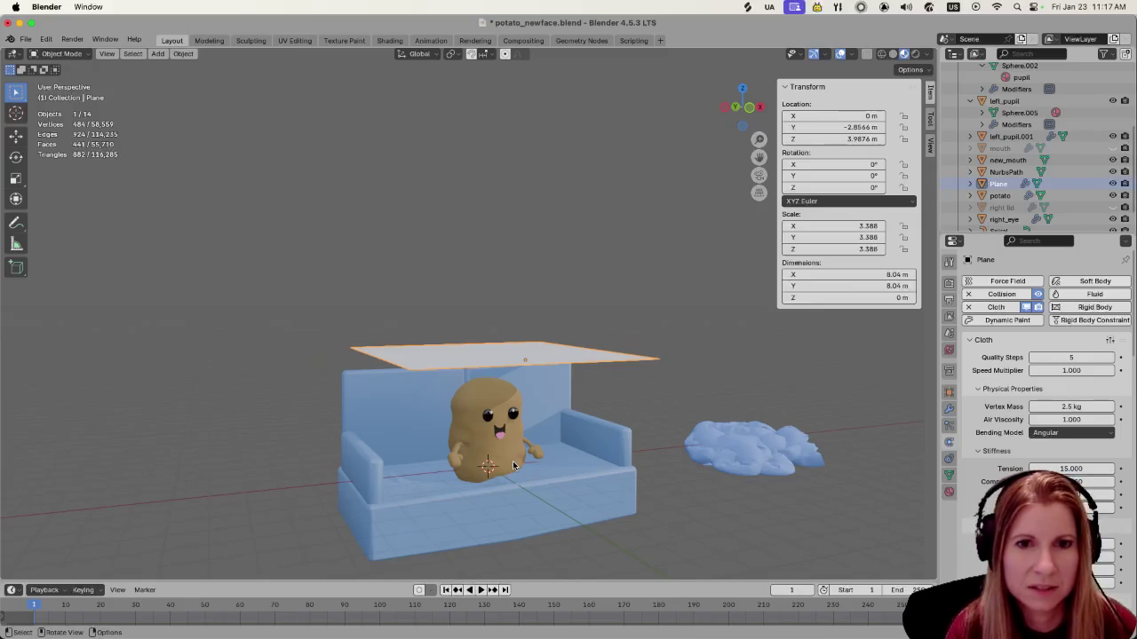
key(space)
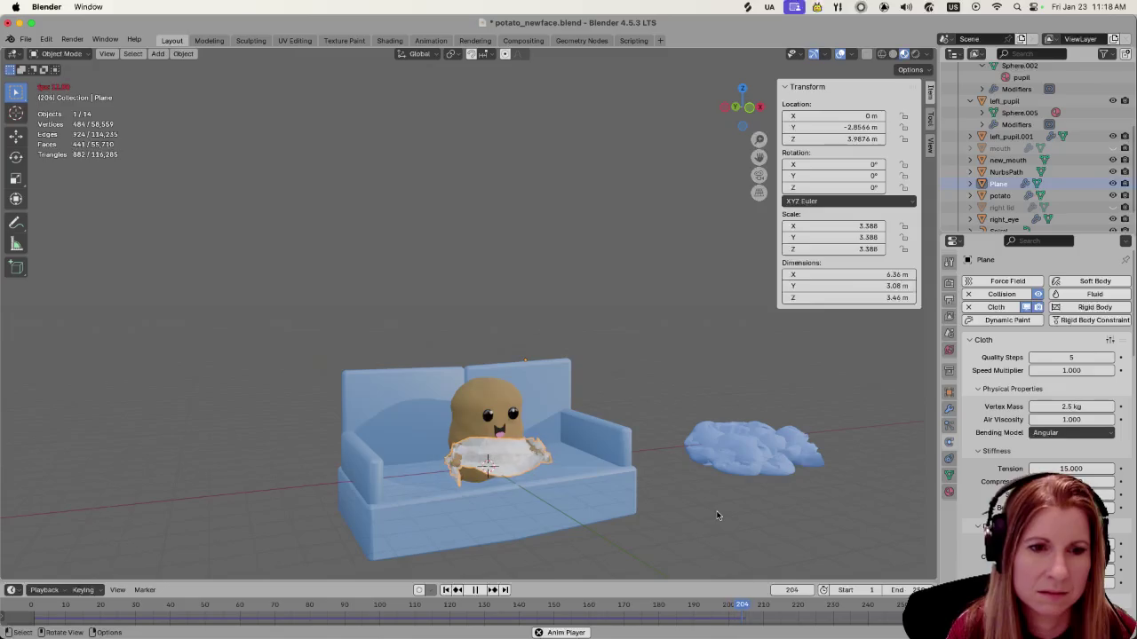
key(space)
mouse_move(870, 611)
mouse_down()
mouse_move(312, 611)
mouse_move(427, 603)
mouse_move(386, 599)
mouse_up()
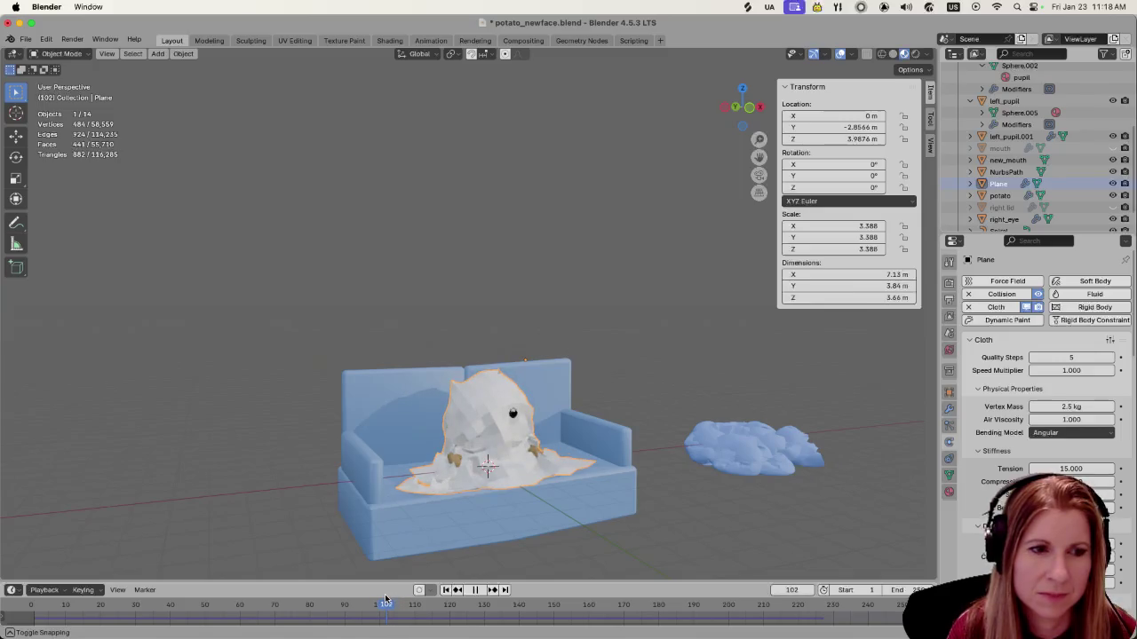
click(336, 605)
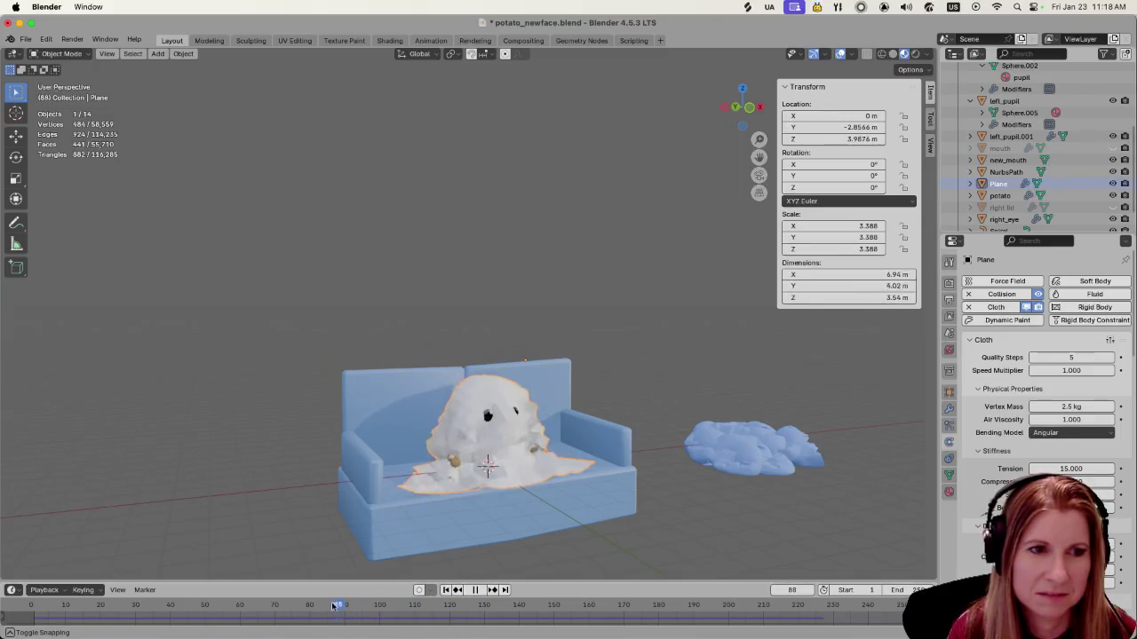
drag(336, 606, 399, 604)
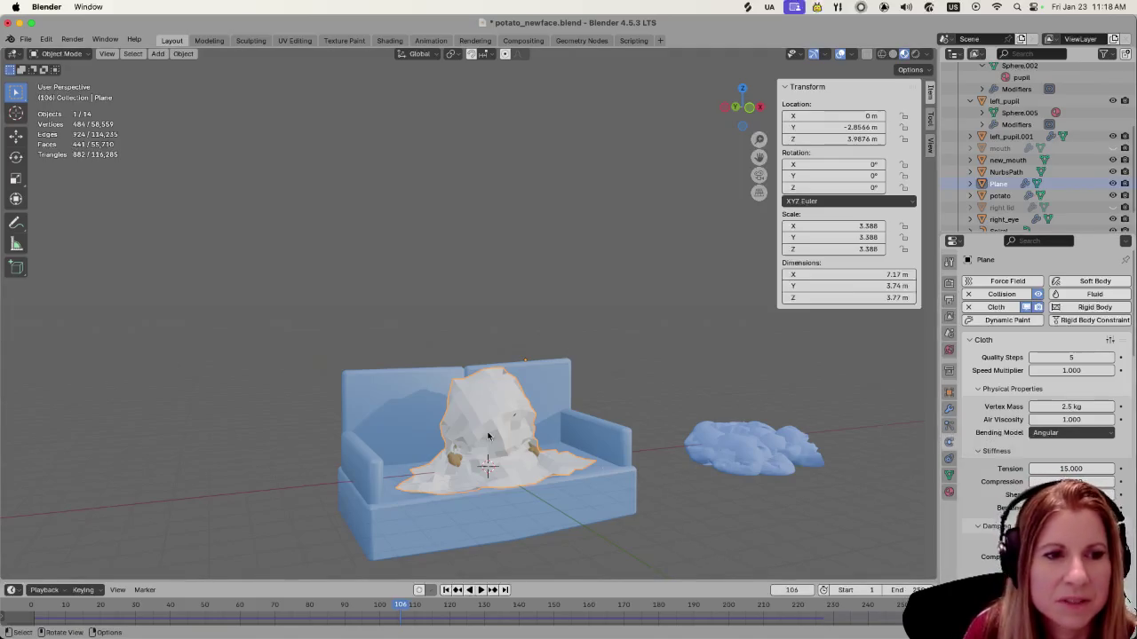
key(space)
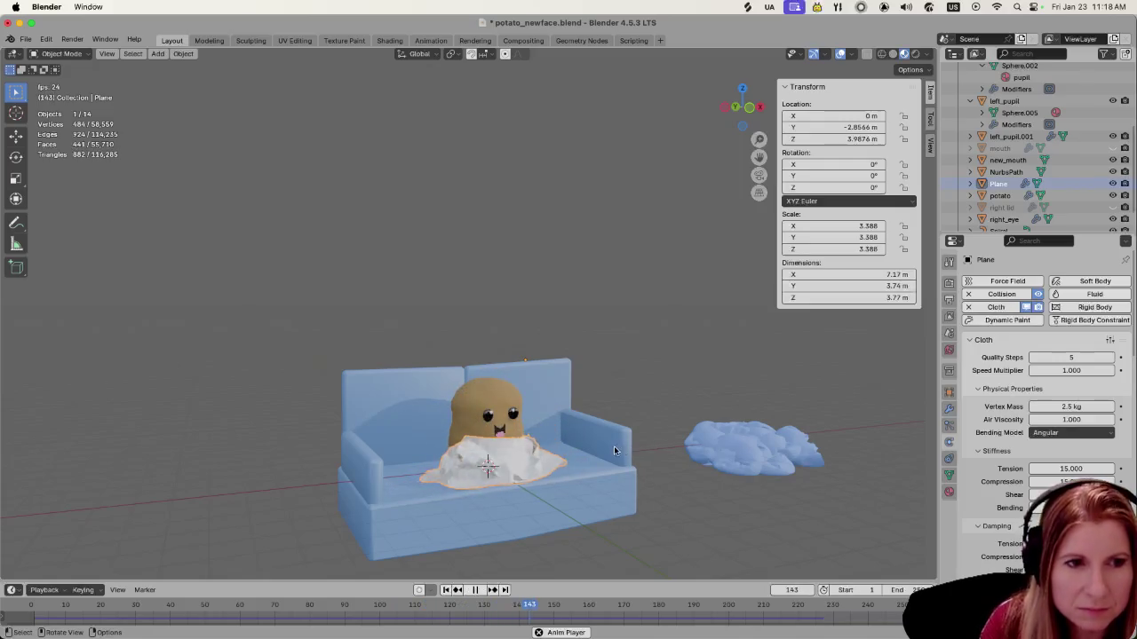
key(space)
mouse_move(524, 604)
mouse_down()
mouse_move(318, 604)
mouse_move(391, 606)
mouse_move(341, 605)
mouse_up()
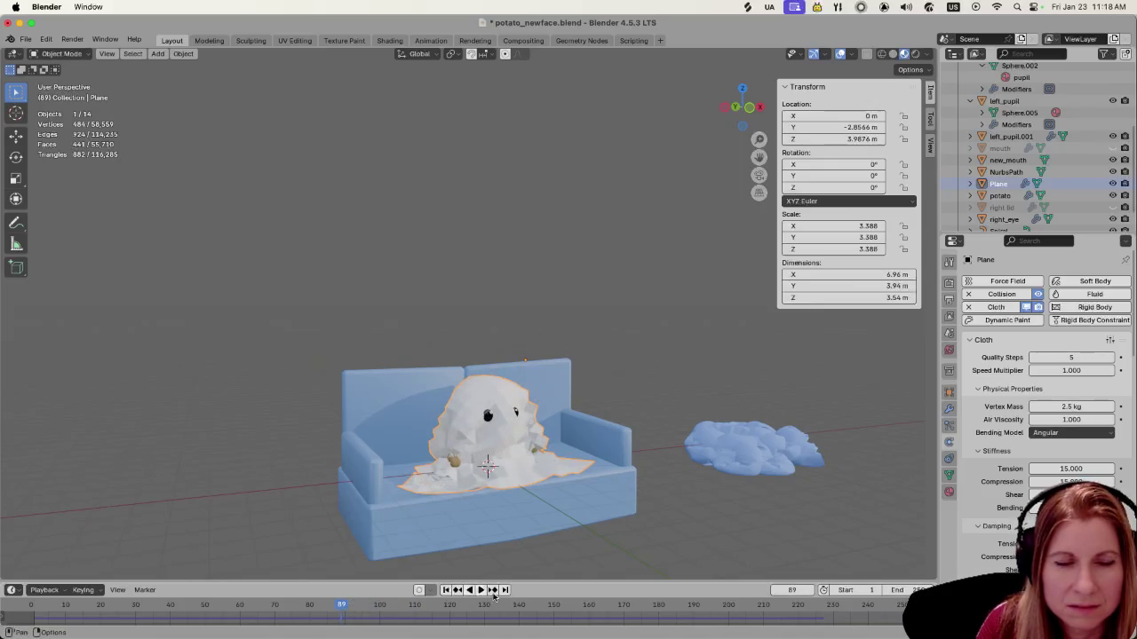
key(shift+Left)
key(space)
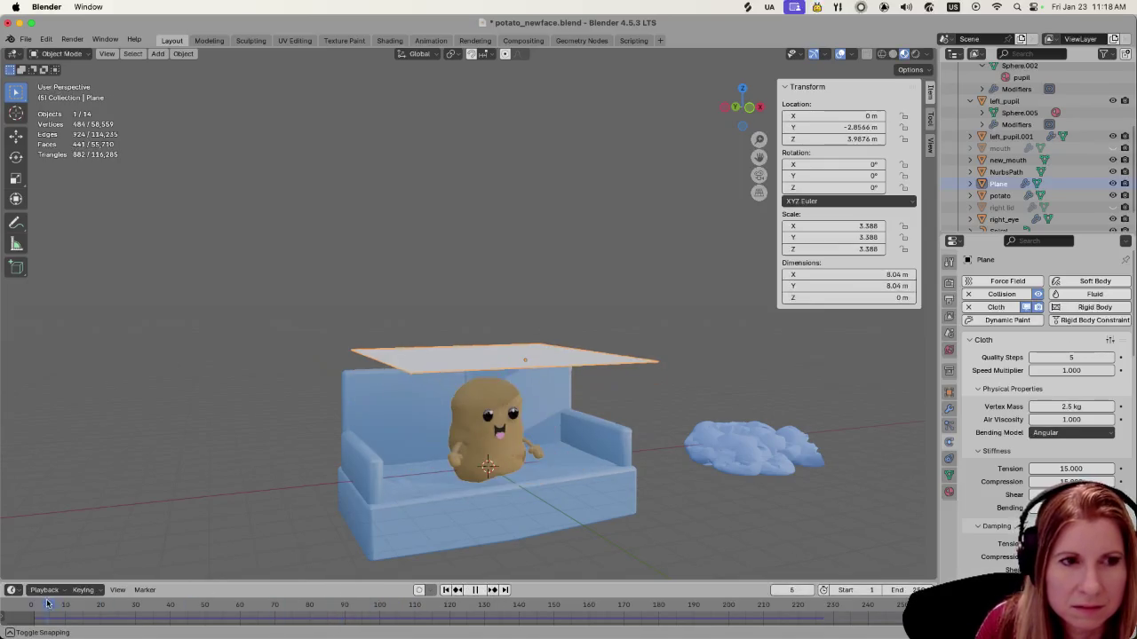
key(space)
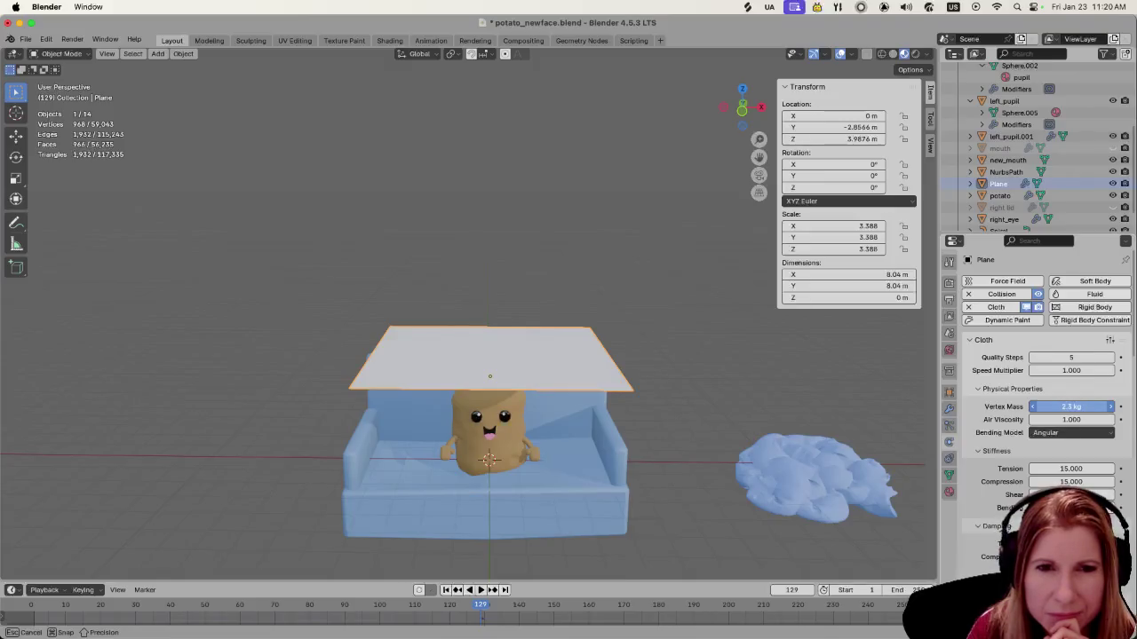
Set the cloth vertex mass to 2 kg, lower Stiffness Tension from 15 to 5.1, and play the result
click(1068, 407)
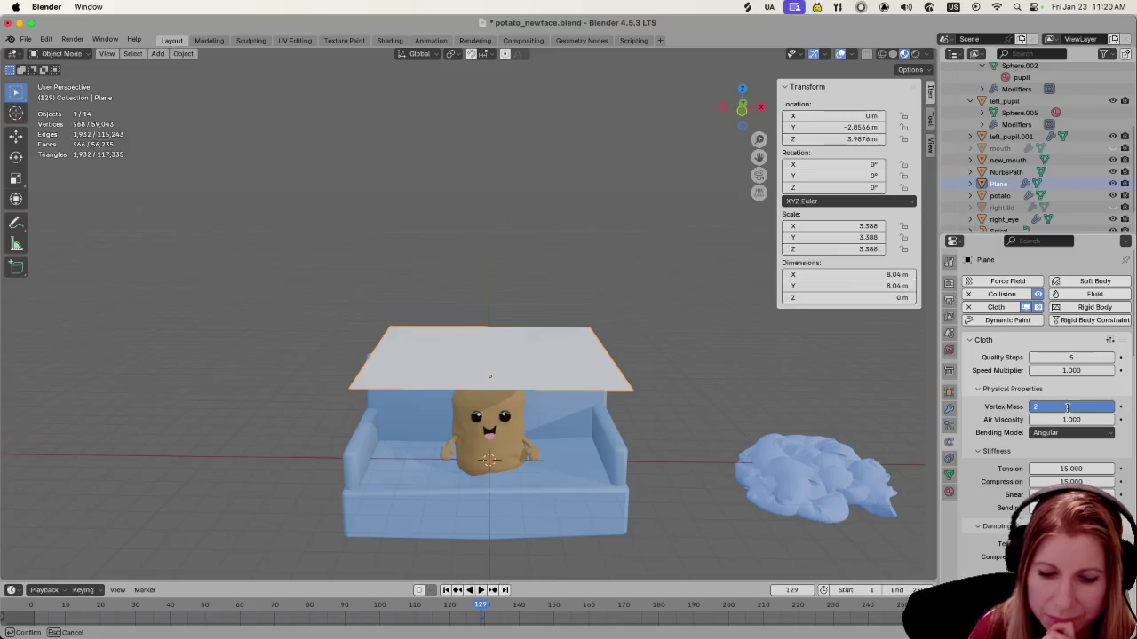
key(Return)
click(1070, 468)
click(1070, 468)
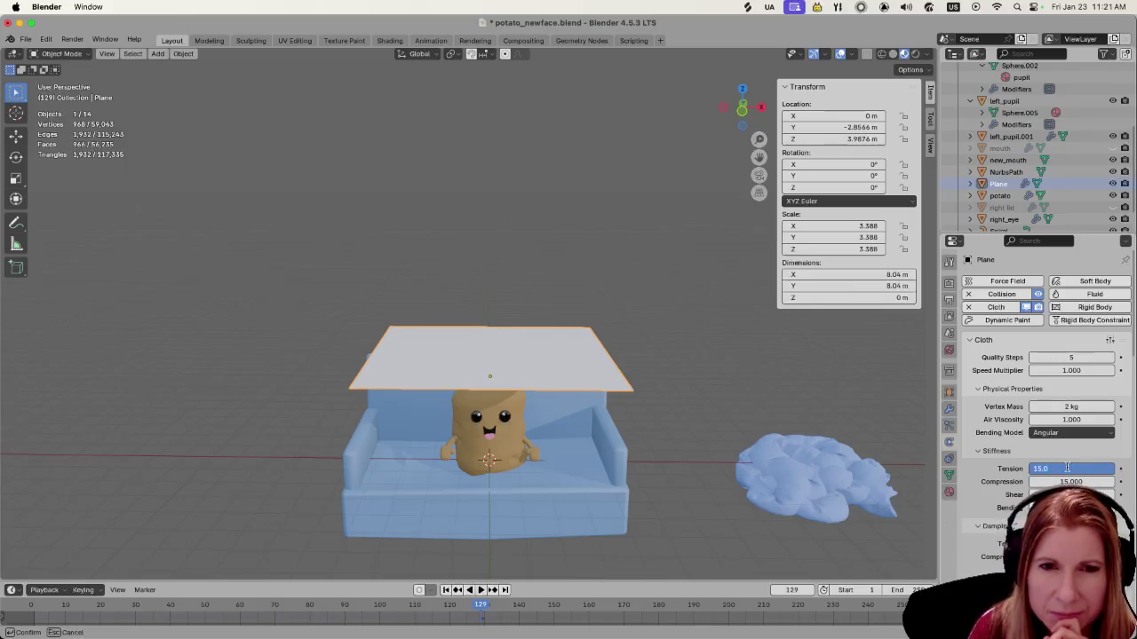
key(Return)
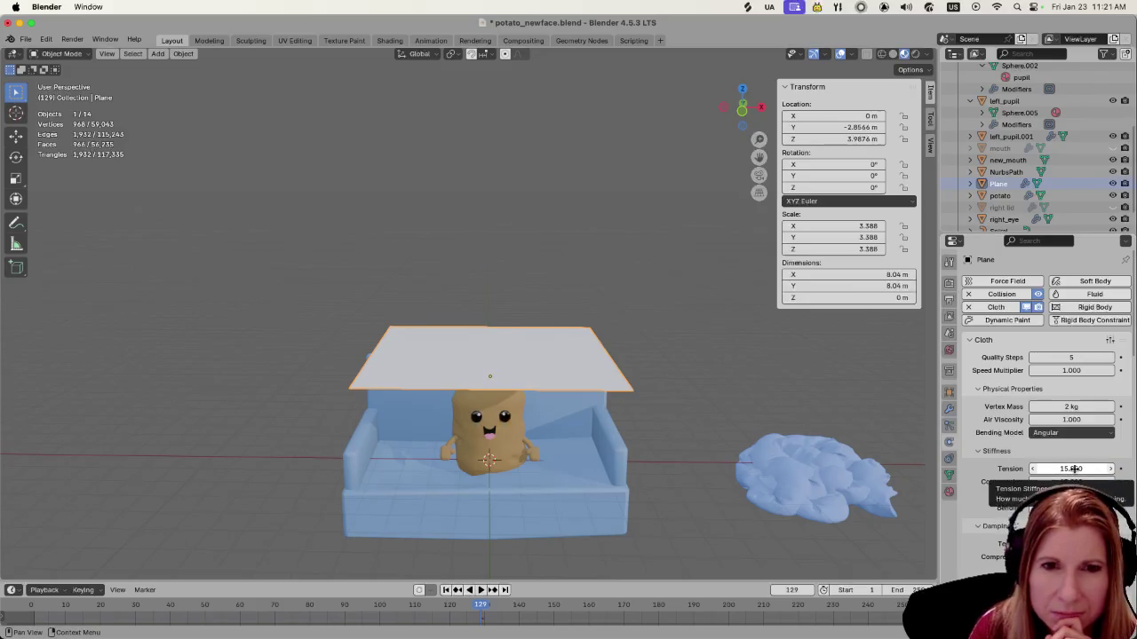
click(1074, 468)
text(5.100)
drag(1074, 468, 1073, 468)
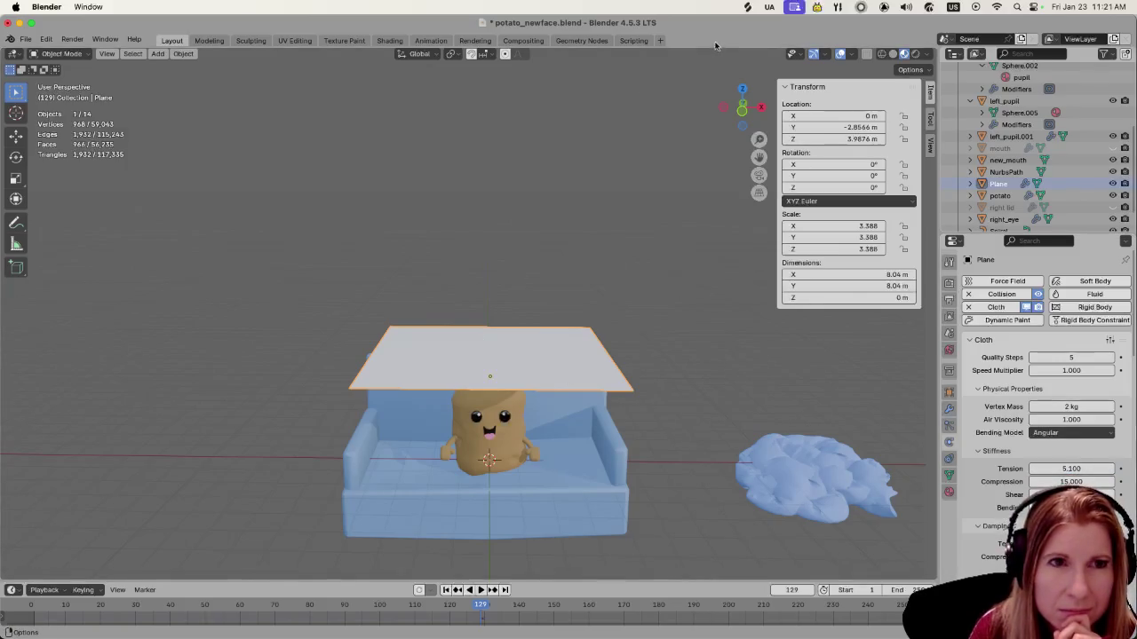
key(space)
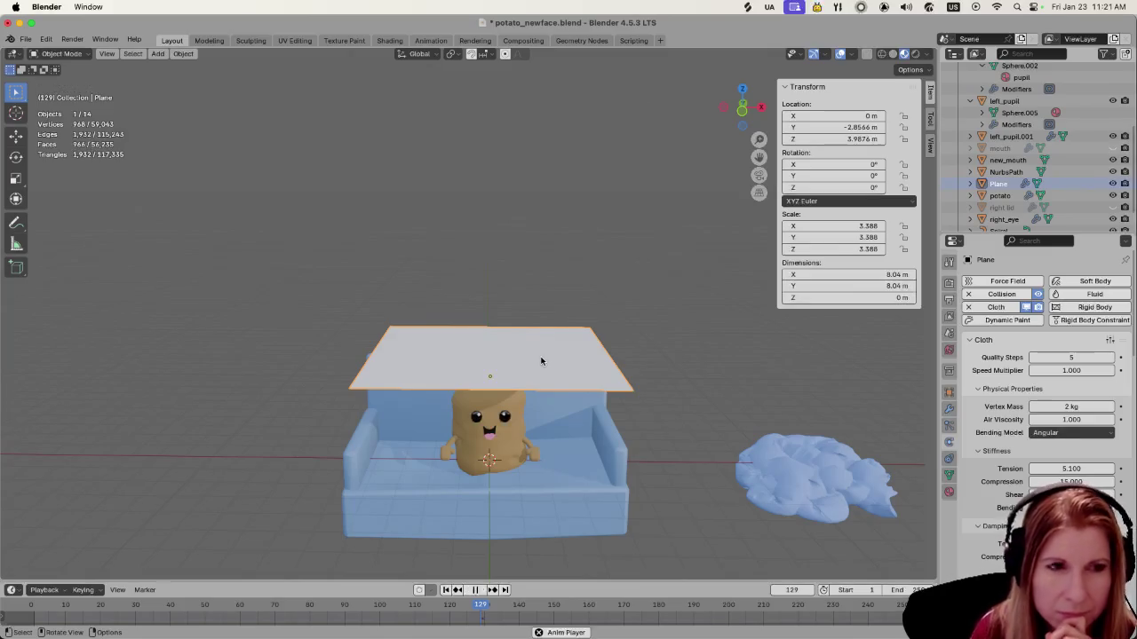
key(space)
click(790, 589)
key(Return)
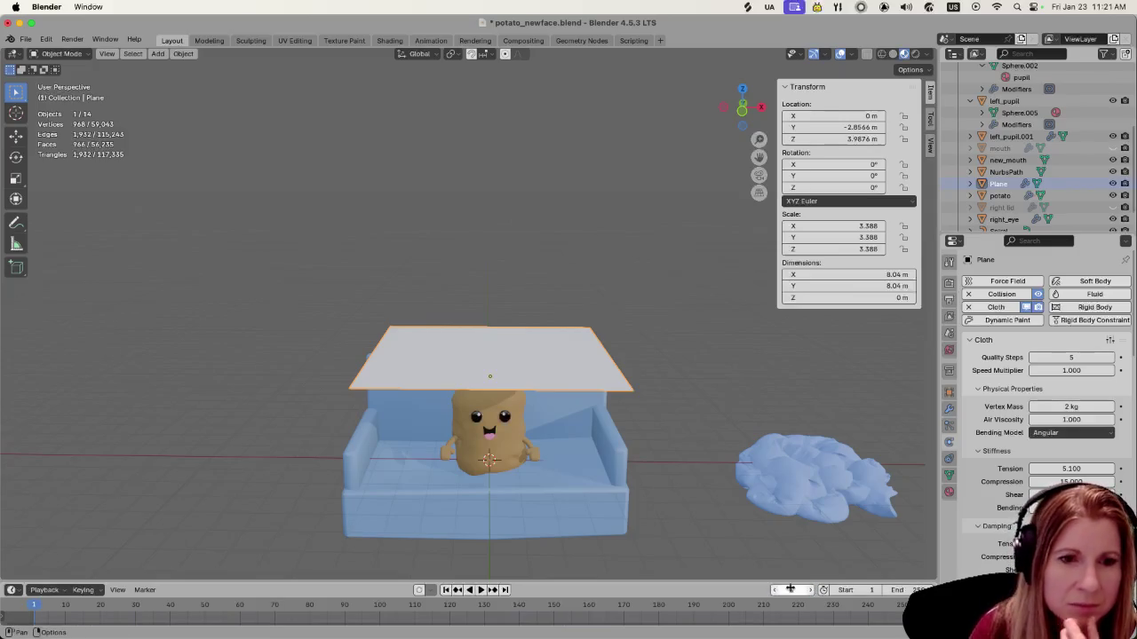
key(space)
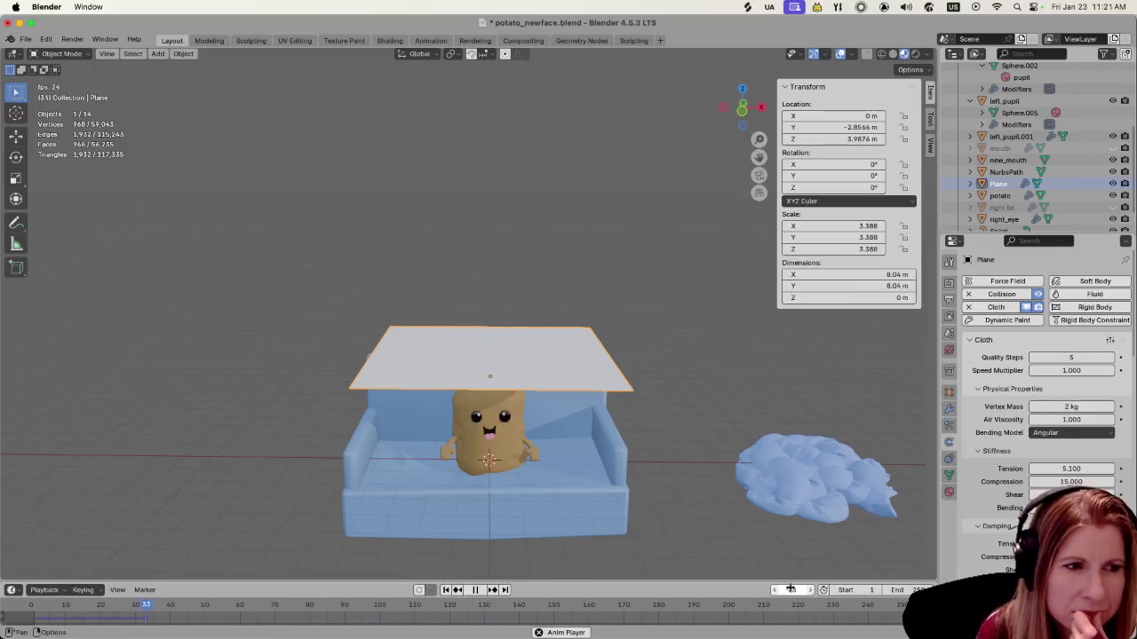
key(space)
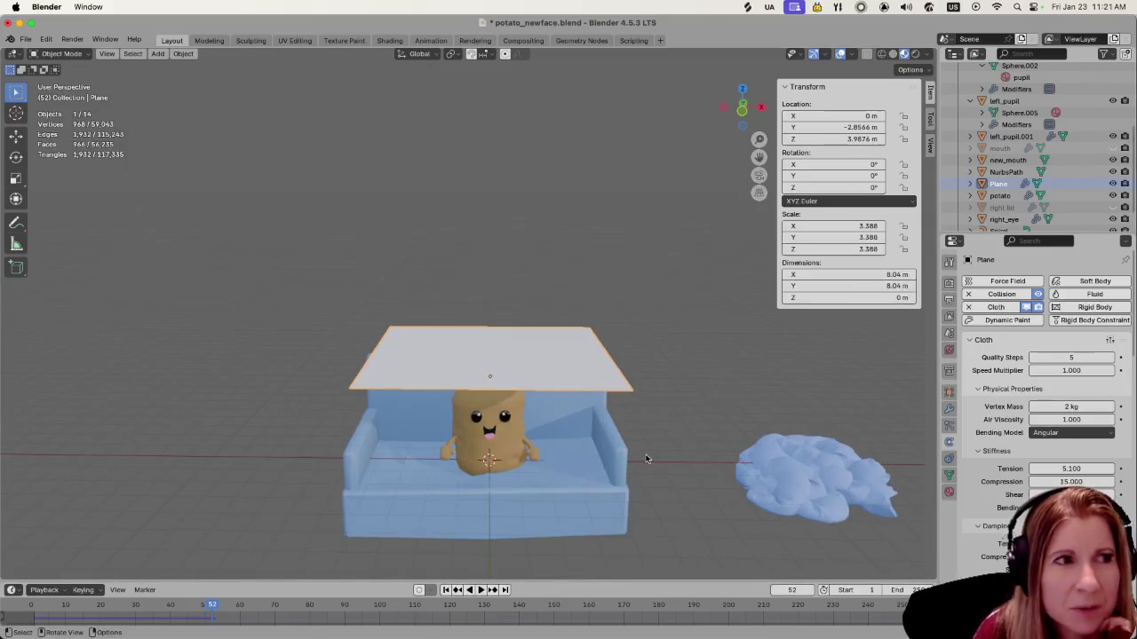
middle_drag(634, 465, 633, 445)
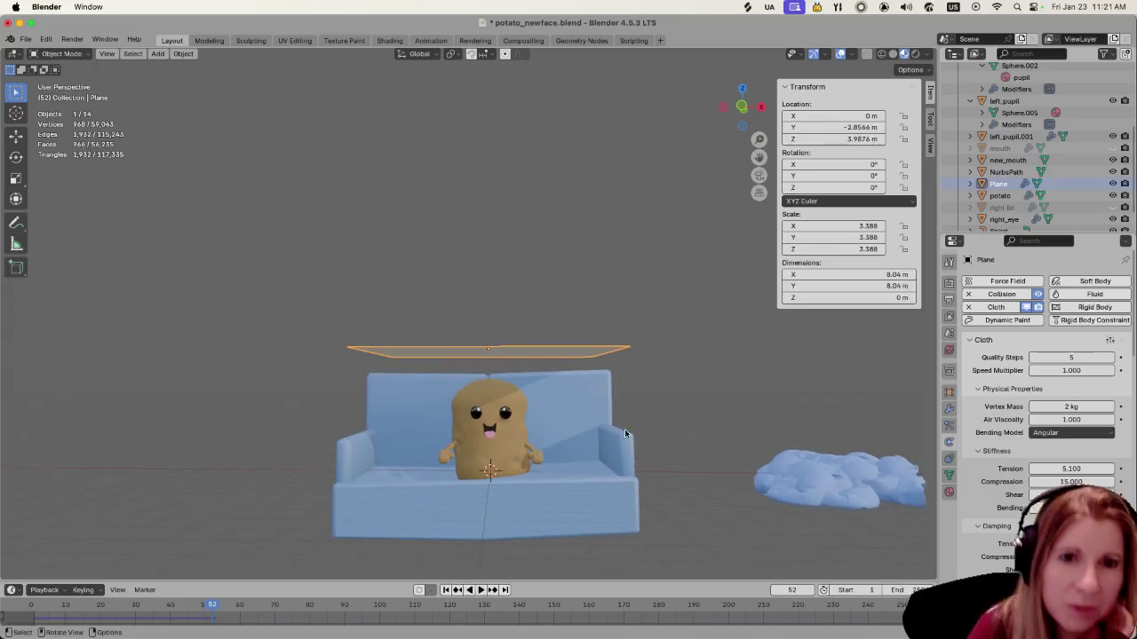
key(Tab)
key(Tab)
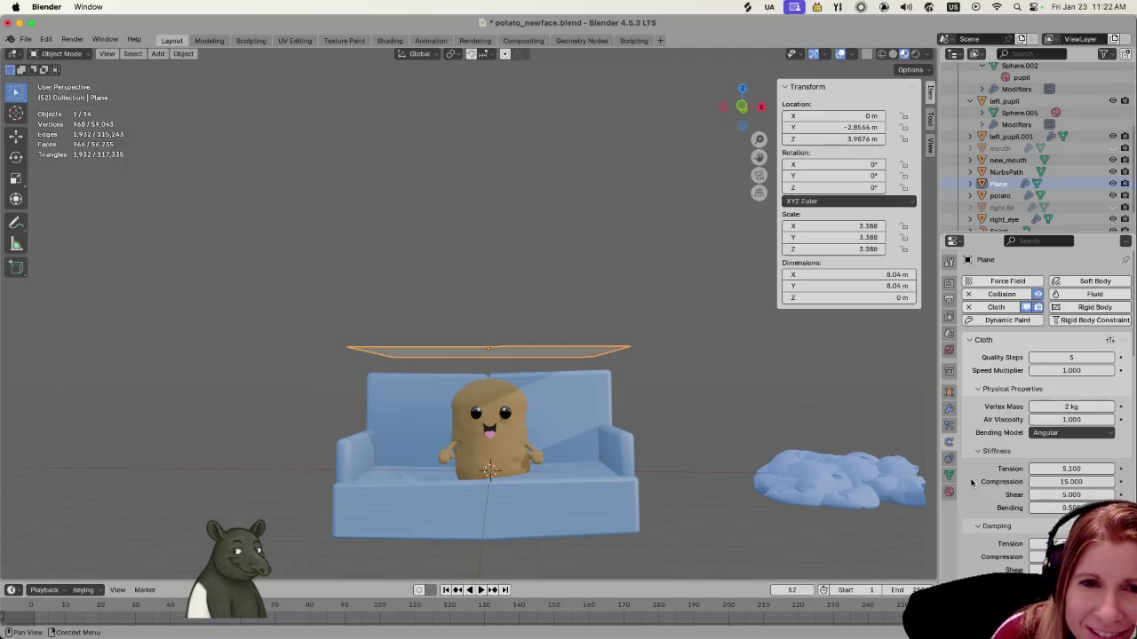
click(657, 375)
click(533, 353)
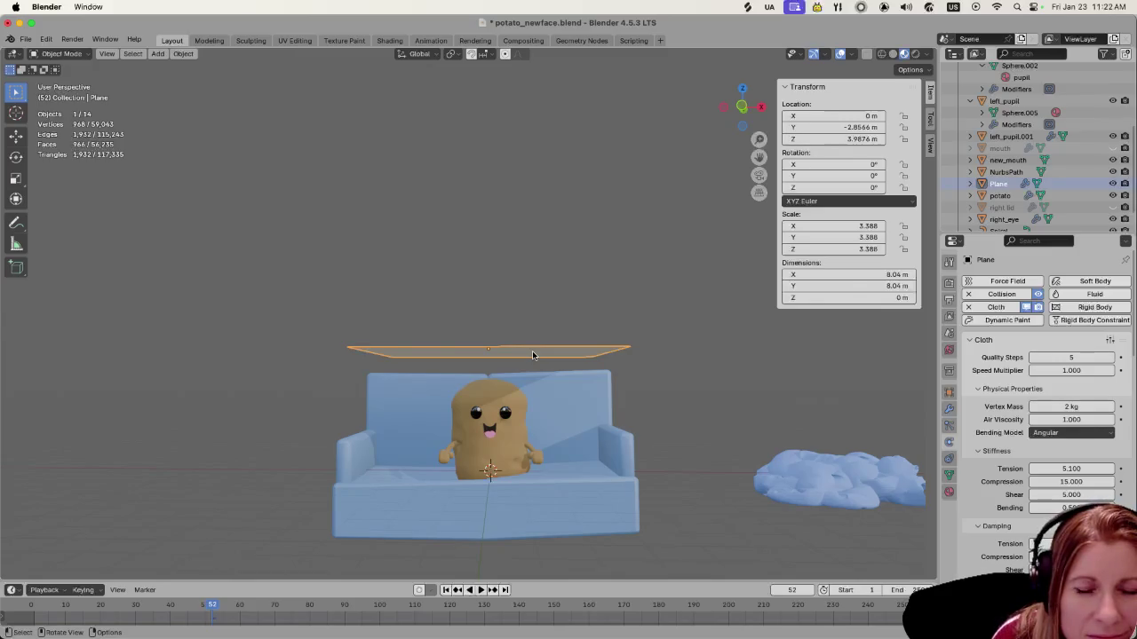
middle_drag(533, 355, 549, 453)
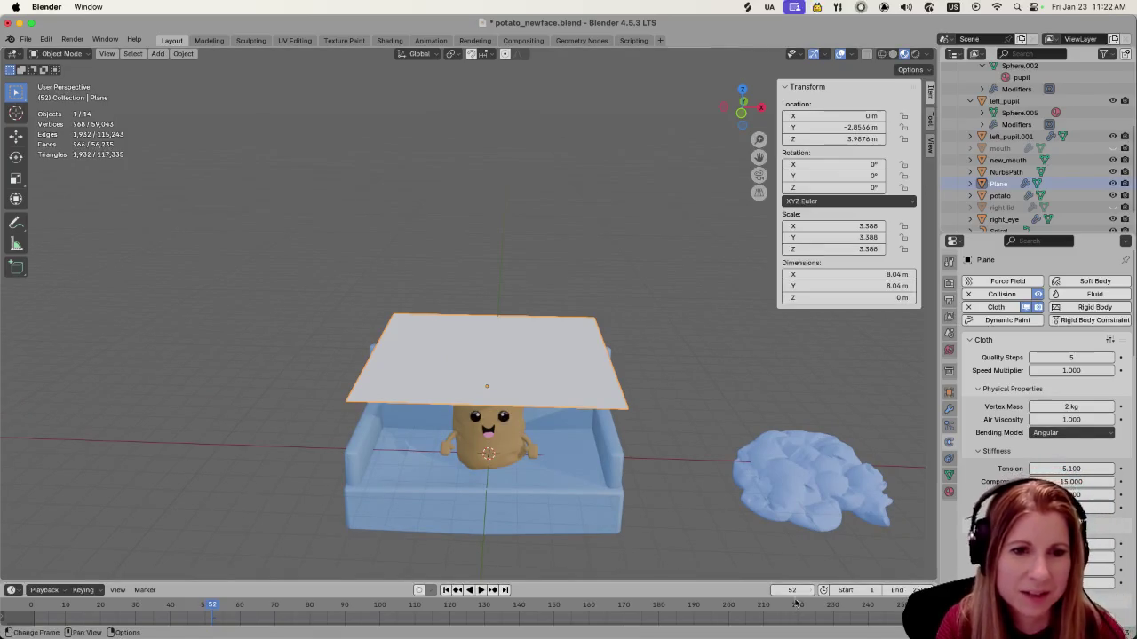
click(792, 590)
text(1)
key(shift+Left)
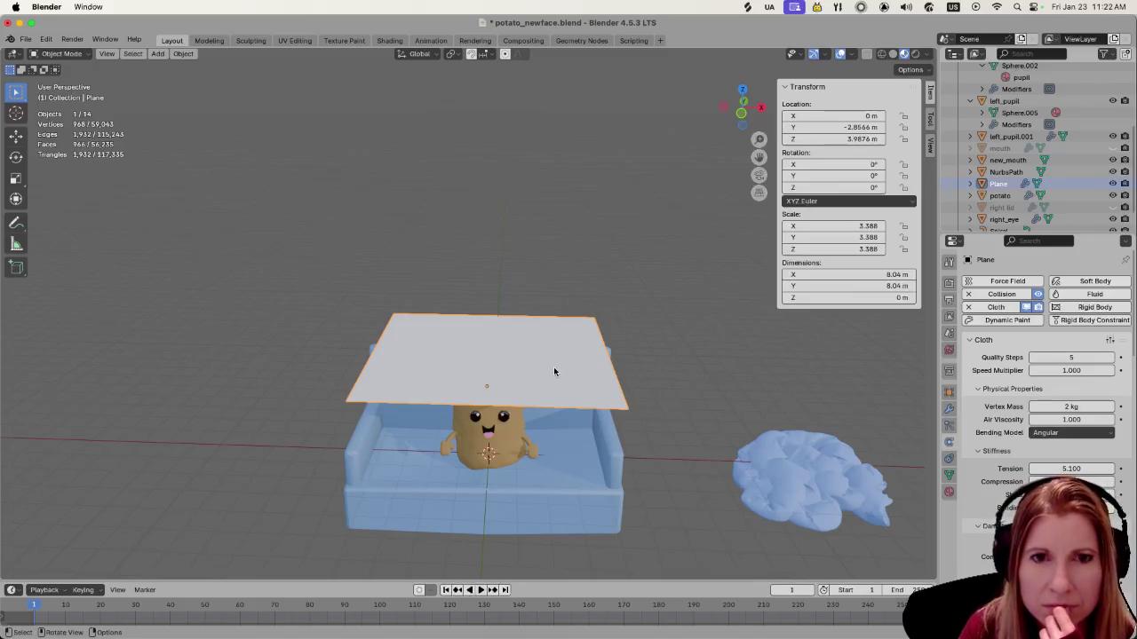
key(space)
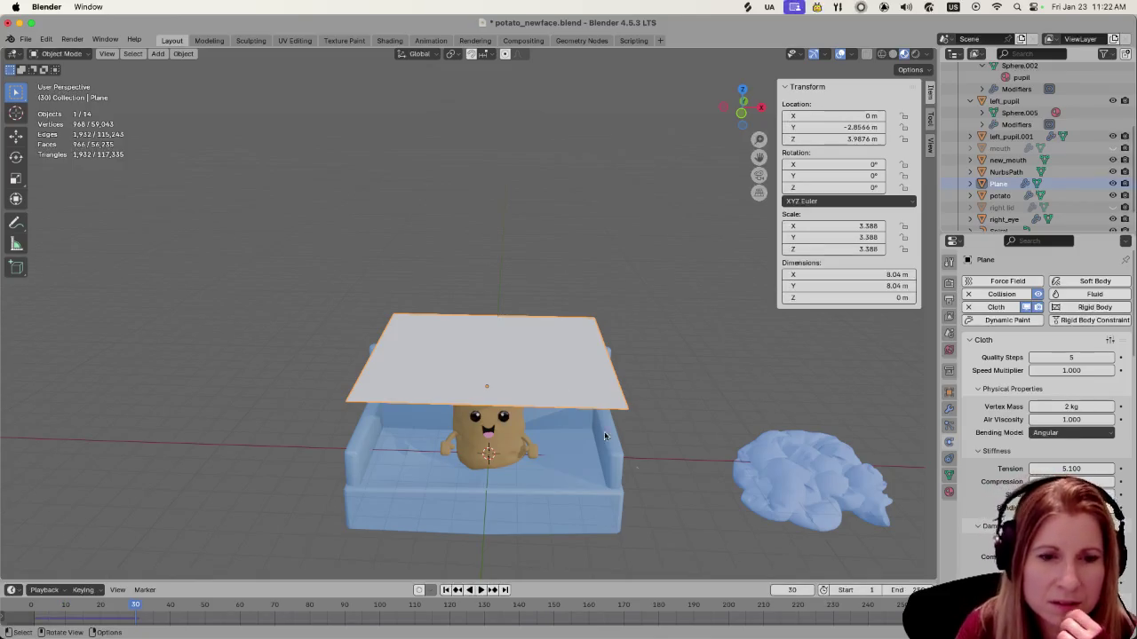
click(792, 590)
text(1)
key(Return)
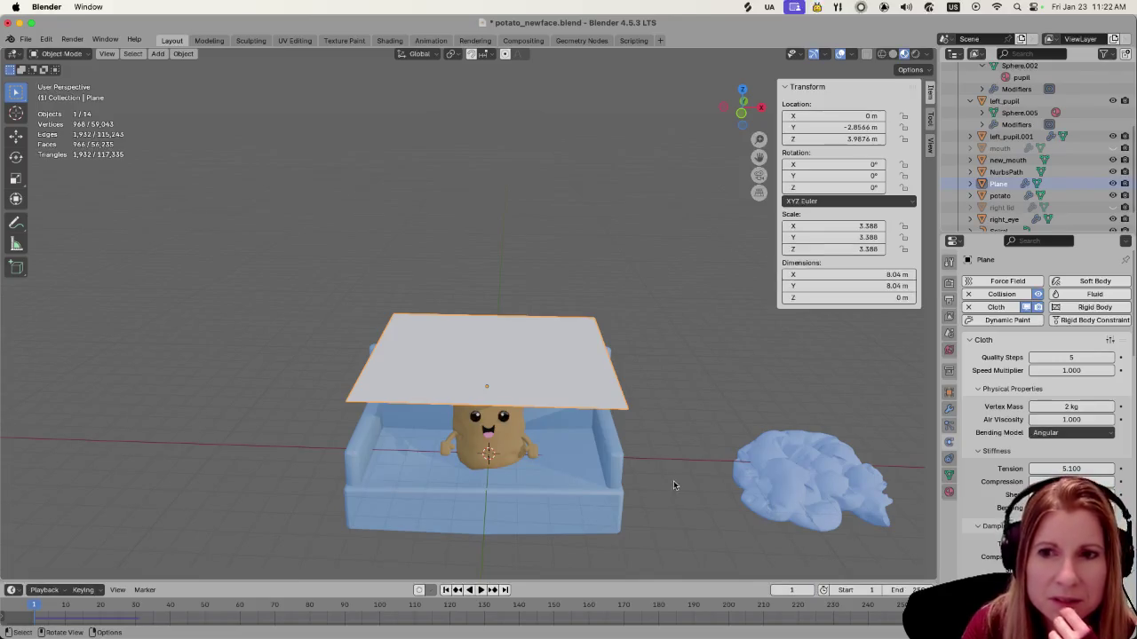
middle_drag(691, 422, 604, 375)
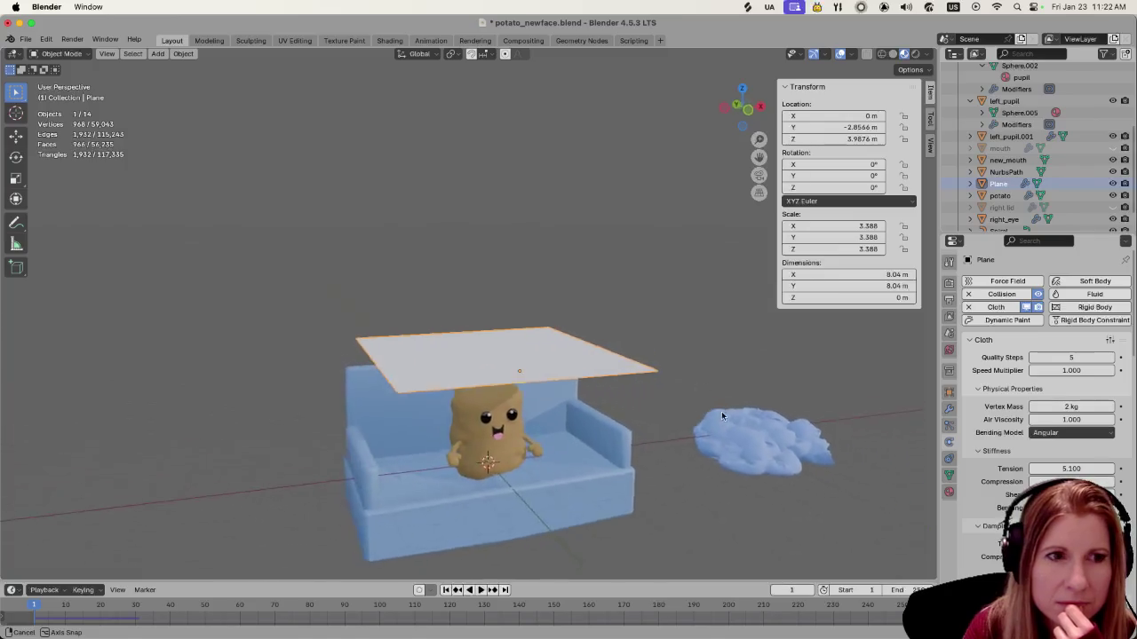
middle_drag(605, 374, 509, 355)
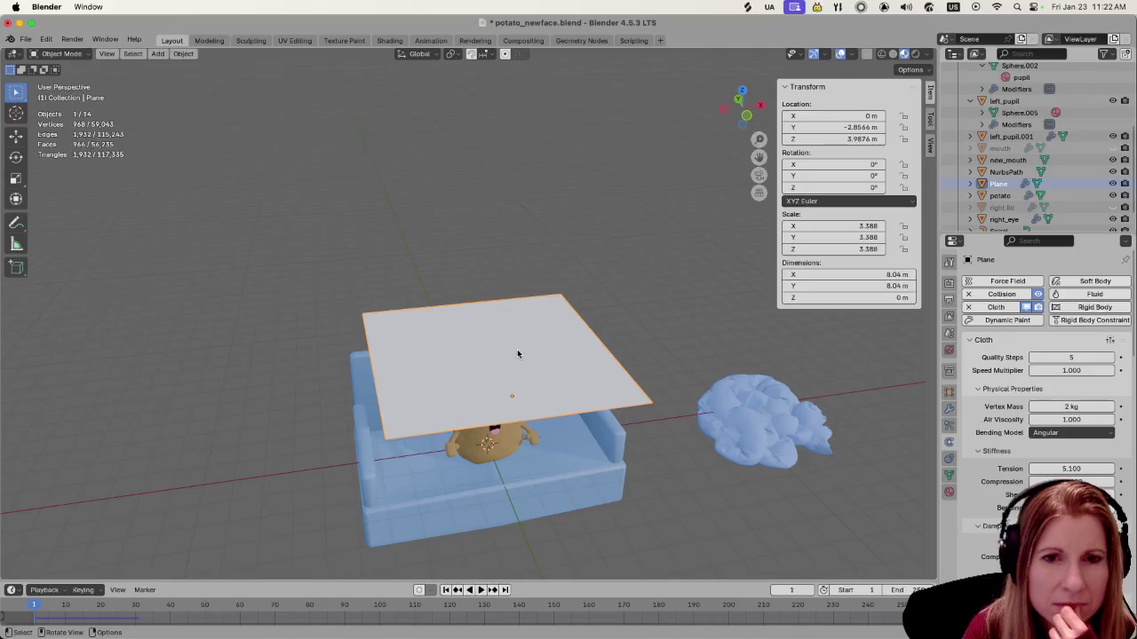
click(1070, 357)
Enter 2 for the cloth's Quality Steps and check the plane's subdivided mesh in Edit Mode
text(2)
key(Return)
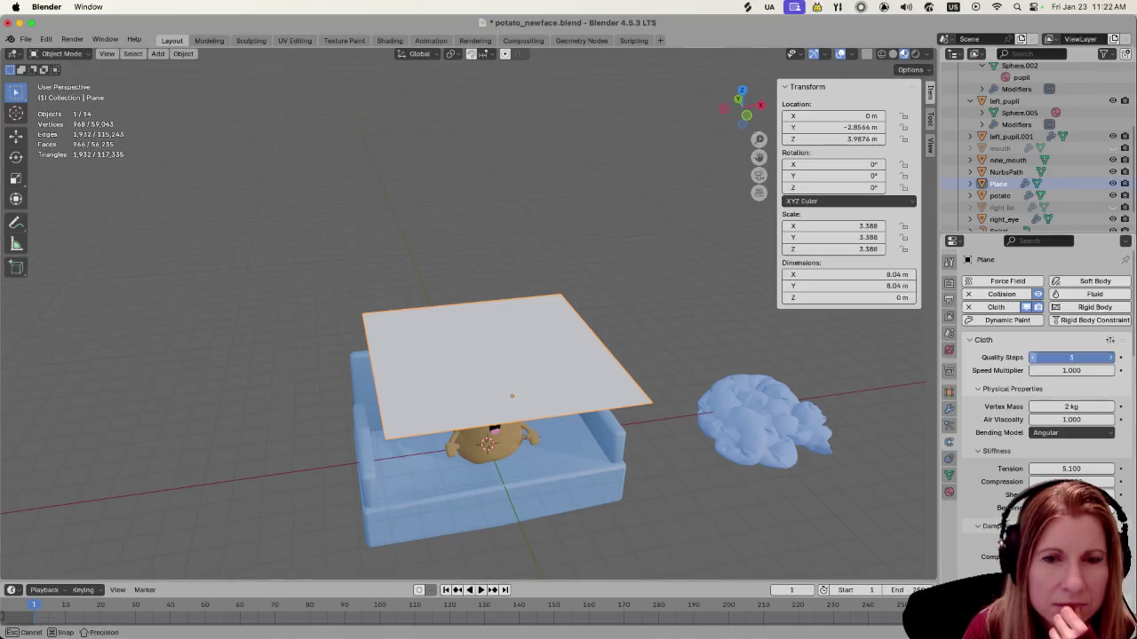
scroll(1039, 373, down, 2)
scroll(1039, 373, down, 2)
scroll(1039, 373, down, 3)
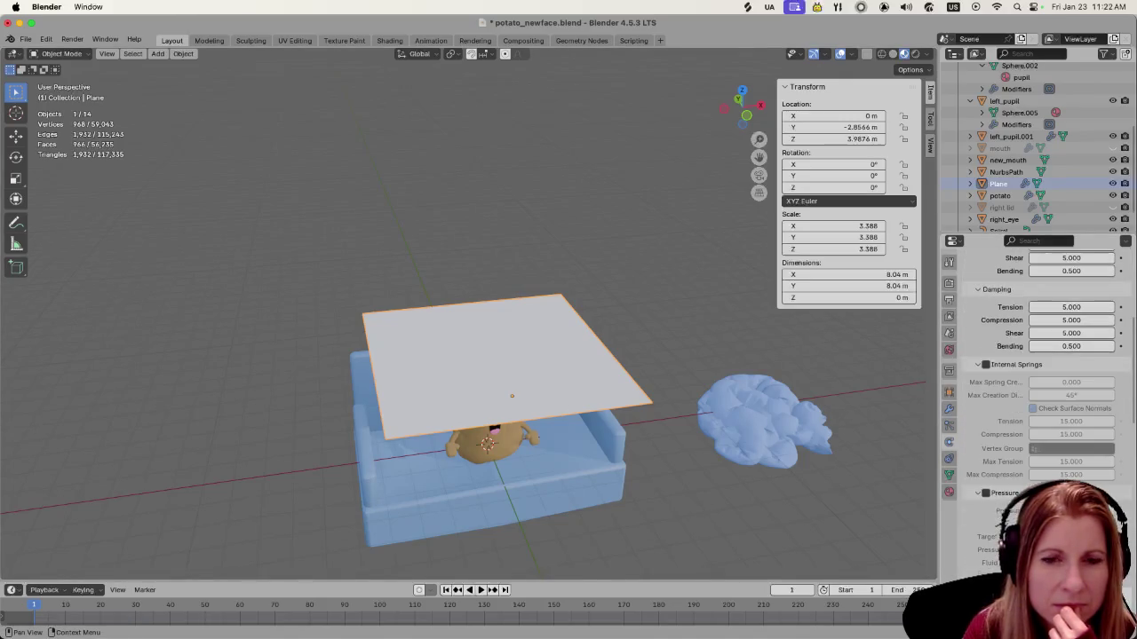
scroll(1039, 373, up, 3)
scroll(1039, 373, up, 4)
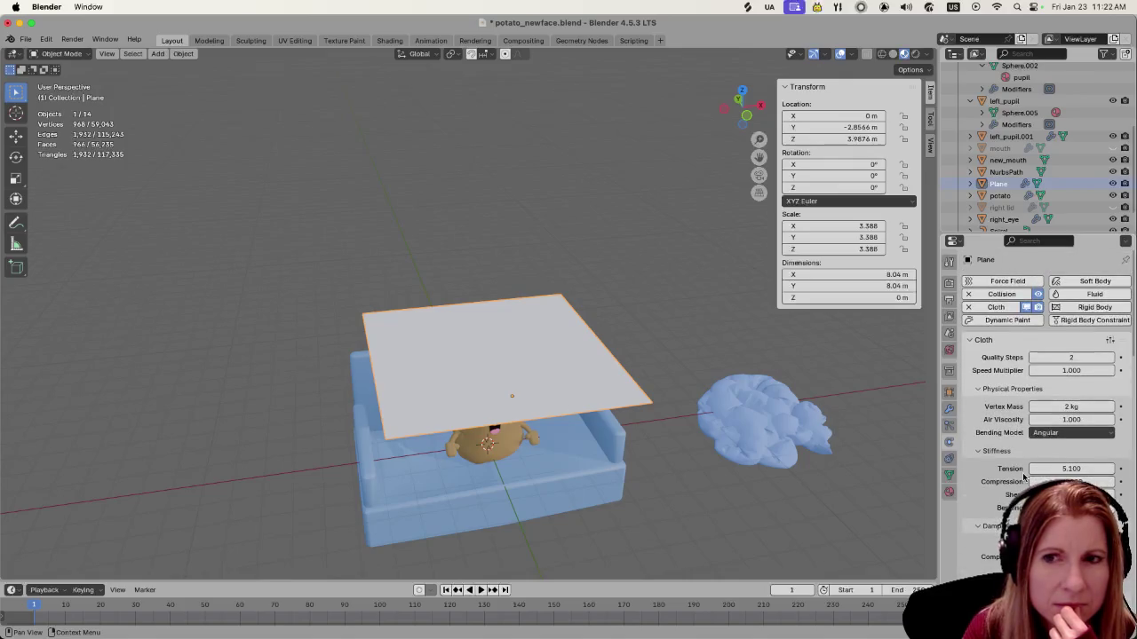
key(Tab)
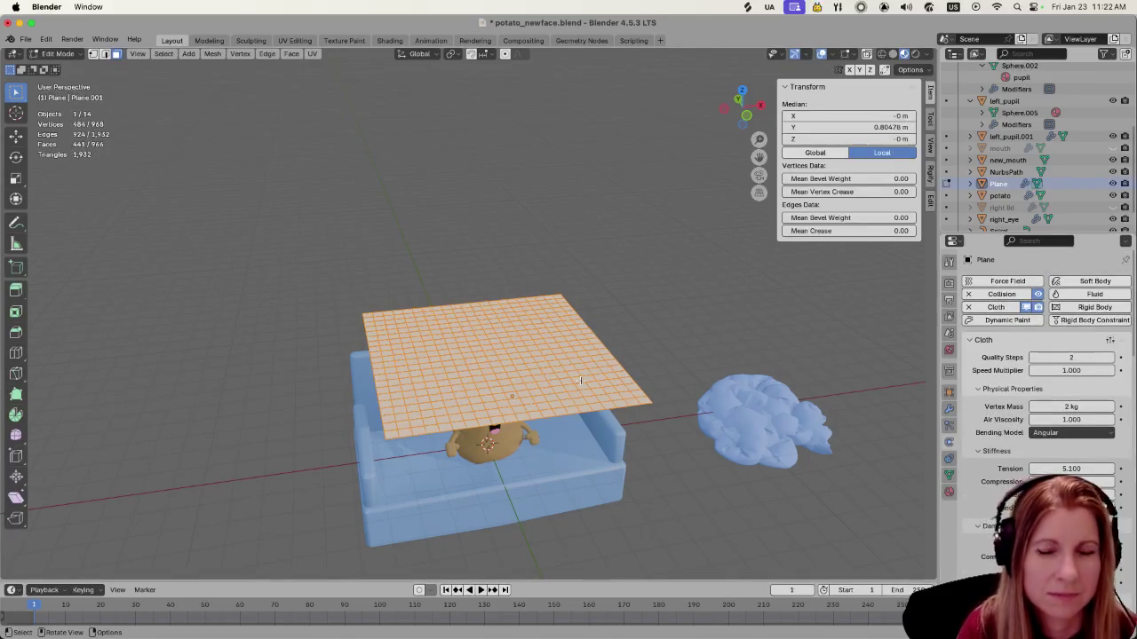
key(Tab)
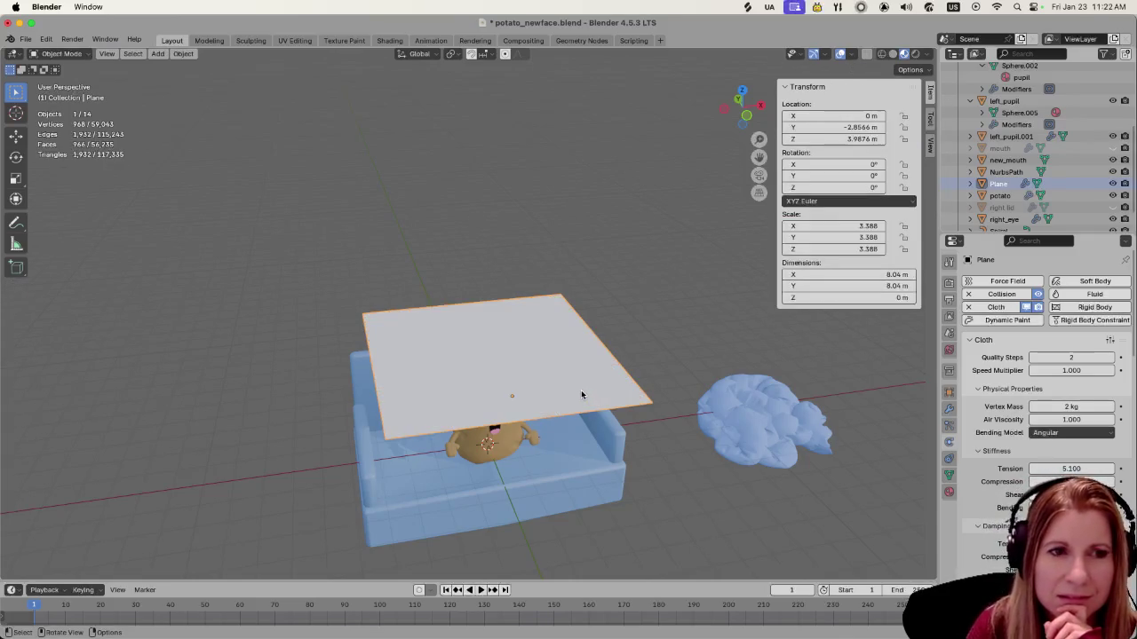
mouse_move(532, 378)
middle_down()
mouse_move(539, 392)
mouse_move(556, 356)
middle_up()
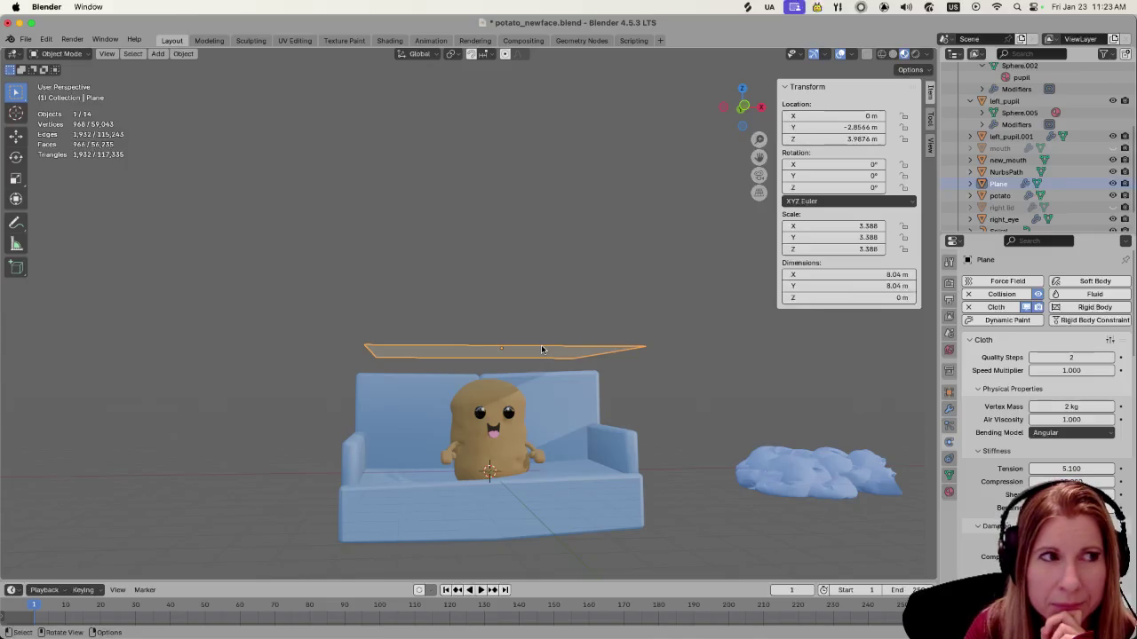
click(595, 339)
click(562, 352)
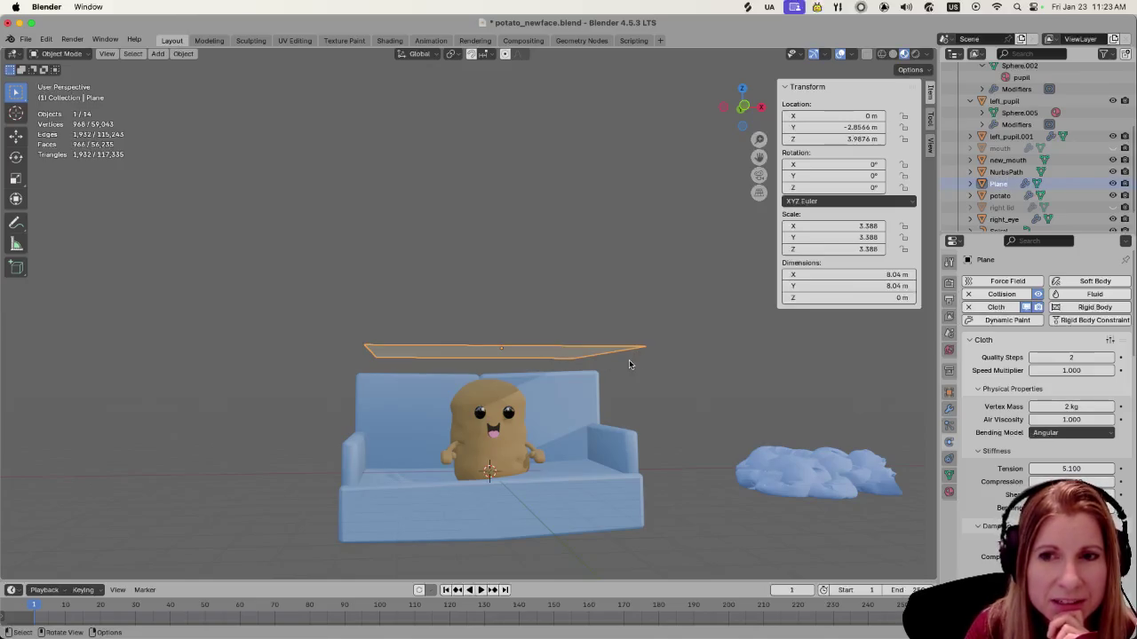
middle_drag(629, 364, 628, 404)
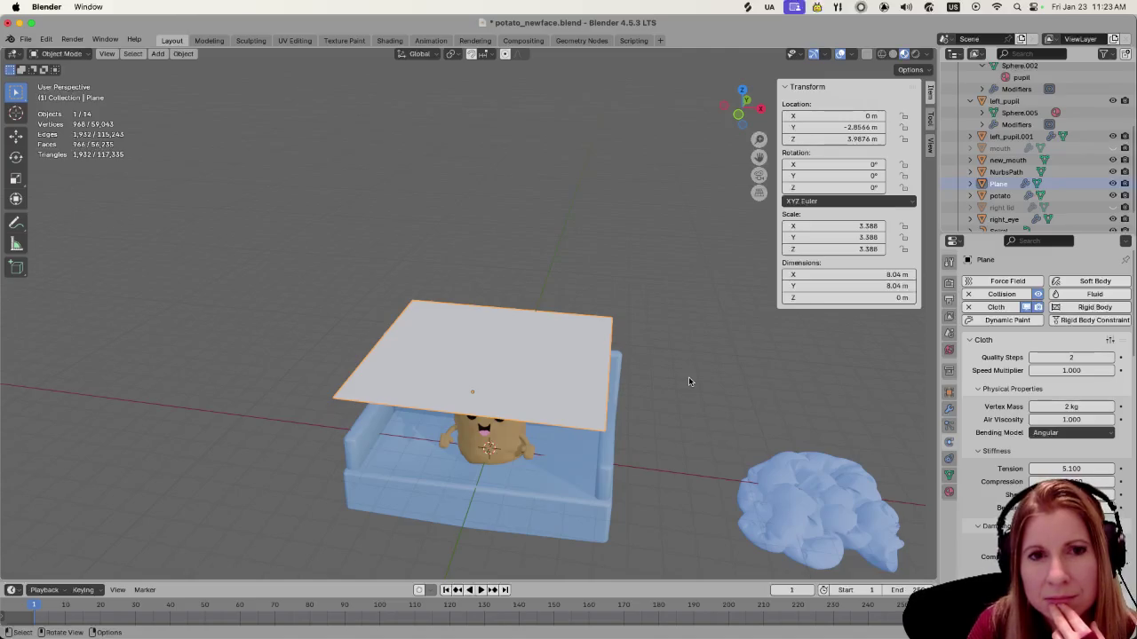
click(689, 381)
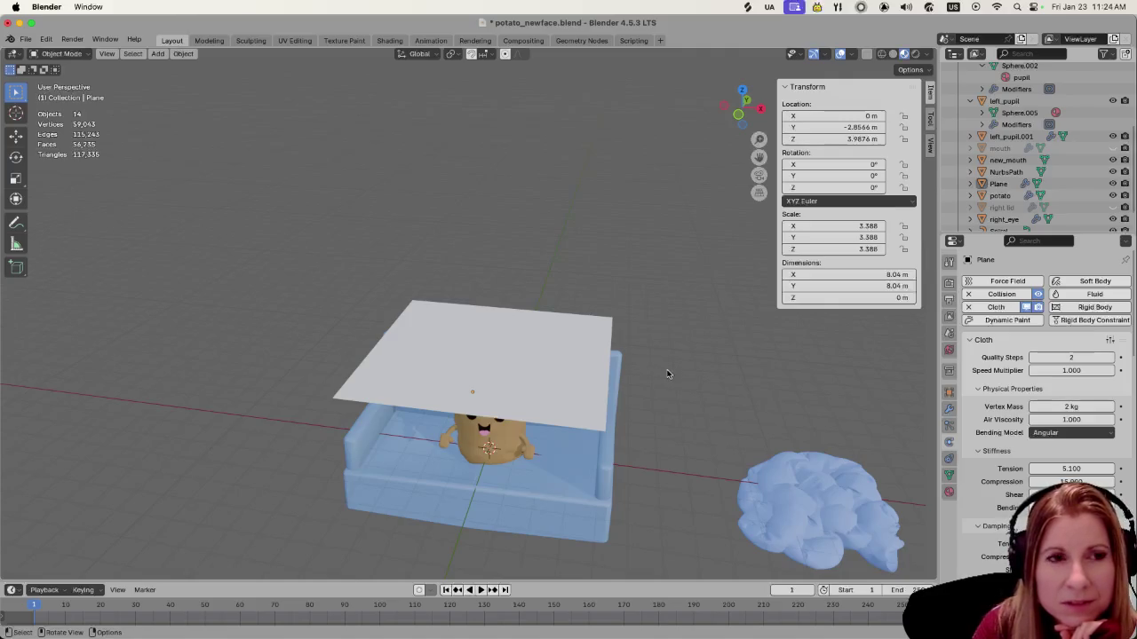
mouse_move(666, 404)
middle_down()
mouse_move(674, 383)
mouse_move(684, 393)
middle_up()
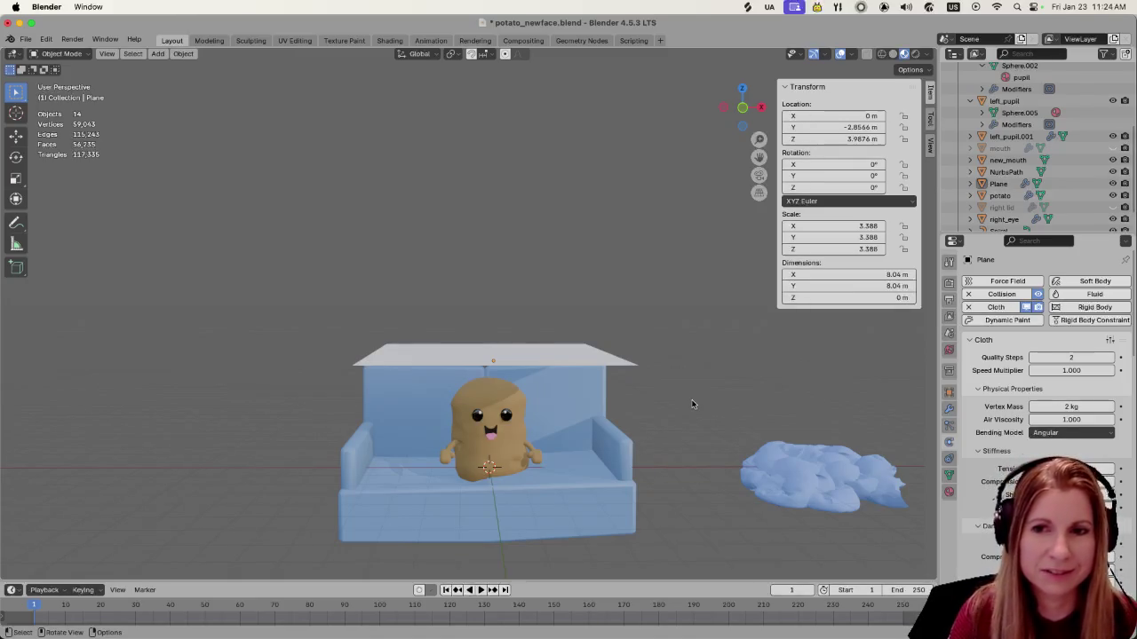
middle_drag(691, 408, 536, 389)
Remove the plane's Cloth physics and set its origin to its geometry
click(536, 389)
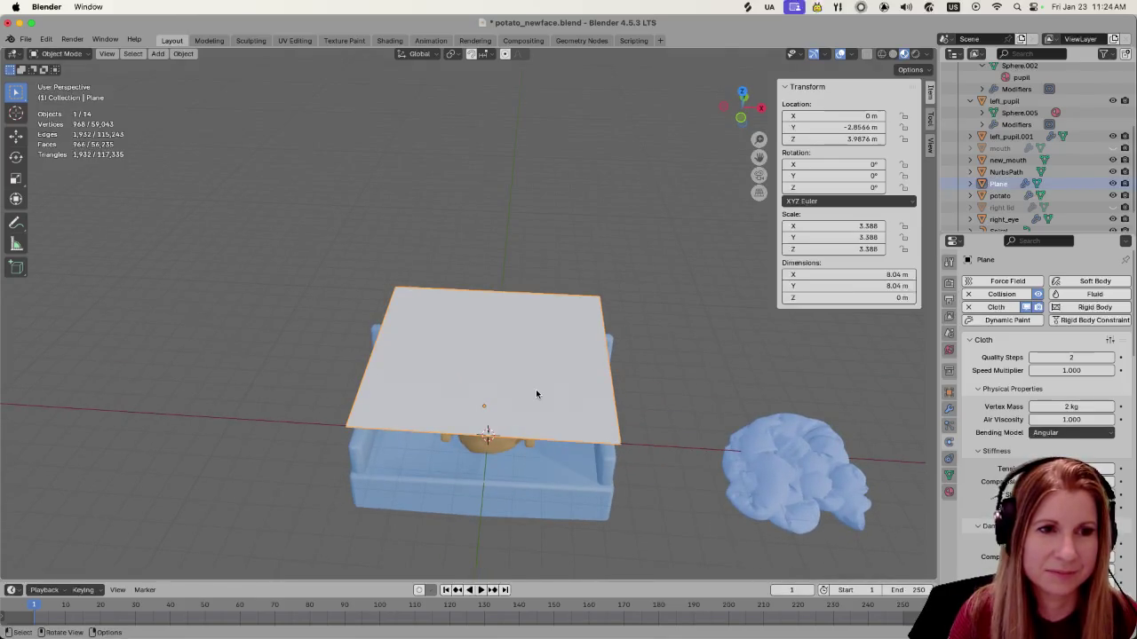
key(Tab)
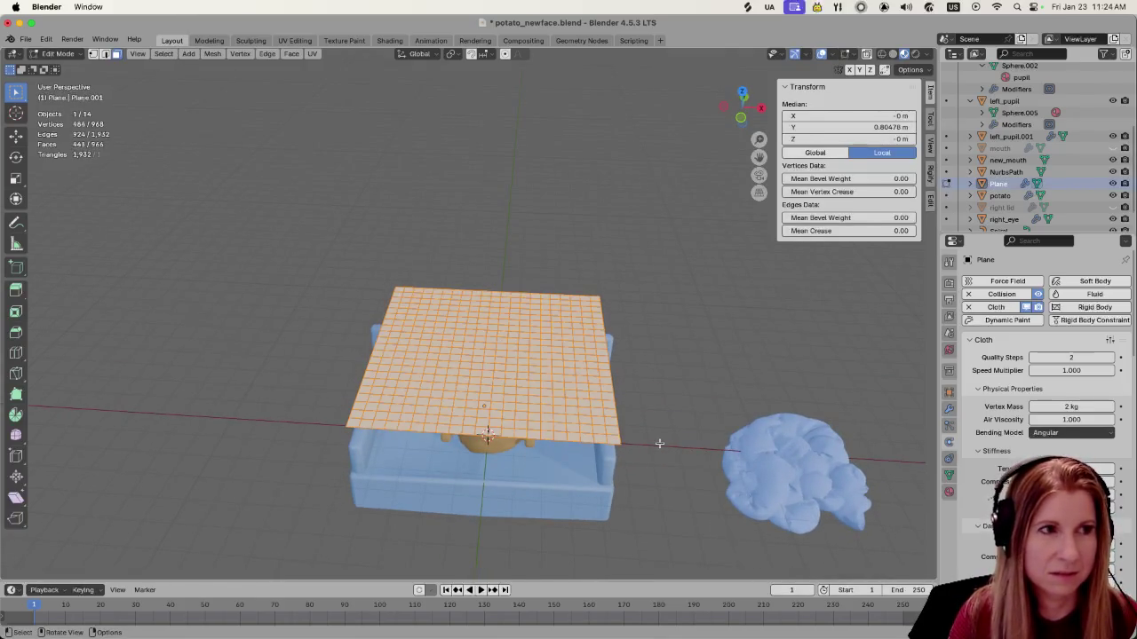
key(Tab)
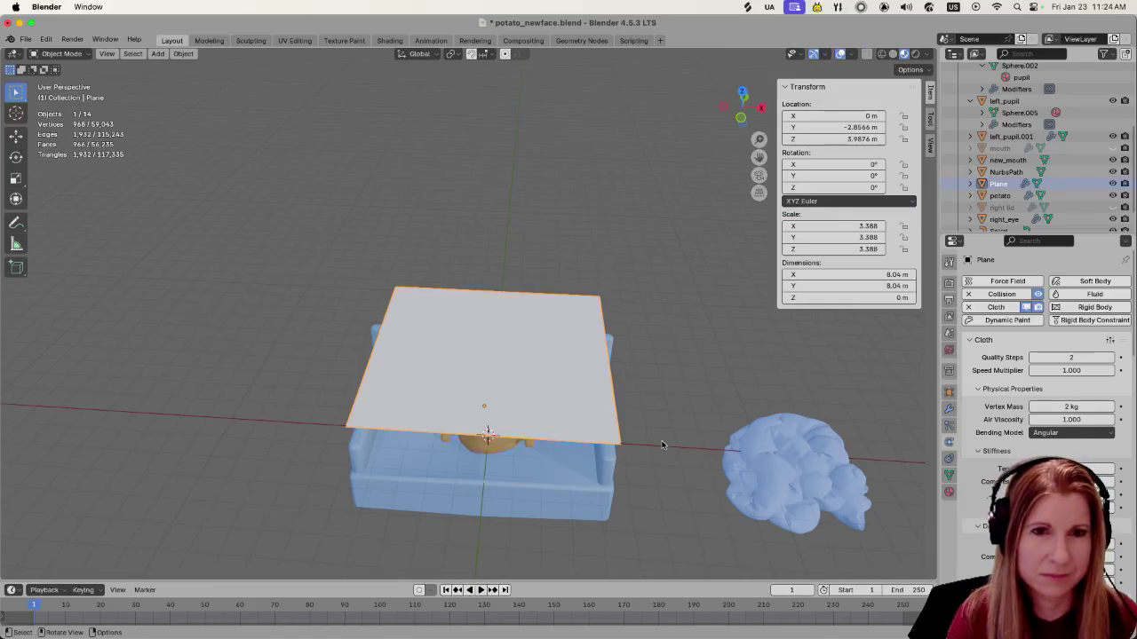
click(968, 306)
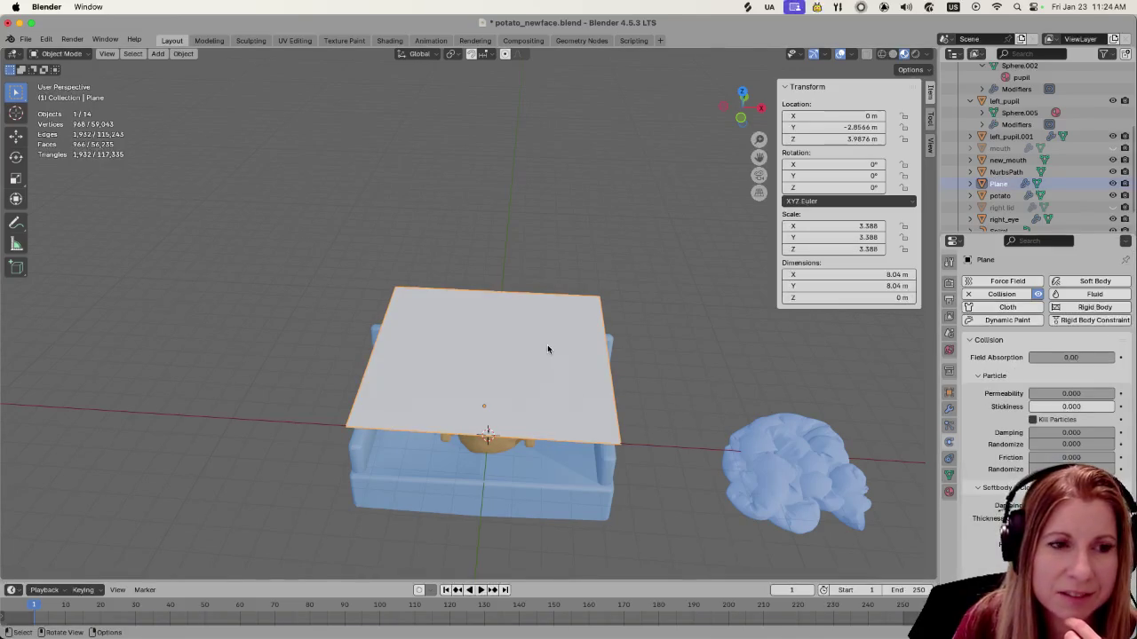
click(183, 53)
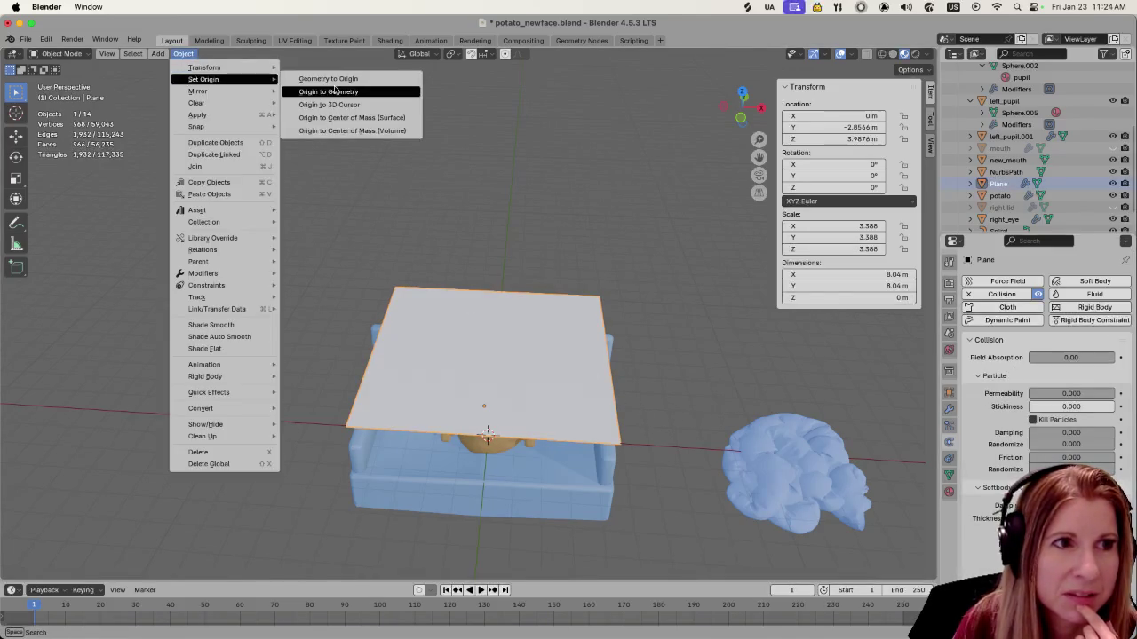
click(334, 90)
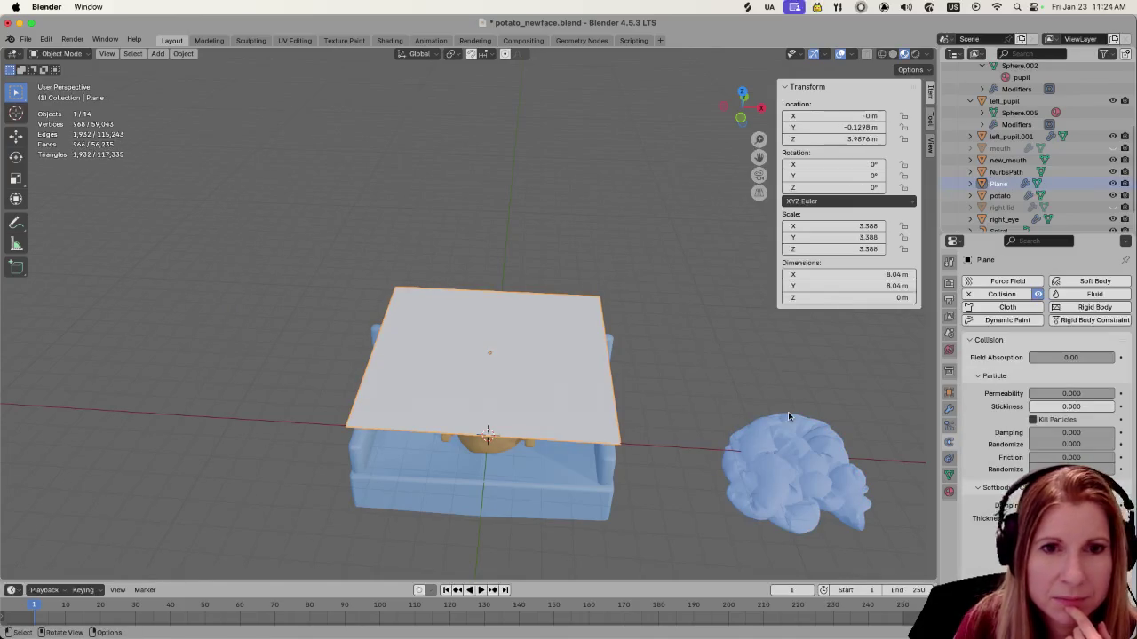
Re-add Cloth physics with 2 quality steps and 2 kg vertex mass, then play the simulation
click(999, 306)
click(1034, 358)
click(1034, 358)
click(1034, 358)
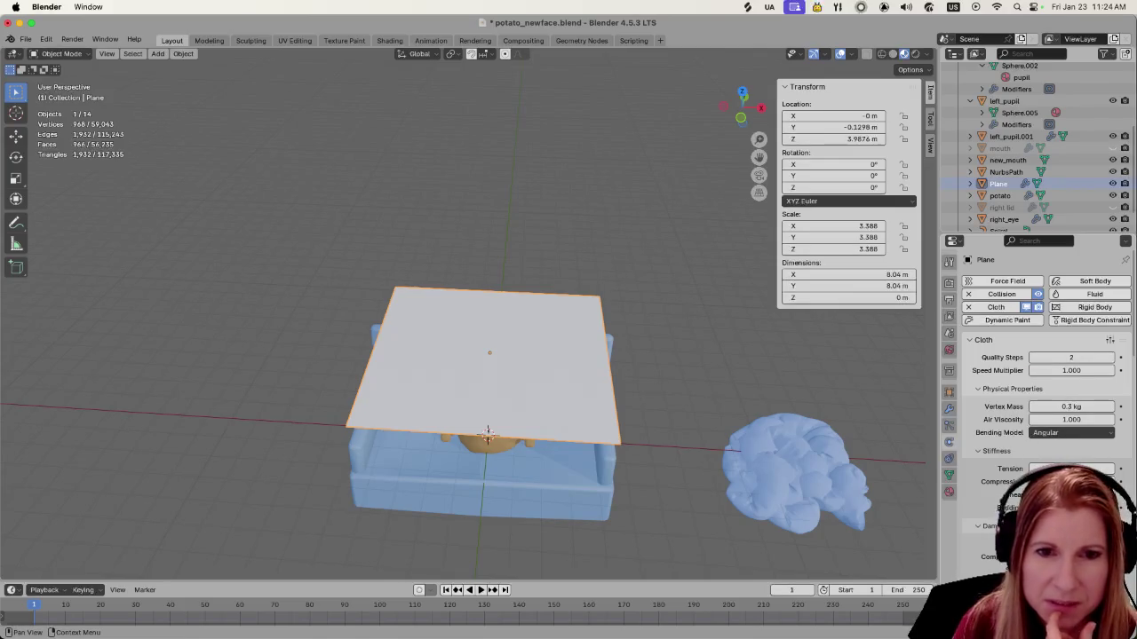
drag(1071, 406, 1070, 406)
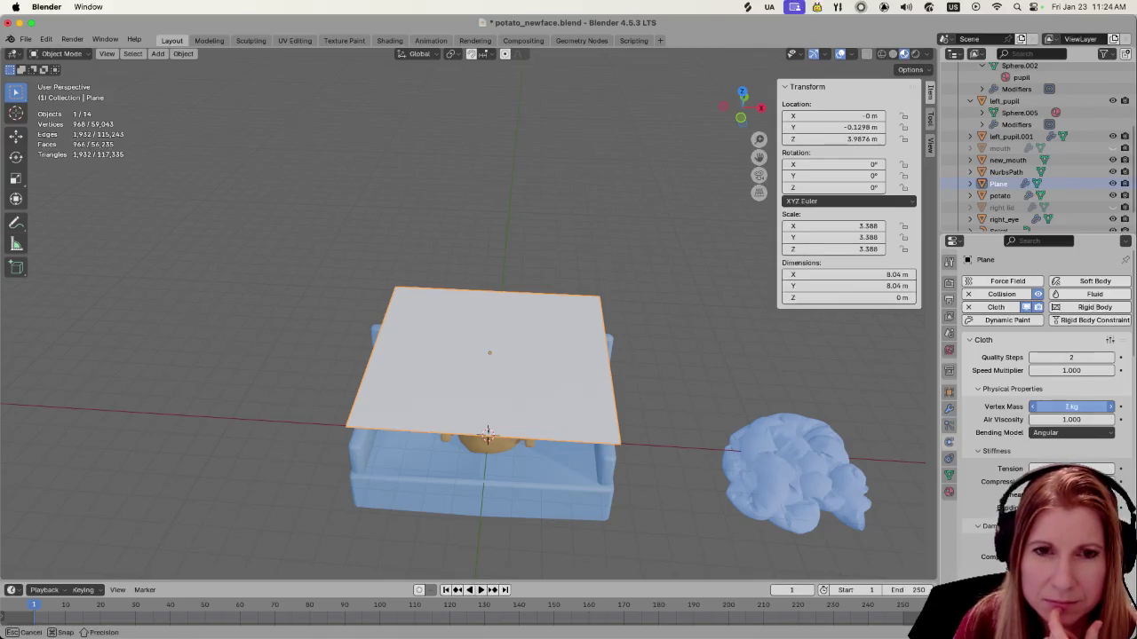
text(2)
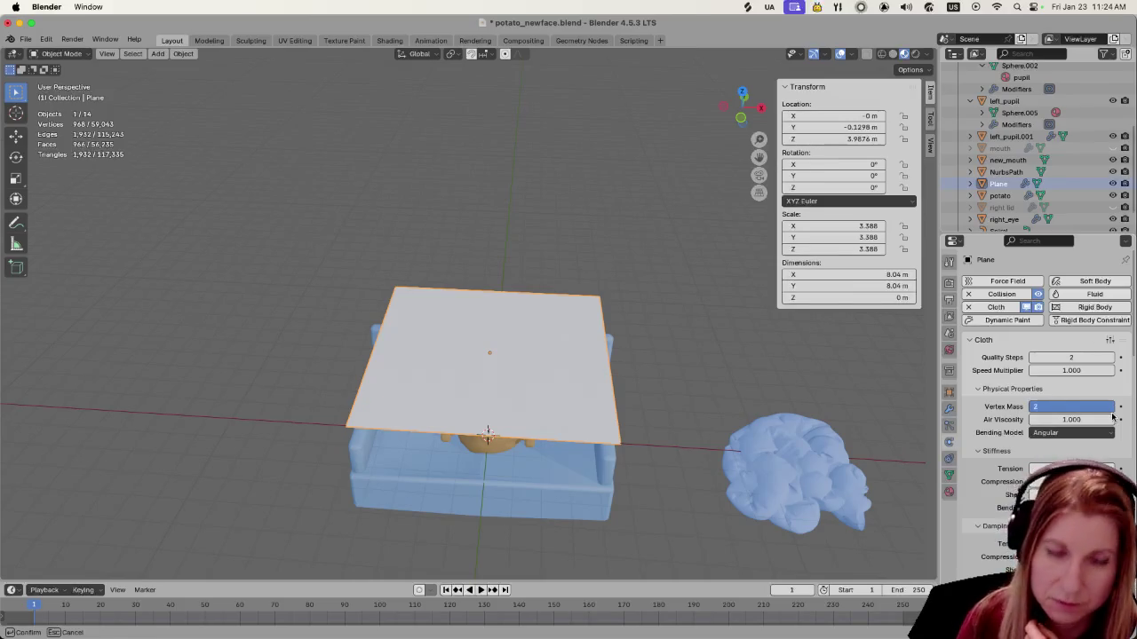
key(Return)
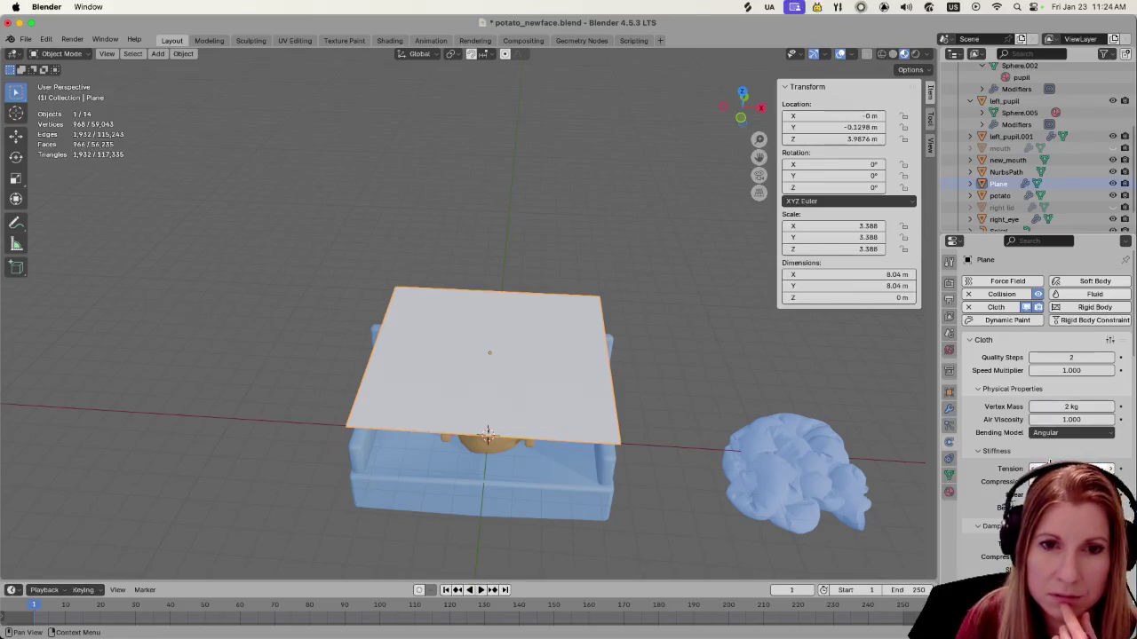
scroll(1111, 418, down, 2)
middle_drag(680, 148, 609, 297)
key(space)
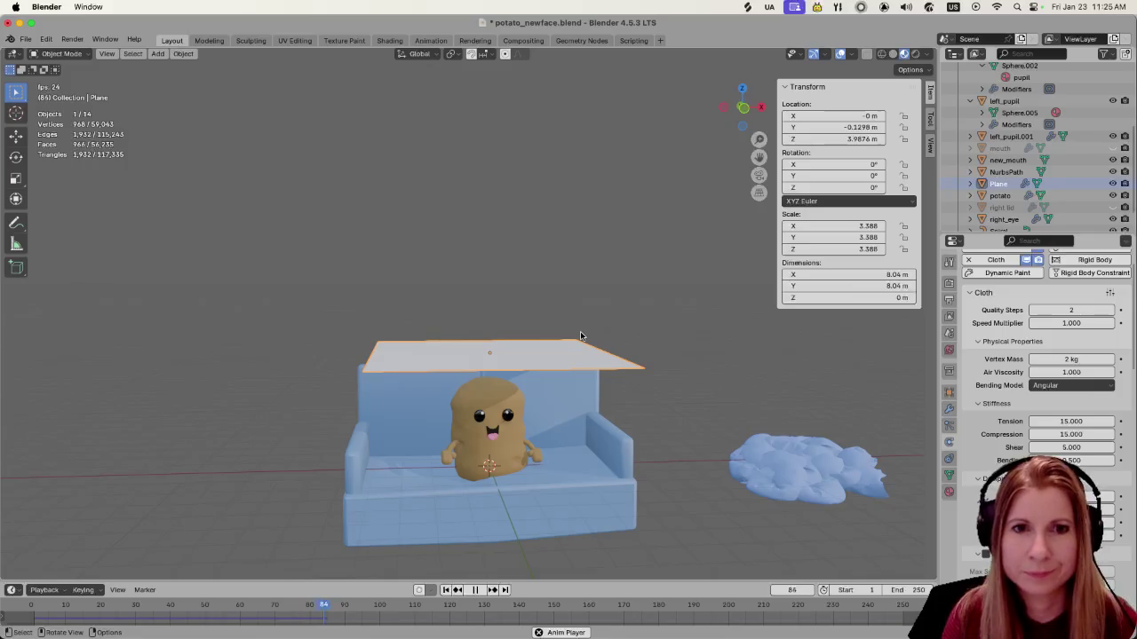
Stop playback and remove the Collision physics from the plane
scroll(1030, 373, up, 3)
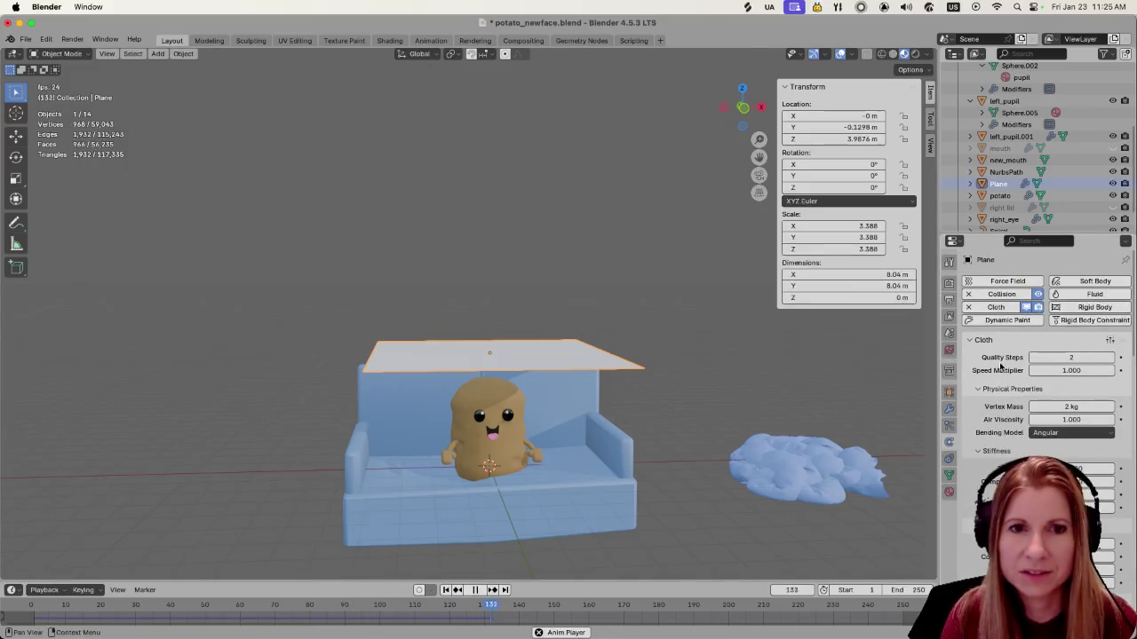
key(space)
click(968, 294)
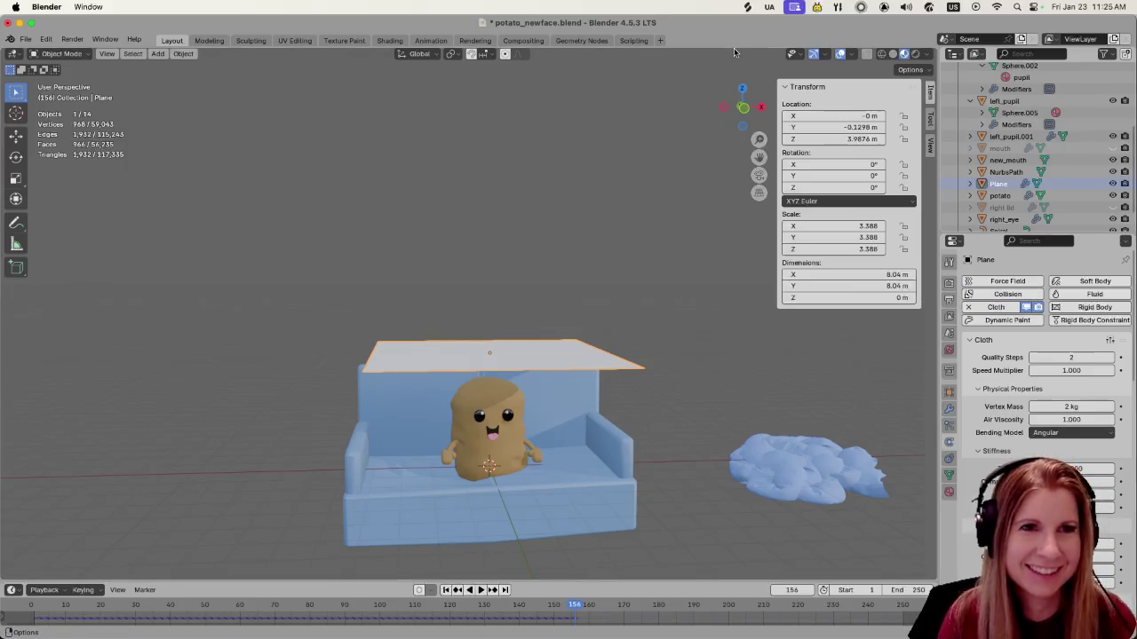
click(560, 379)
click(561, 351)
Replay the cloth simulation from frame 1 and stop it at frame 103
key(space)
key(space)
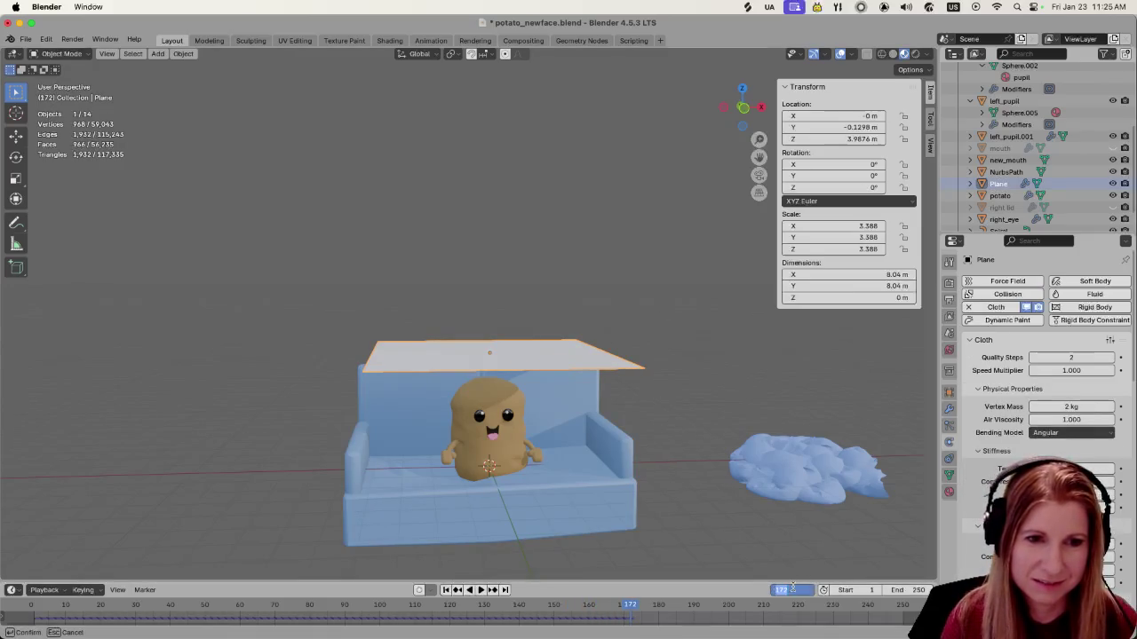
key(shift+Left)
key(space)
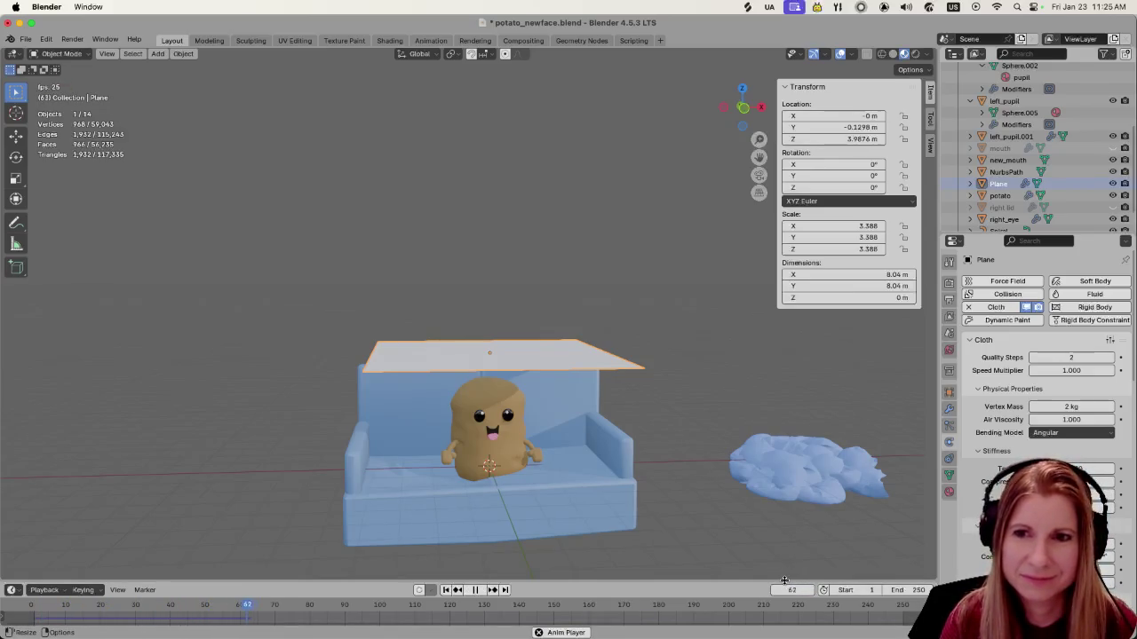
key(space)
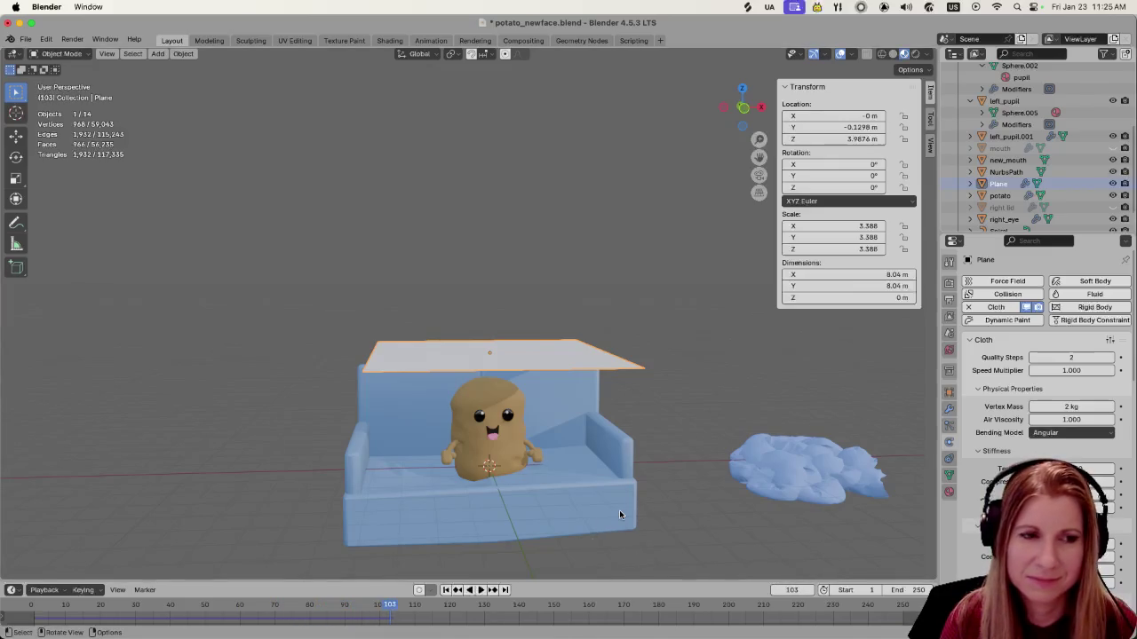
Inspect the couch, potato and plane, then move Blender aside to reveal the Godot scene
click(609, 457)
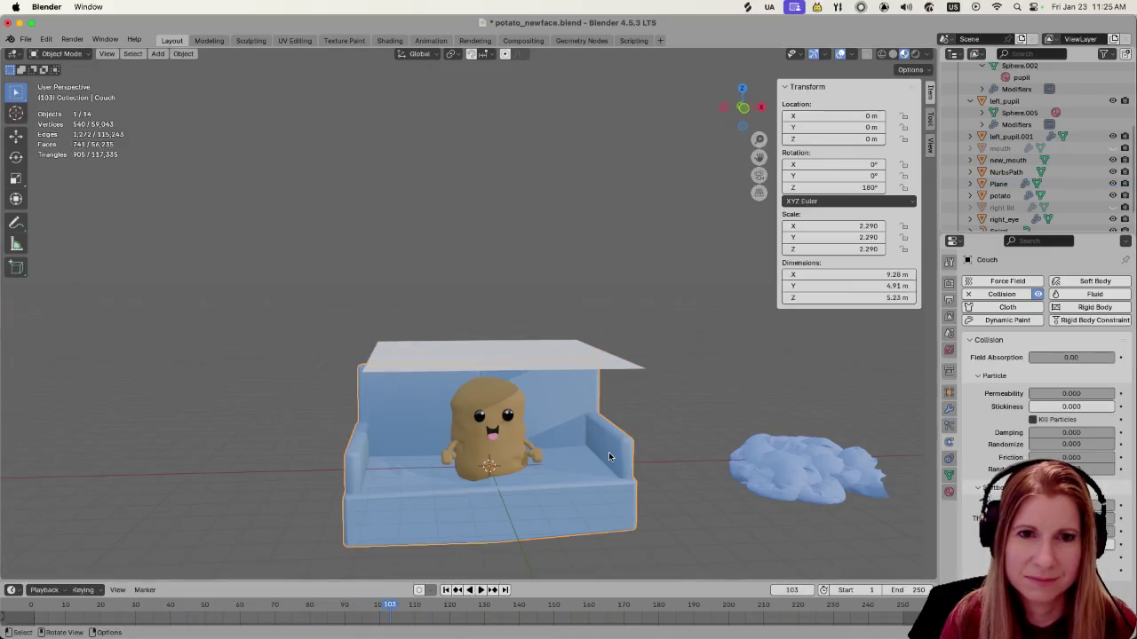
click(494, 402)
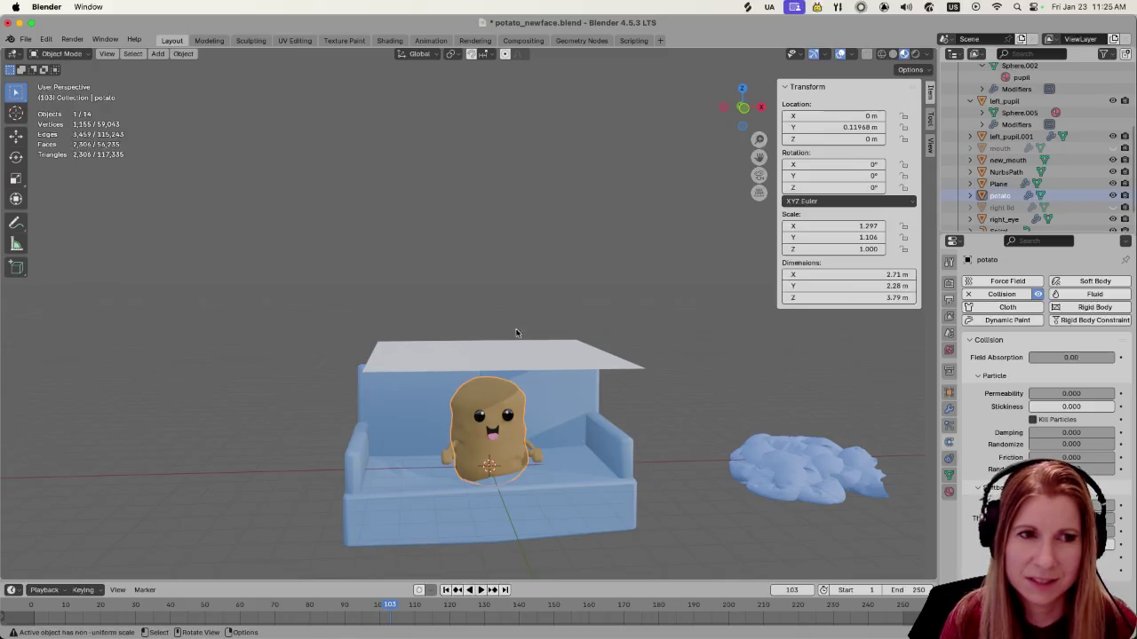
click(528, 356)
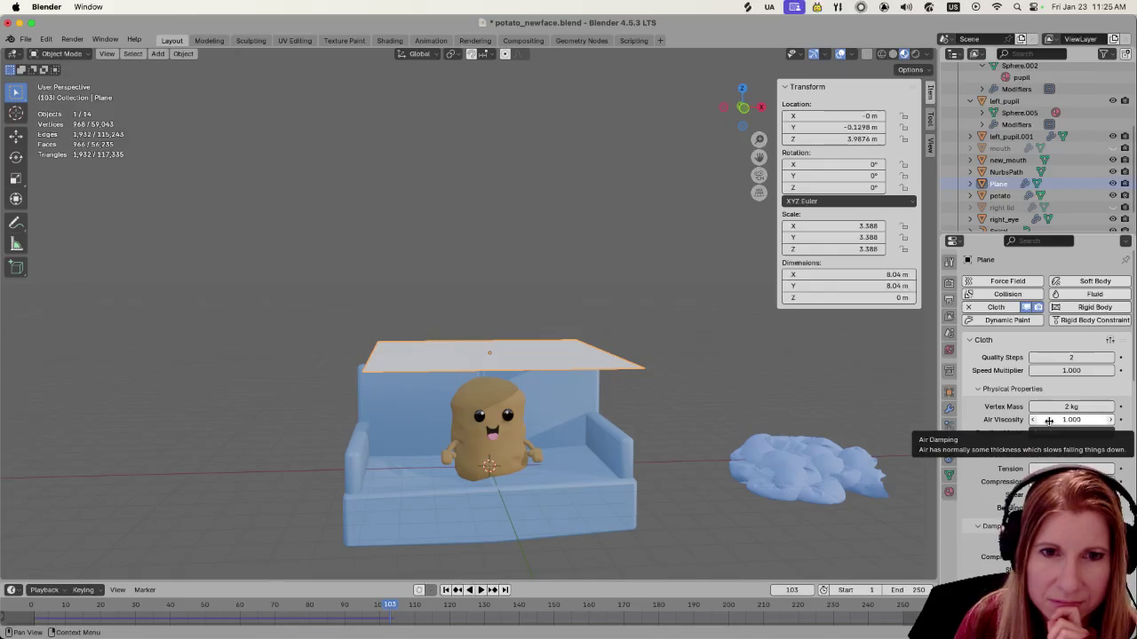
scroll(1049, 421, down, 1)
scroll(1049, 421, down, 2)
scroll(1048, 423, down, 2)
scroll(1046, 428, down, 2)
scroll(1044, 426, up, 1)
scroll(1038, 423, up, 2)
scroll(1028, 420, up, 2)
scroll(1020, 418, up, 2)
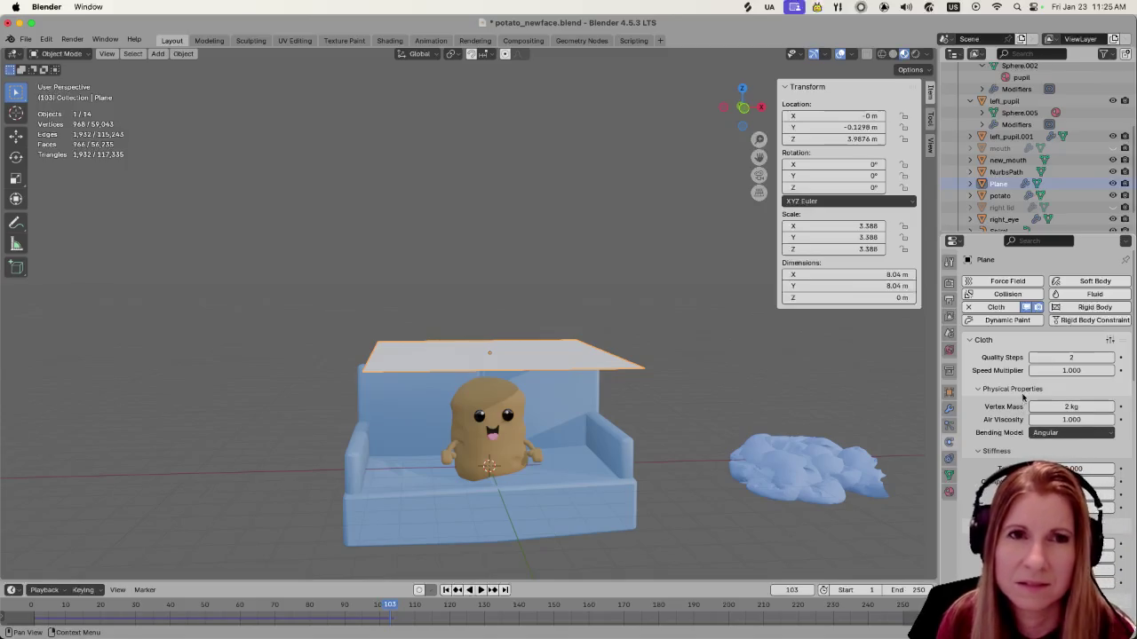
drag(769, 22, 281, 23)
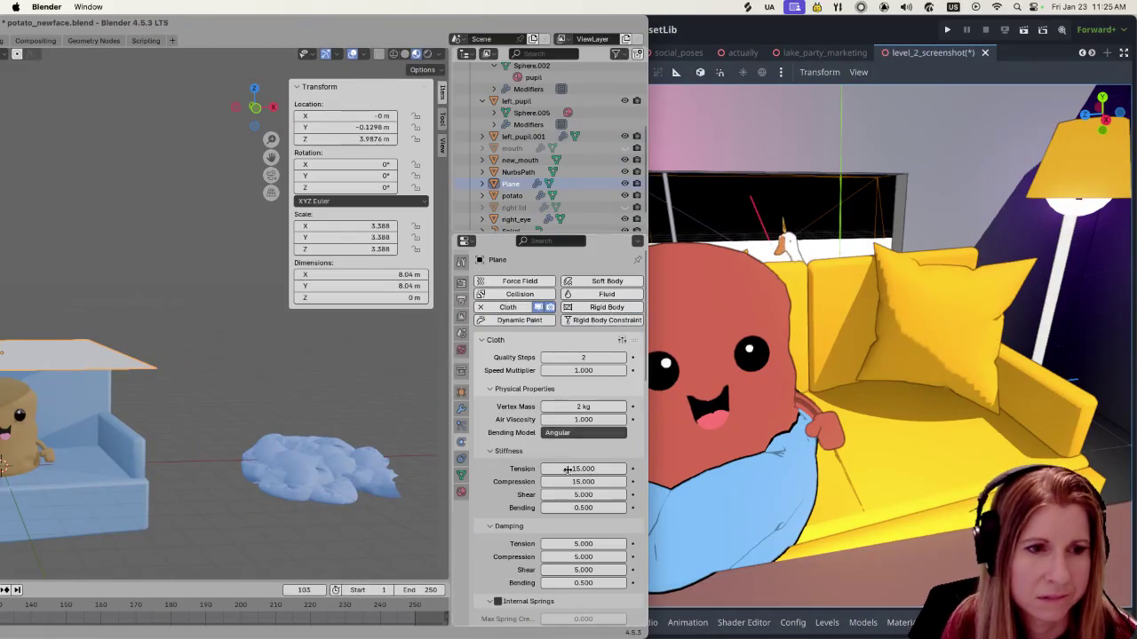
Scroll down through the plane's Cloth physics settings
scroll(565, 500, down, 2)
scroll(565, 500, down, 2)
scroll(564, 502, down, 1)
scroll(562, 504, down, 2)
scroll(562, 504, down, 2)
scroll(563, 504, down, 1)
scroll(562, 504, down, 2)
scroll(563, 505, down, 1)
scroll(562, 504, down, 2)
scroll(563, 505, down, 1)
scroll(562, 505, down, 1)
scroll(561, 506, down, 2)
scroll(561, 505, down, 1)
scroll(561, 504, down, 1)
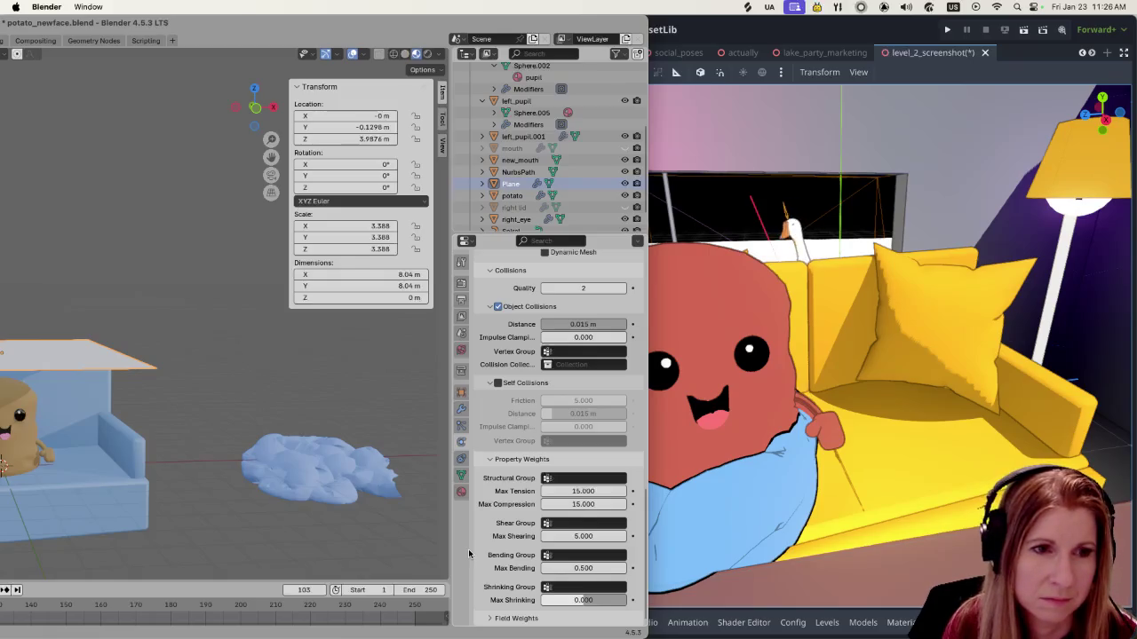
Maximize the Blender window and delete the old cloth plane above the couch
scroll(479, 554, up, 3)
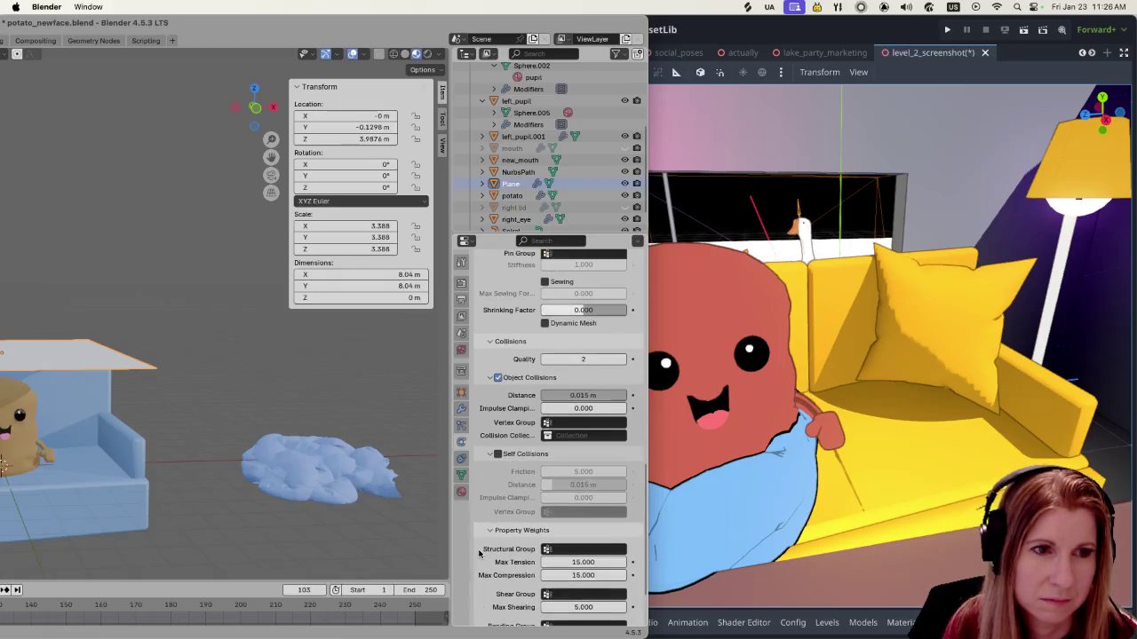
scroll(479, 554, up, 3)
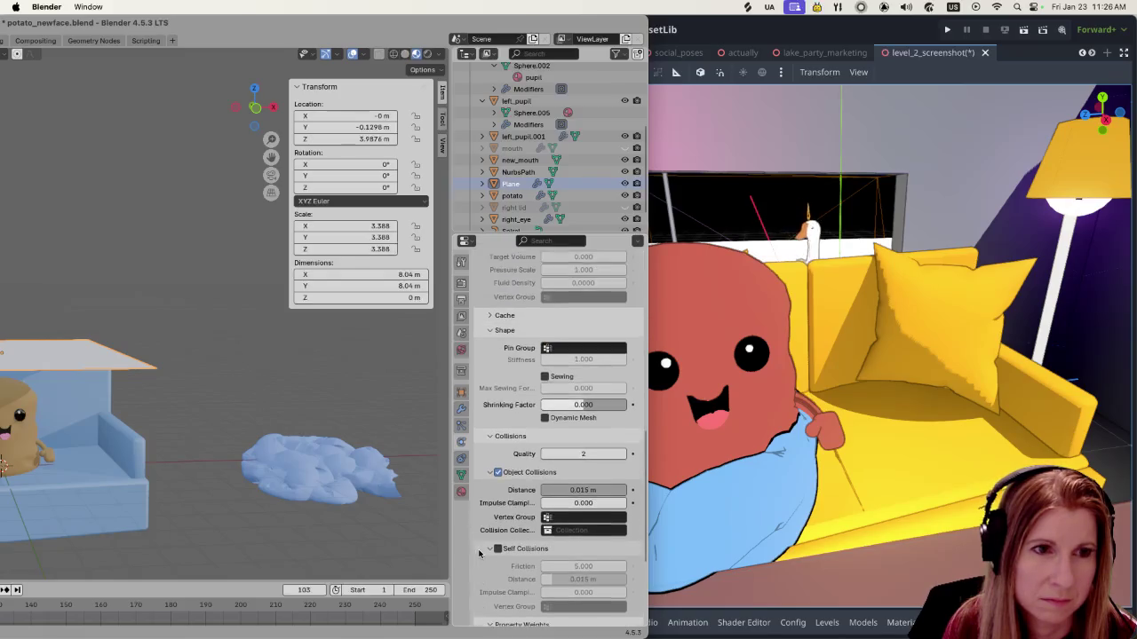
scroll(479, 554, up, 1)
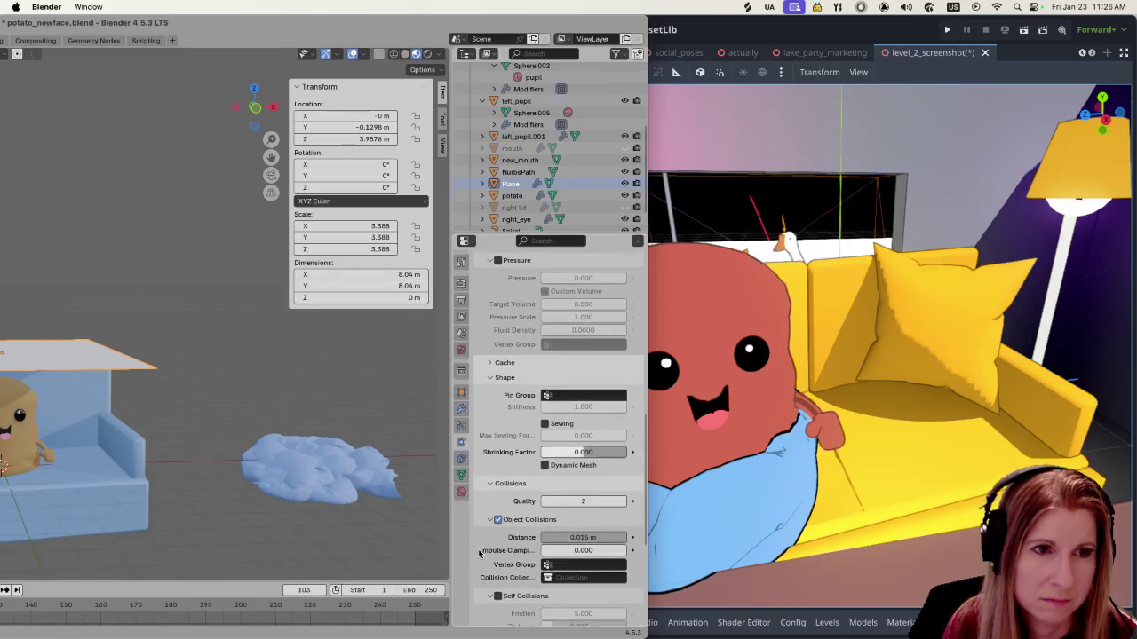
scroll(478, 555, up, 2)
scroll(479, 554, up, 1)
scroll(479, 554, up, 1)
scroll(478, 554, up, 2)
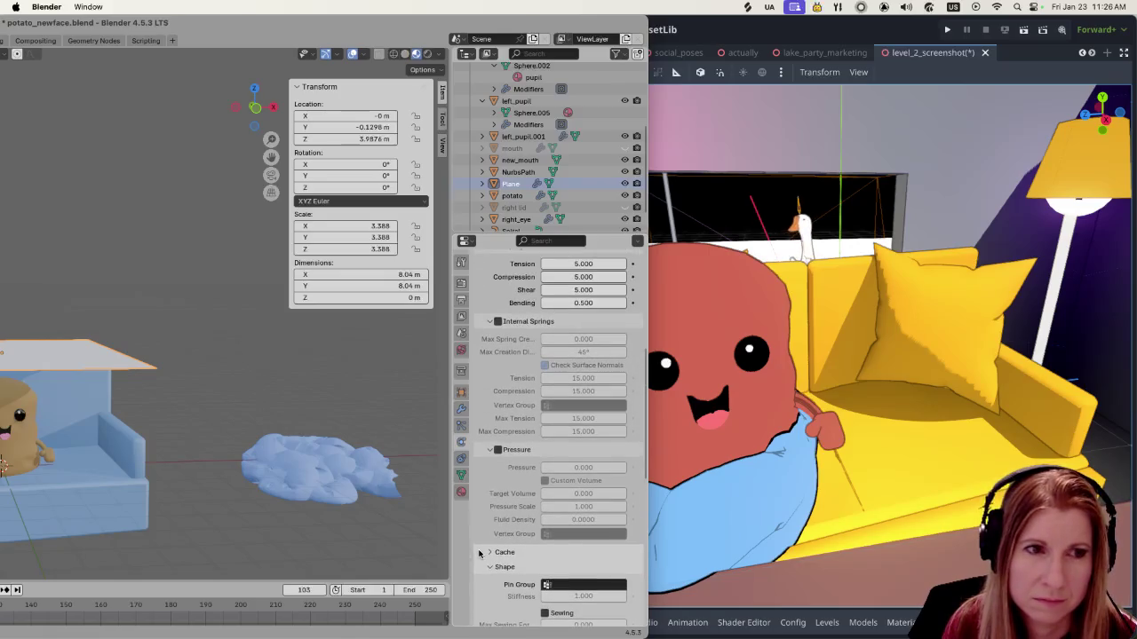
scroll(478, 554, up, 2)
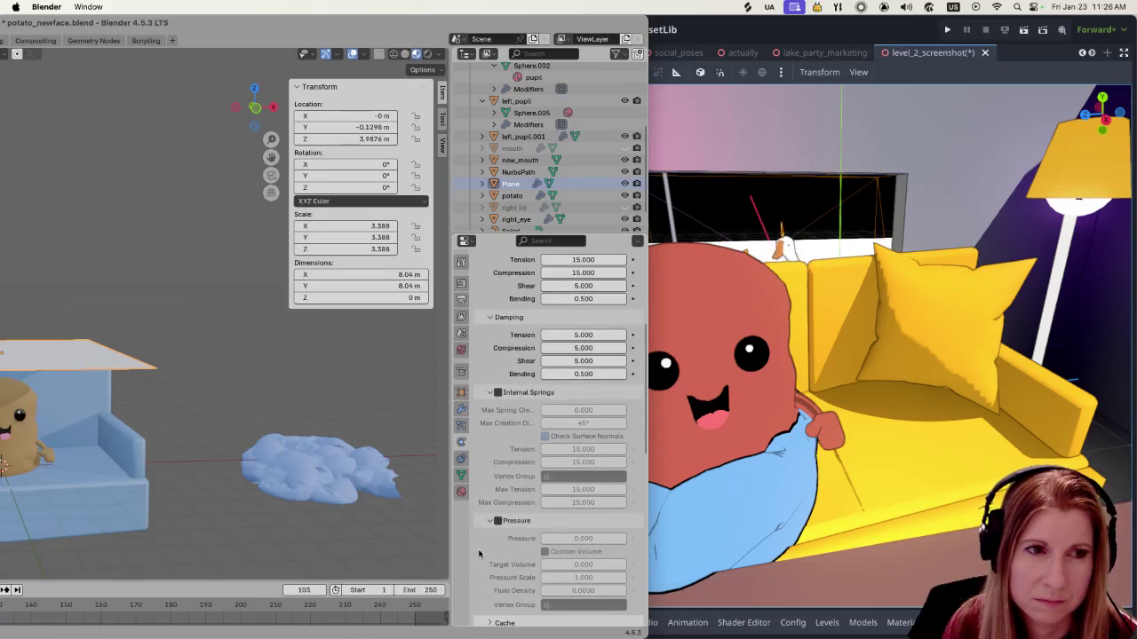
scroll(481, 555, up, 1)
scroll(480, 554, up, 2)
scroll(480, 554, up, 2)
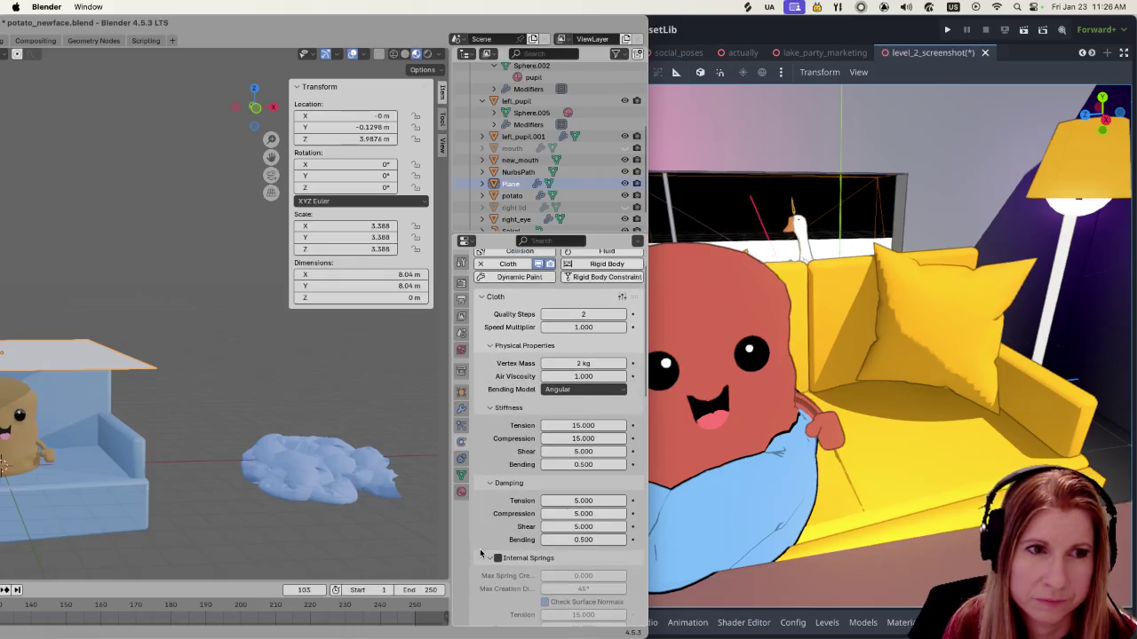
scroll(482, 553, up, 1)
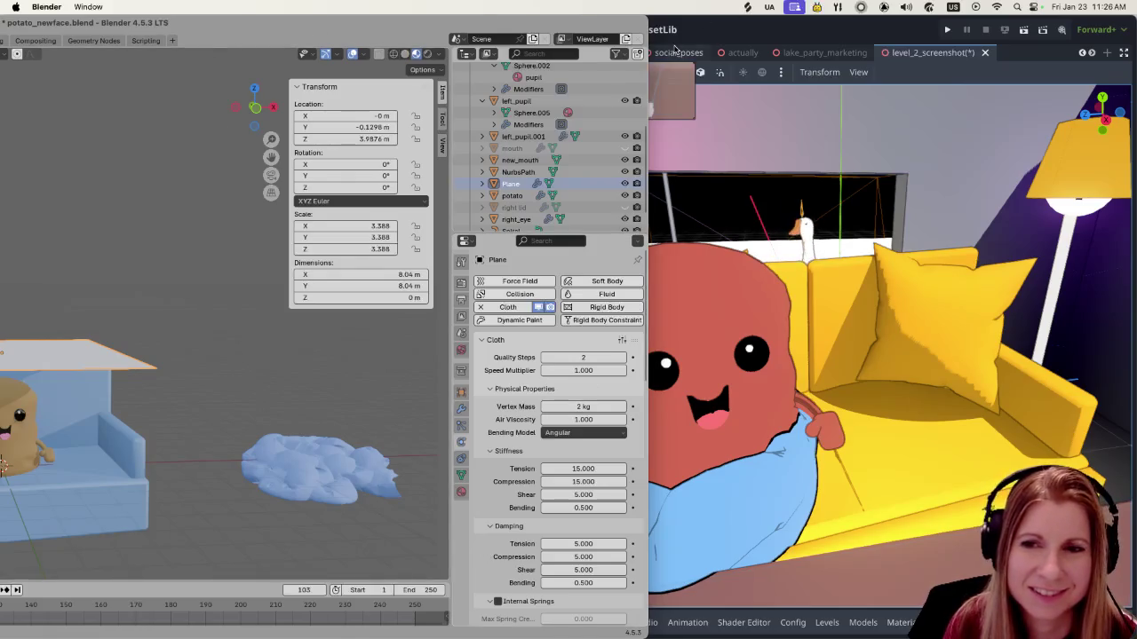
double_click(224, 24)
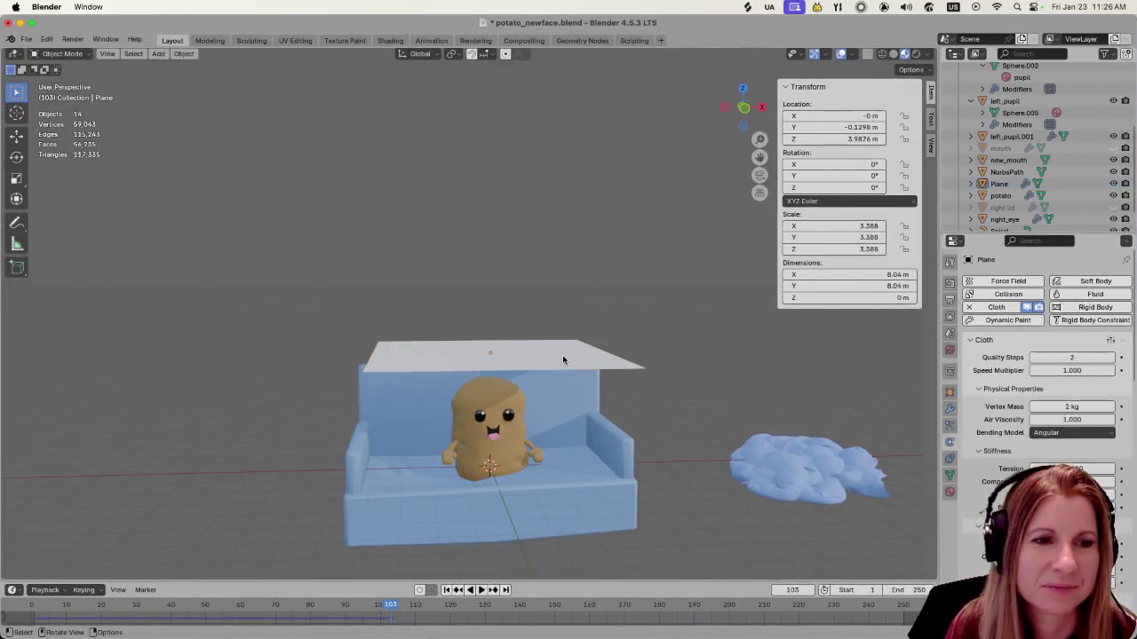
key(Delete)
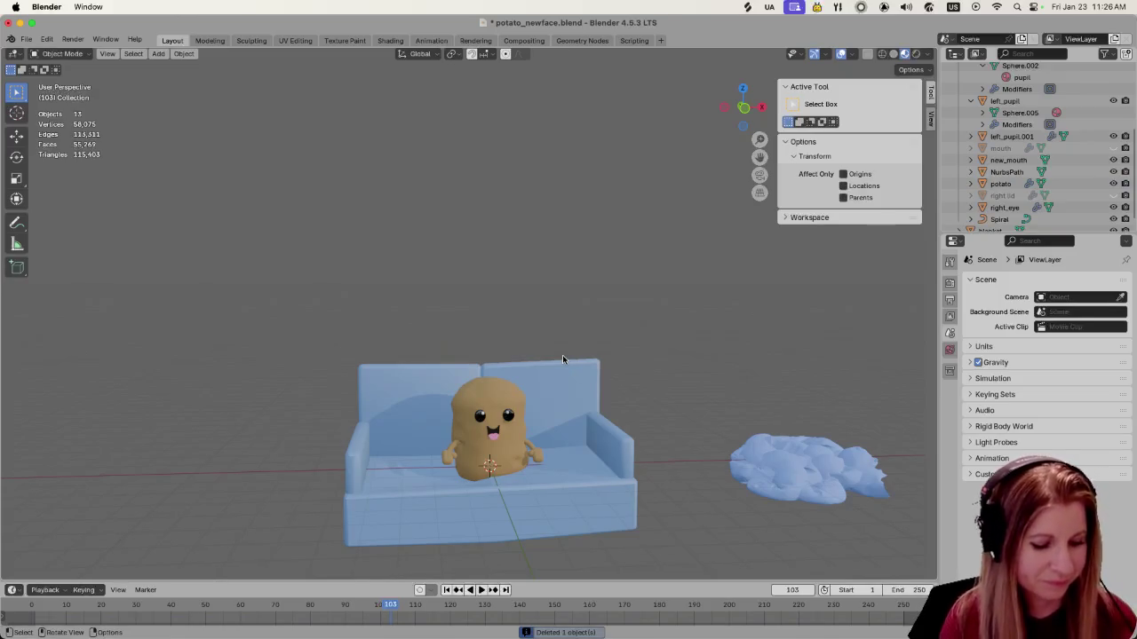
Add a new plane, raise it along Z above the couch and scale it by 4.532
key(shift+a)
mouse_move(524, 309)
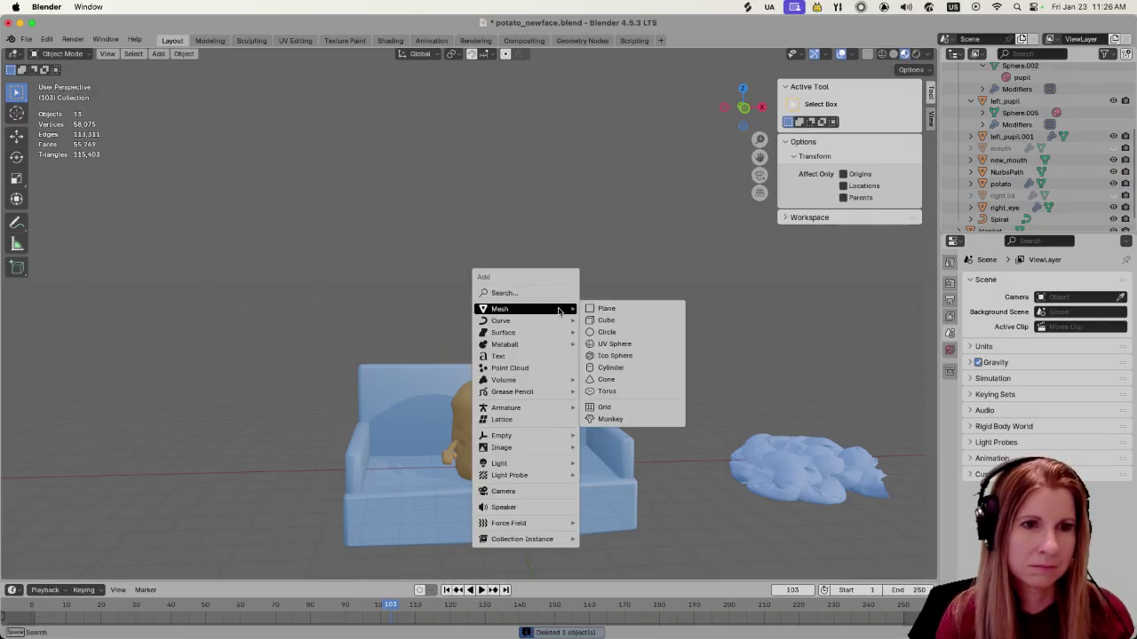
click(594, 309)
key(g)
key(z)
click(447, 350)
key(s)
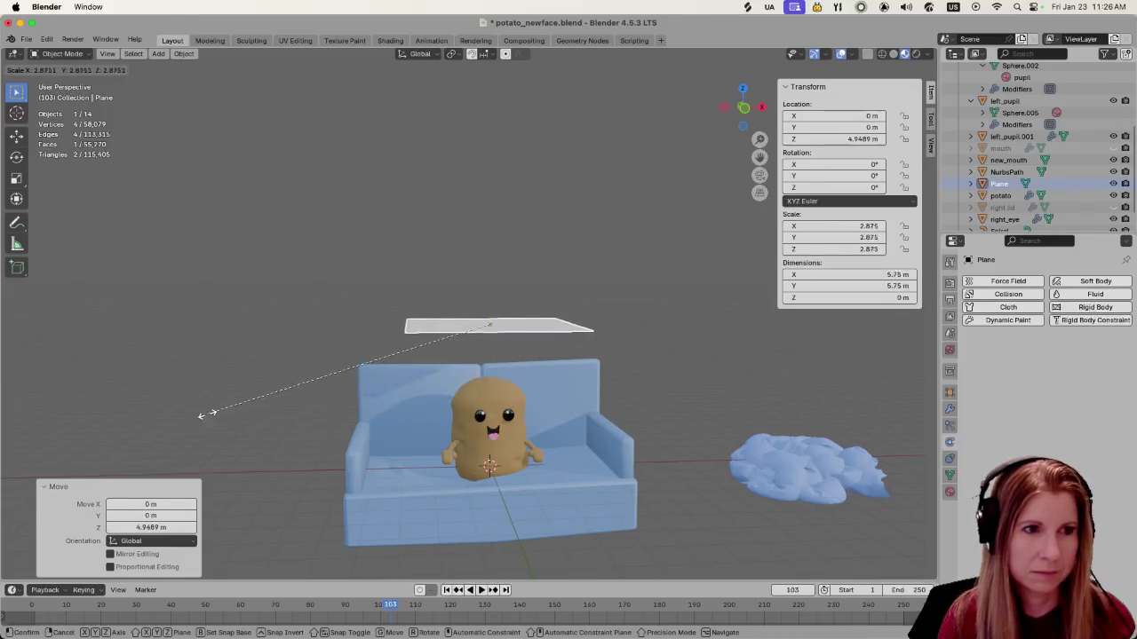
click(20, 414)
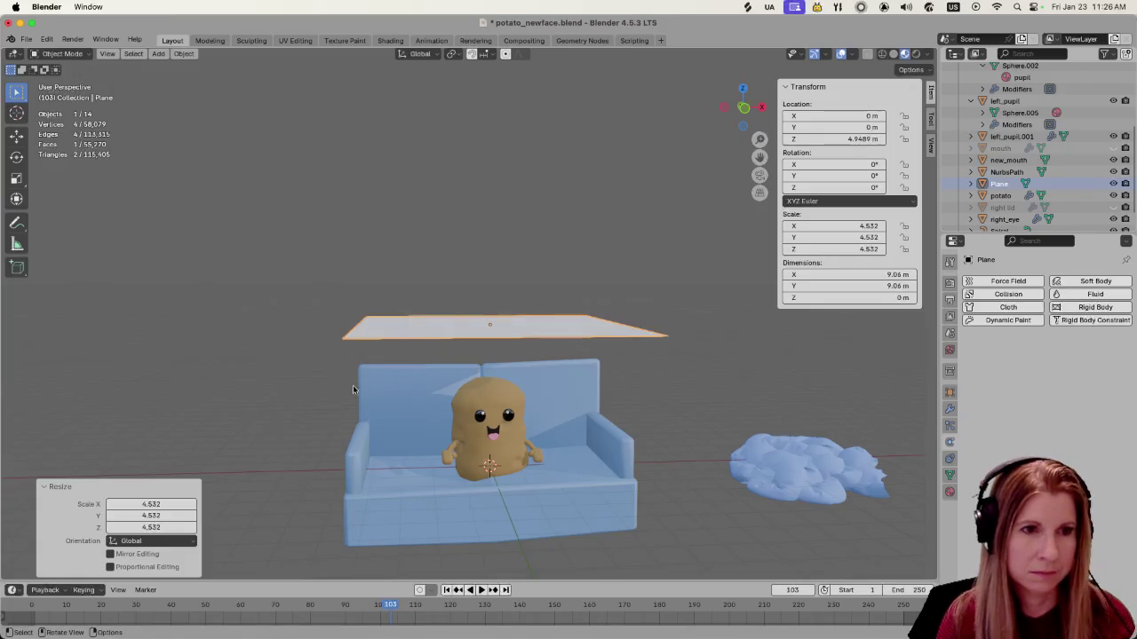
middle_drag(323, 395, 427, 481)
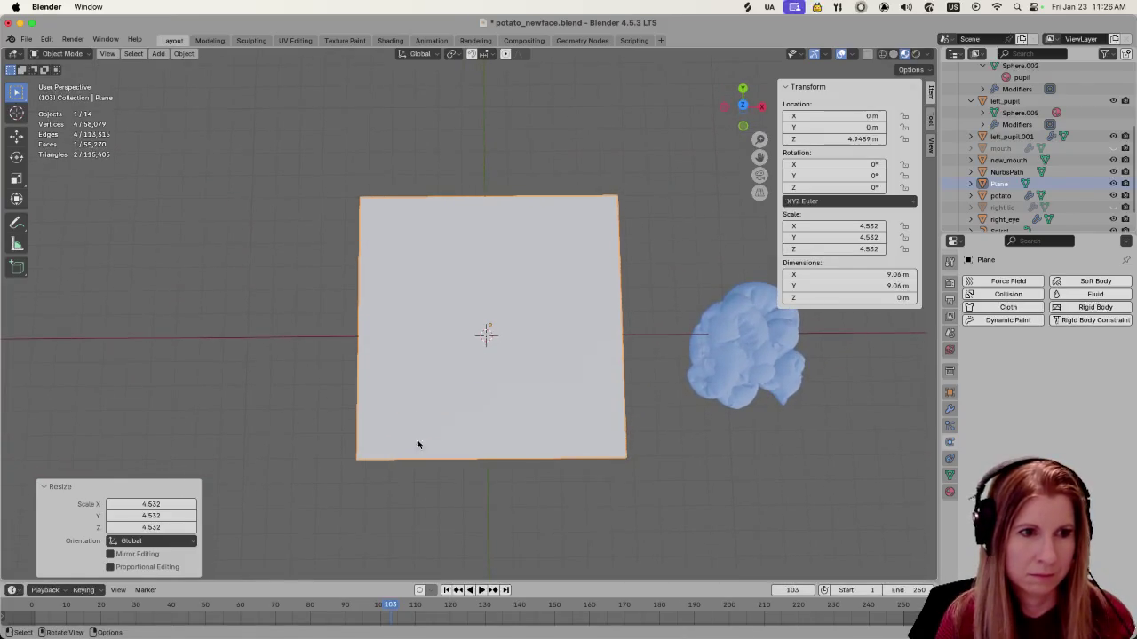
Subdivide the plane's mesh with 20 cuts and return to Object Mode
key(Tab)
right_click(402, 392)
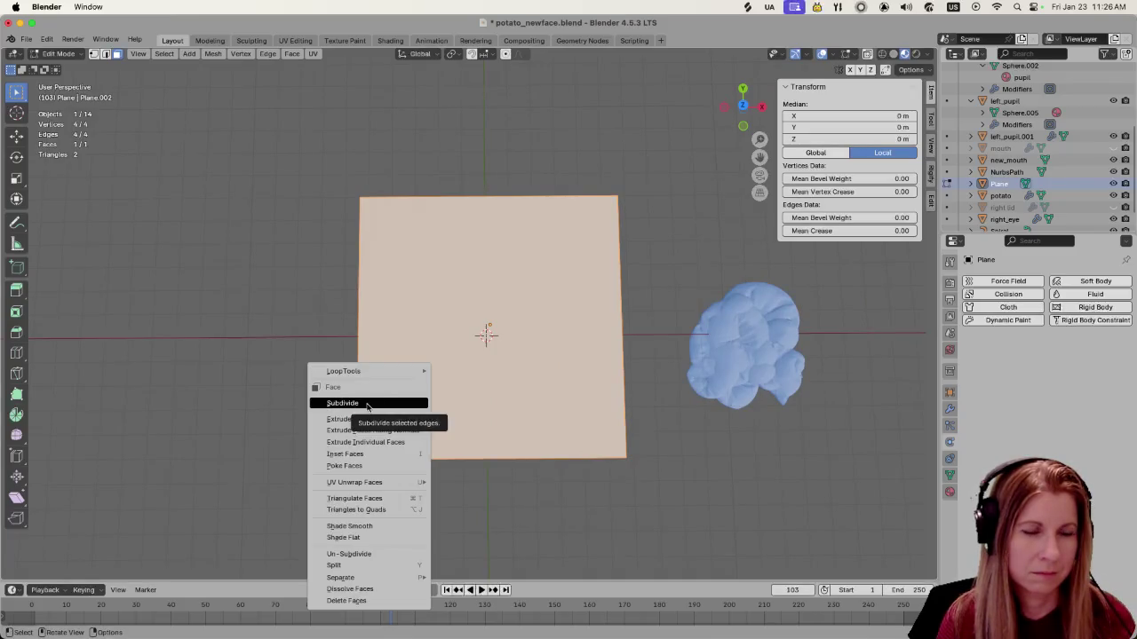
click(367, 405)
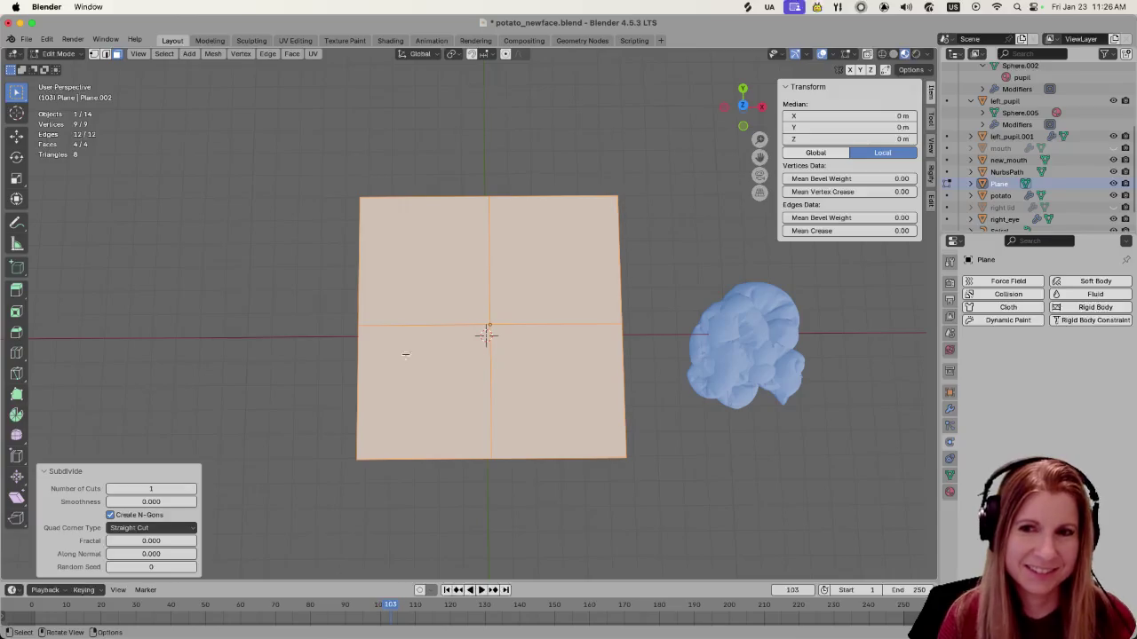
click(173, 490)
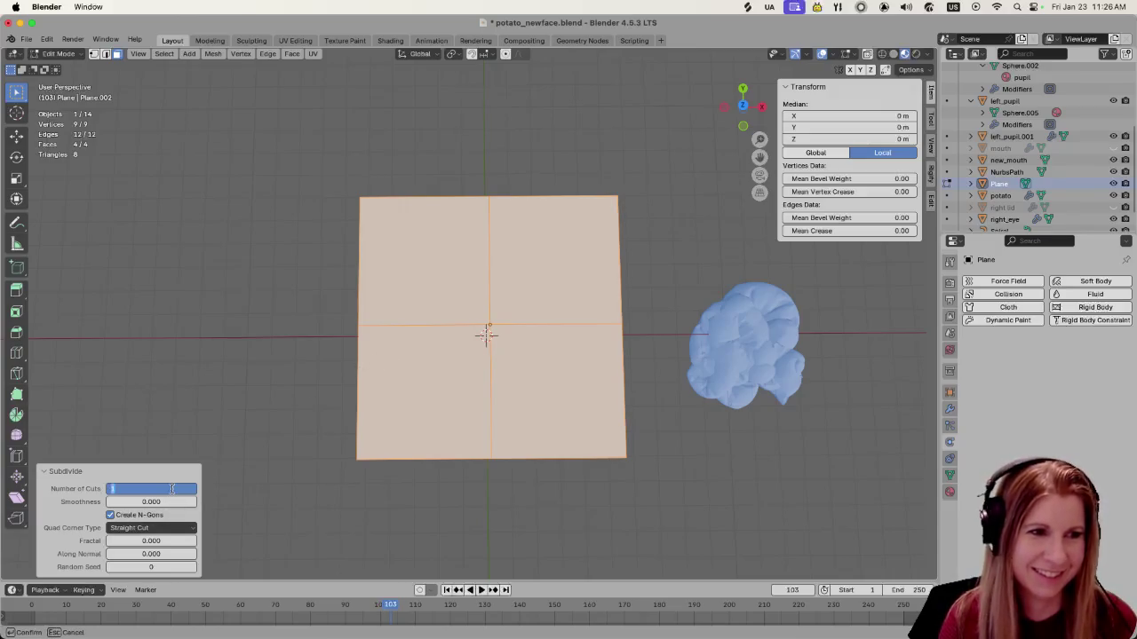
text(20)
key(Return)
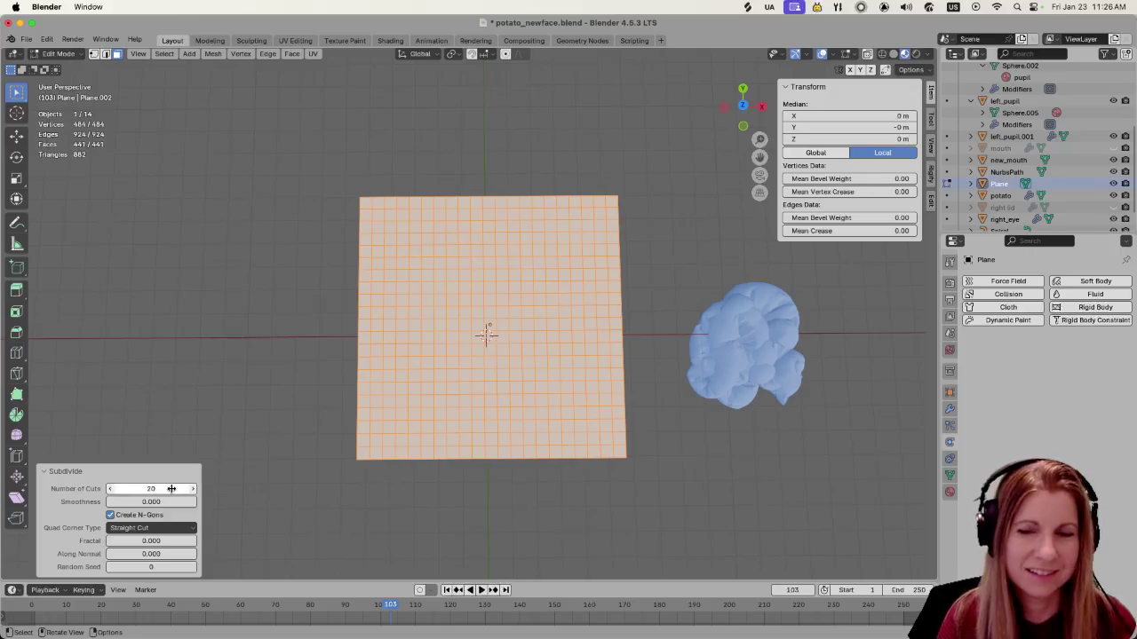
double_click(171, 488)
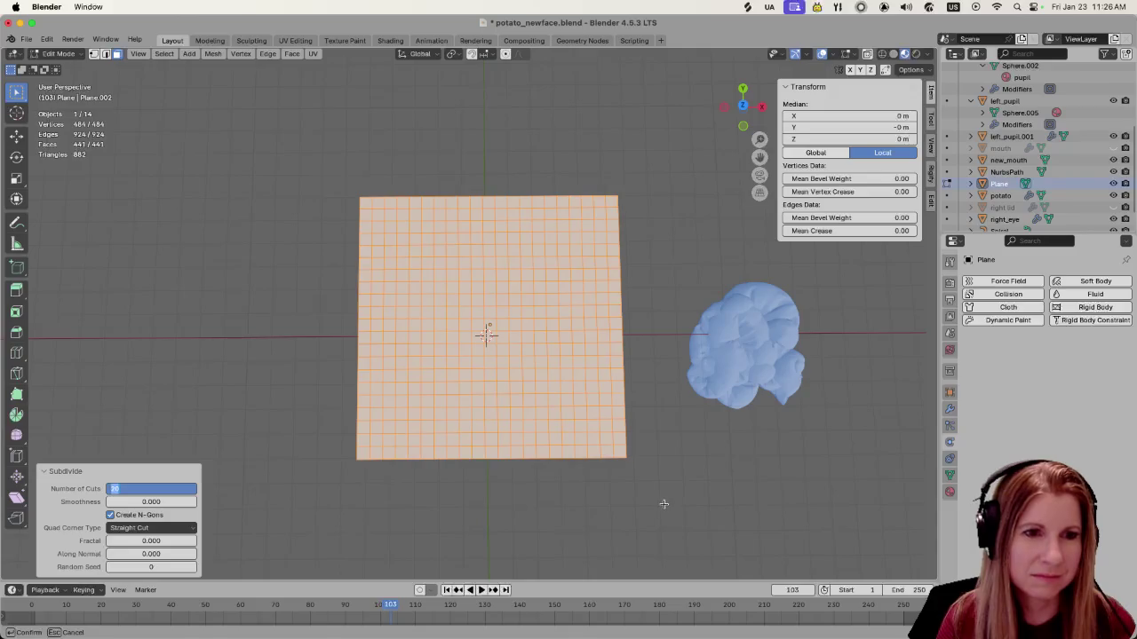
key(Return)
key(Tab)
mouse_move(662, 503)
middle_down()
mouse_move(626, 407)
mouse_move(600, 427)
middle_up()
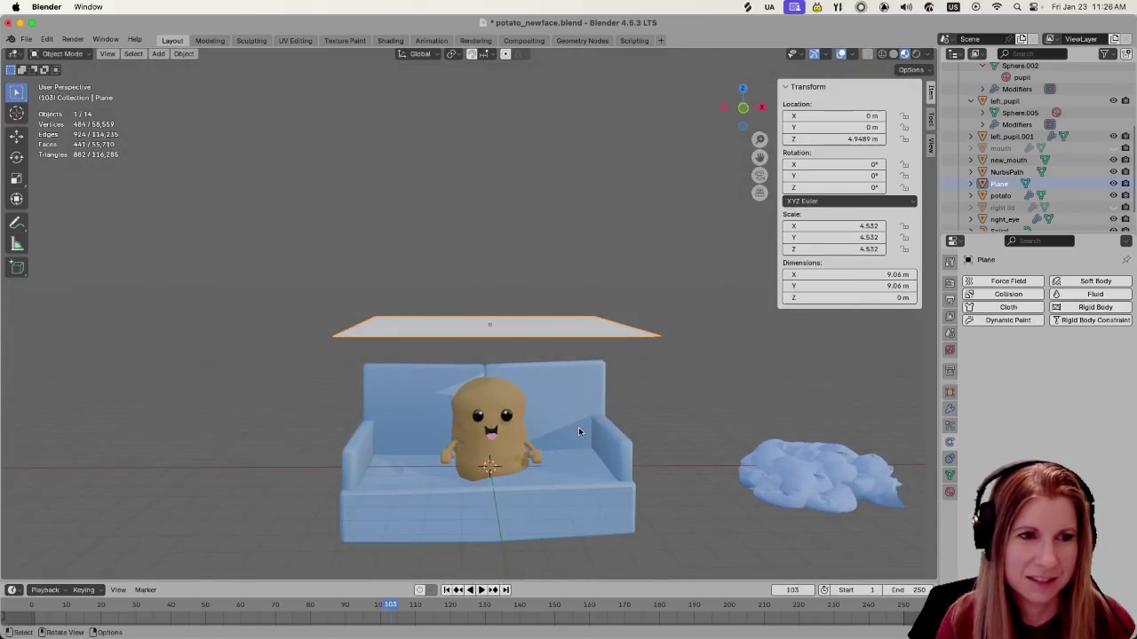
Add Cloth physics to the plane and reset the timeline to frame 1
click(1007, 307)
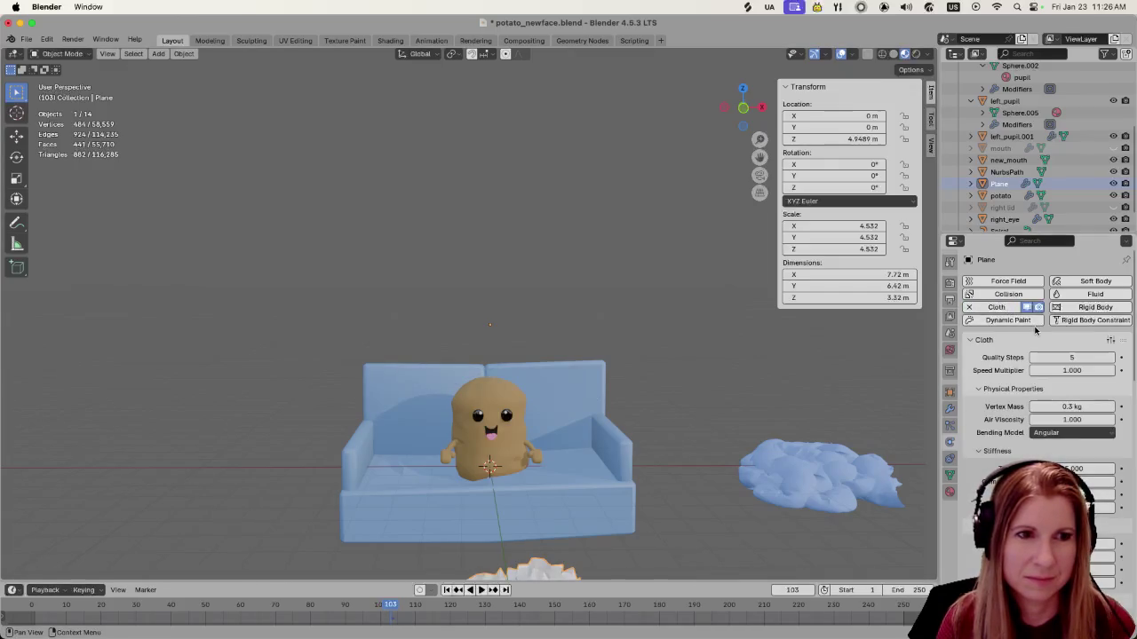
click(791, 590)
text(1)
key(Return)
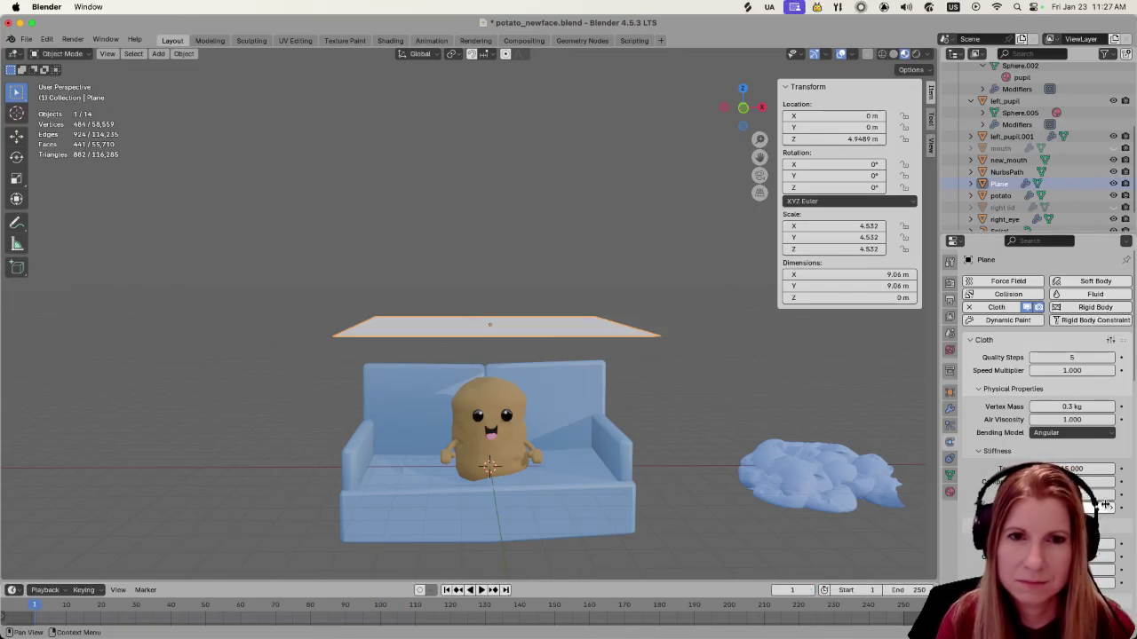
Set the cloth's vertex mass to 2 kg and its quality steps to 2
click(1066, 407)
text(12.1)
key(Return)
click(1102, 411)
text(2)
key(Return)
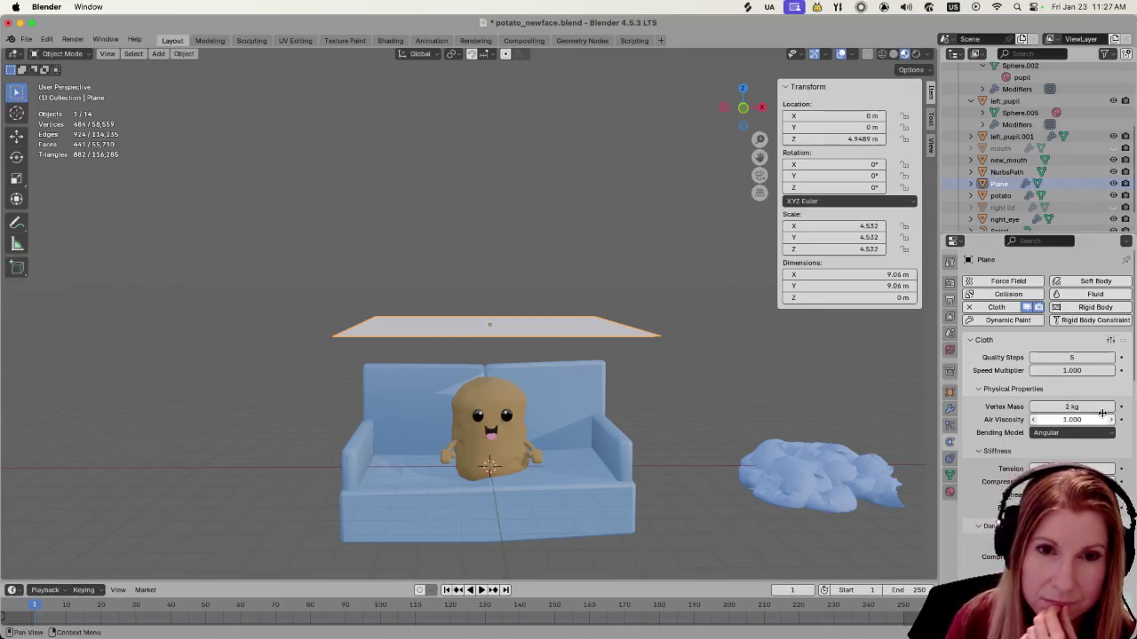
drag(1048, 357, 1036, 357)
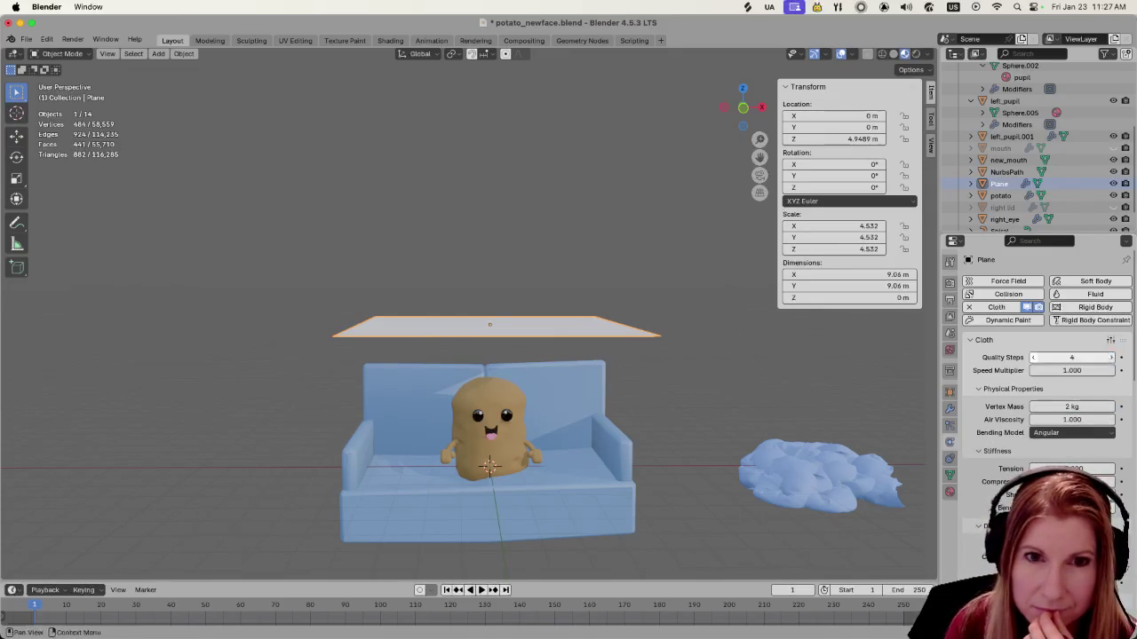
click(1033, 357)
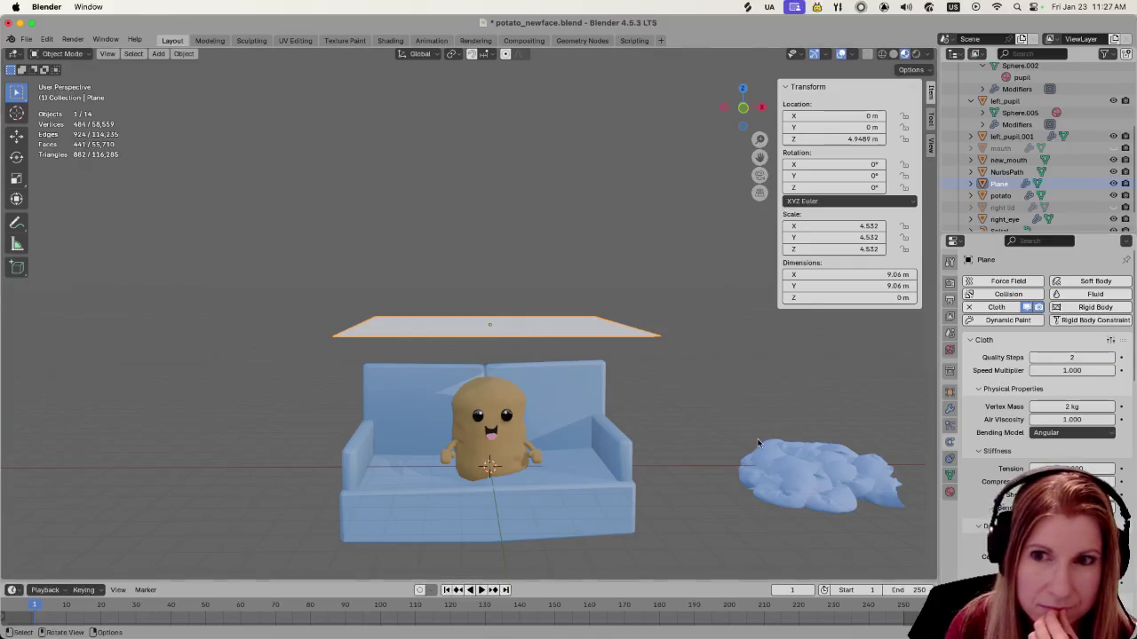
scroll(598, 441, down, 1)
scroll(597, 437, down, 1)
scroll(596, 434, up, 1)
scroll(595, 435, up, 2)
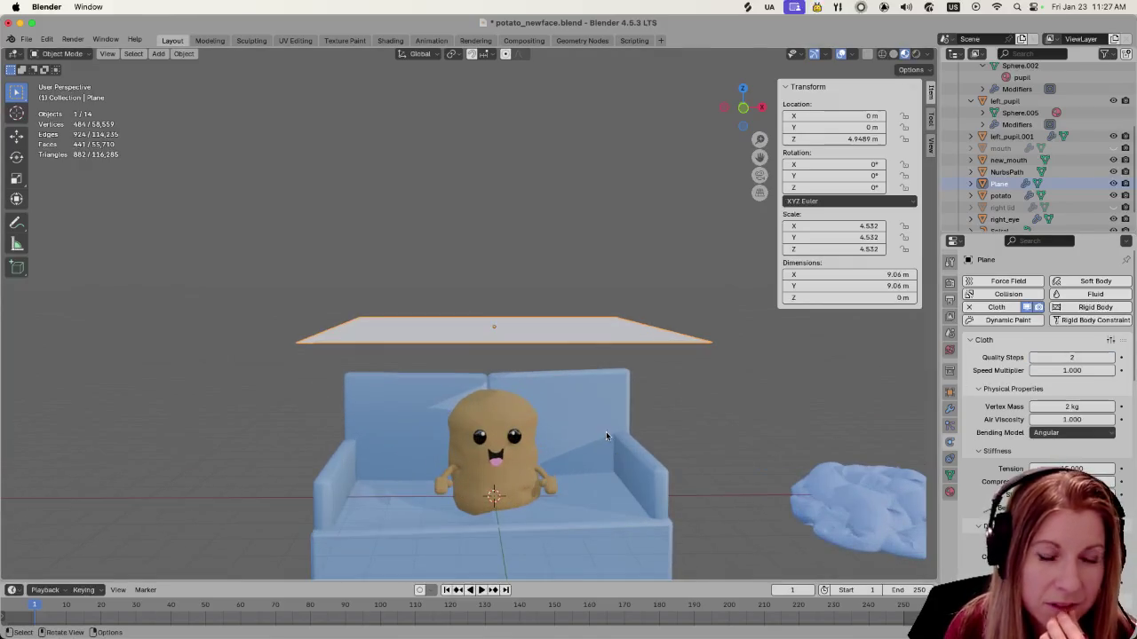
mouse_move(629, 424)
middle_down()
mouse_move(493, 457)
mouse_move(493, 421)
middle_up()
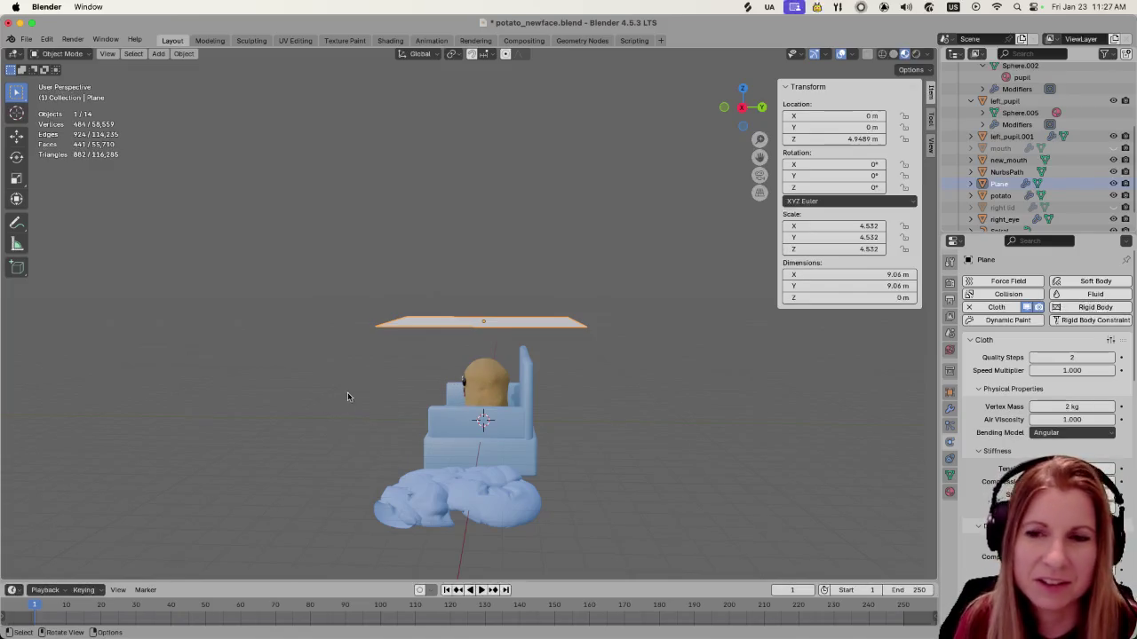
middle_drag(327, 401, 507, 426)
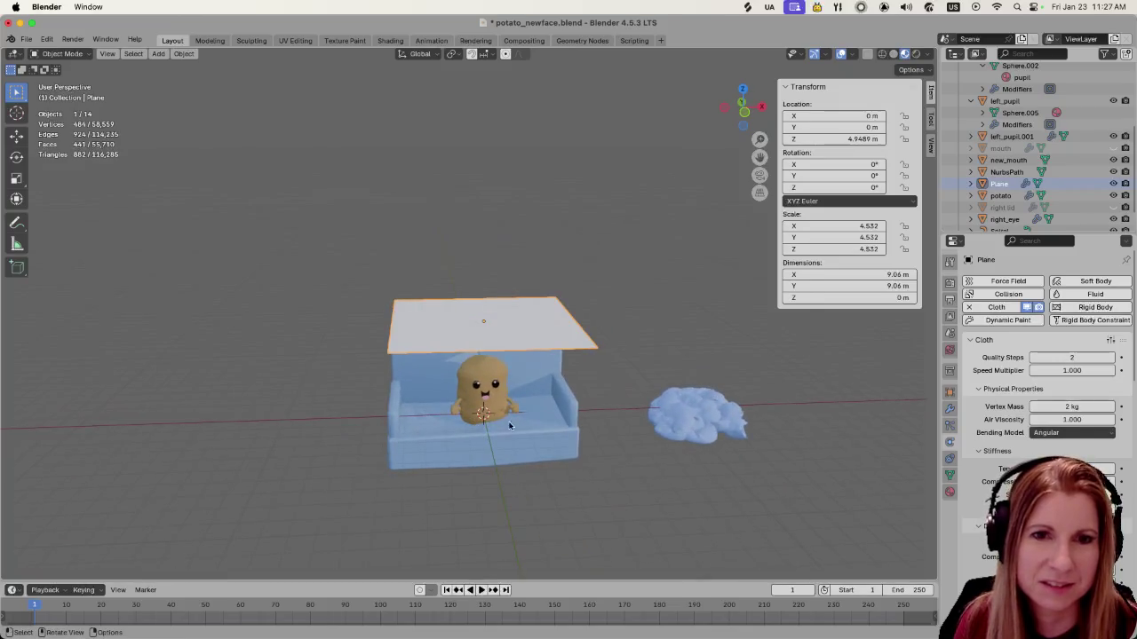
scroll(500, 428, up, 2)
middle_drag(542, 435, 523, 400)
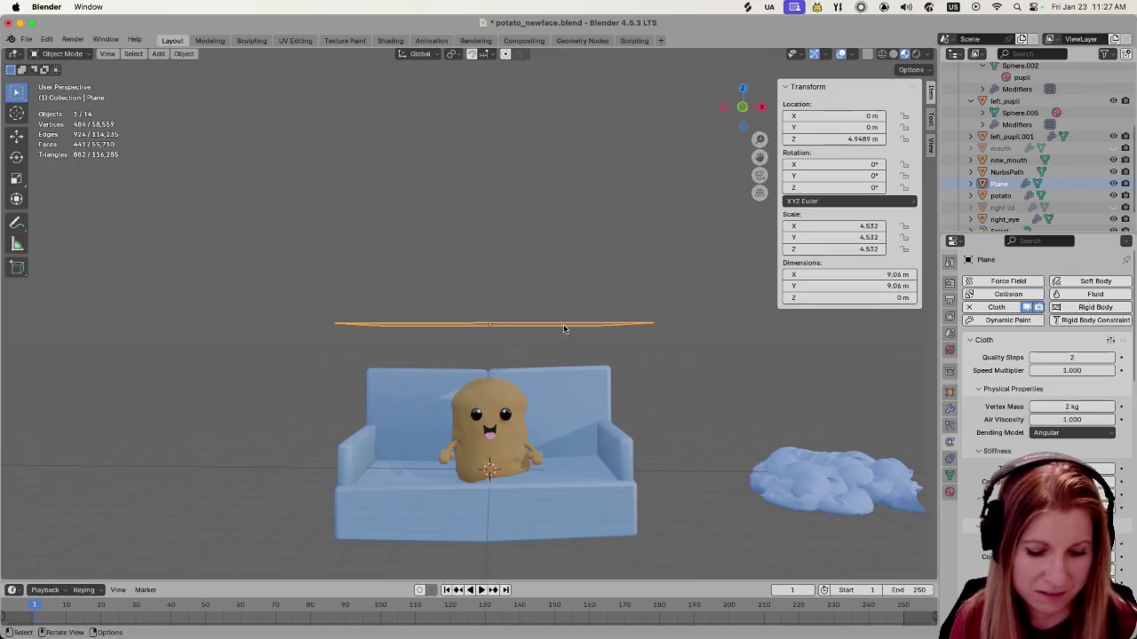
Play and replay the cloth simulation, stopping near frame 207 with the sheet draped over the potato
key(space)
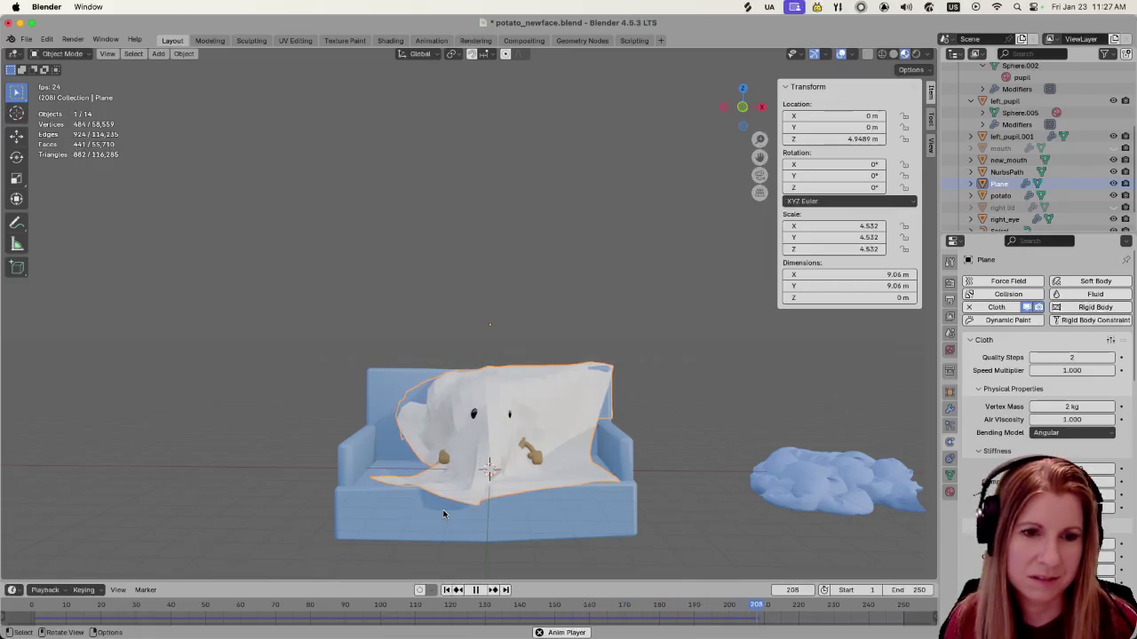
key(space)
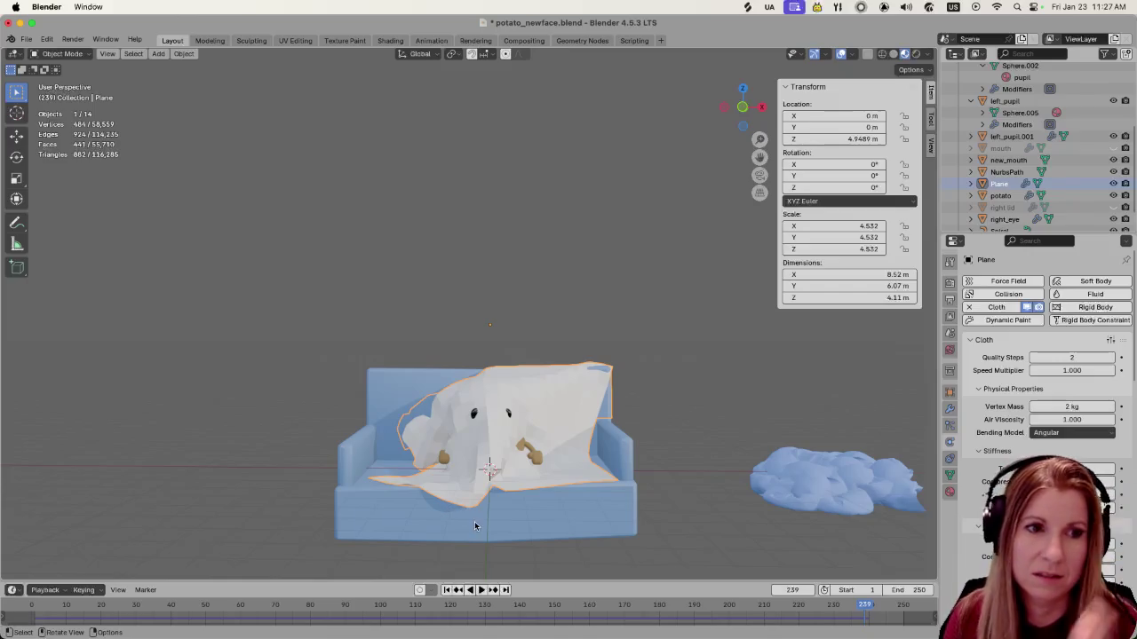
scroll(501, 511, up, 2)
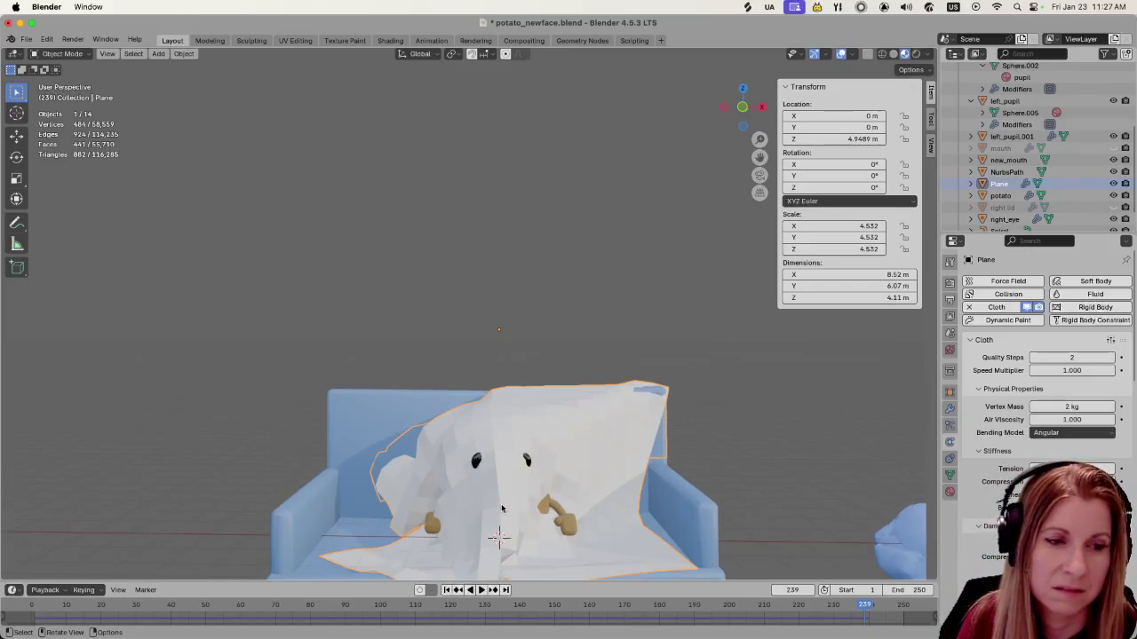
key(space)
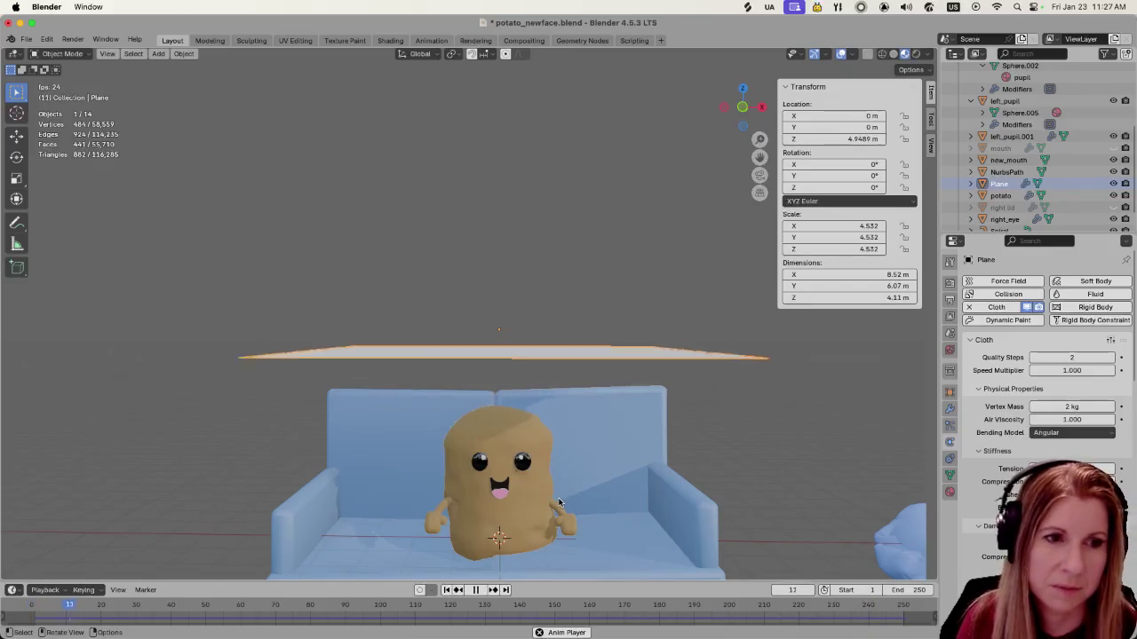
scroll(560, 496, down, 3)
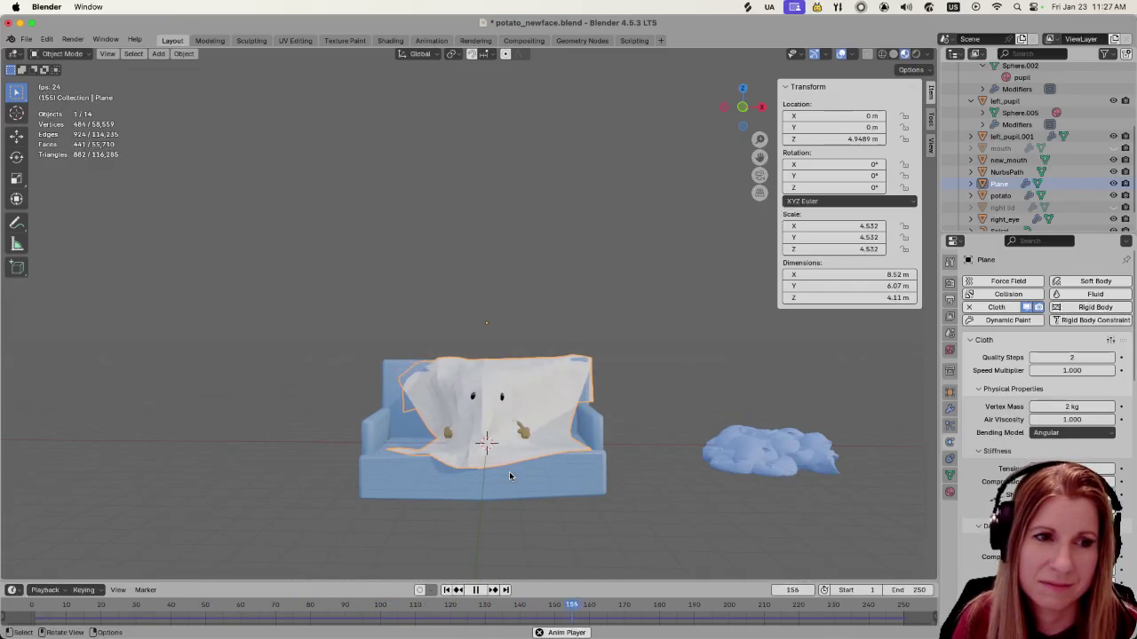
key(space)
scroll(418, 445, up, 3)
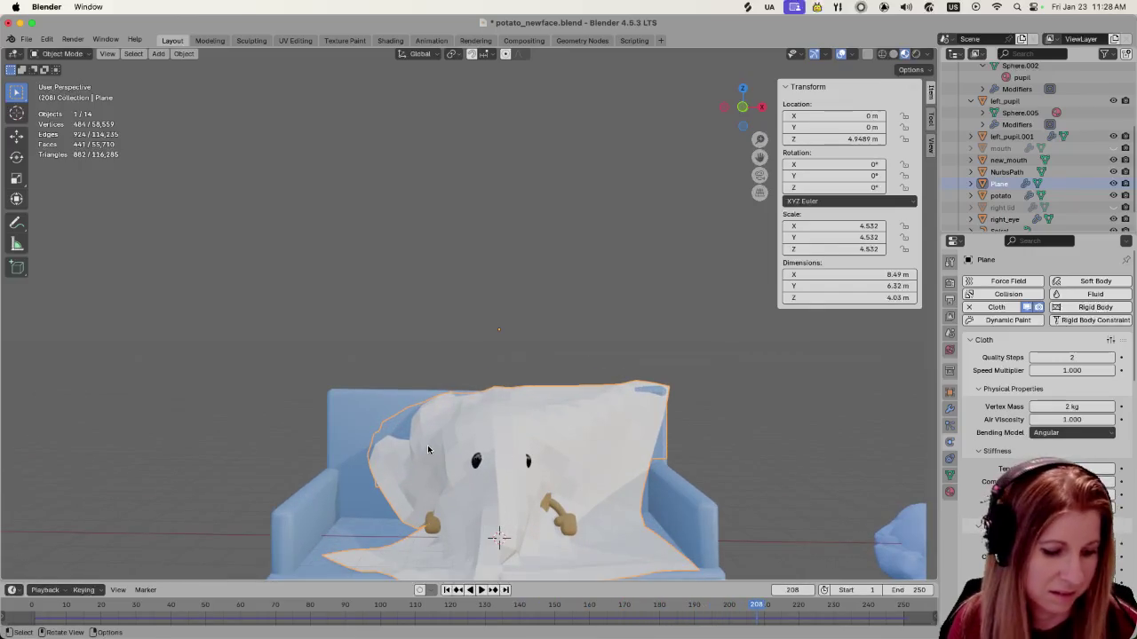
middle_drag(427, 448, 542, 399)
mouse_move(608, 458)
middle_down()
mouse_move(621, 532)
mouse_move(624, 484)
mouse_move(607, 488)
middle_up()
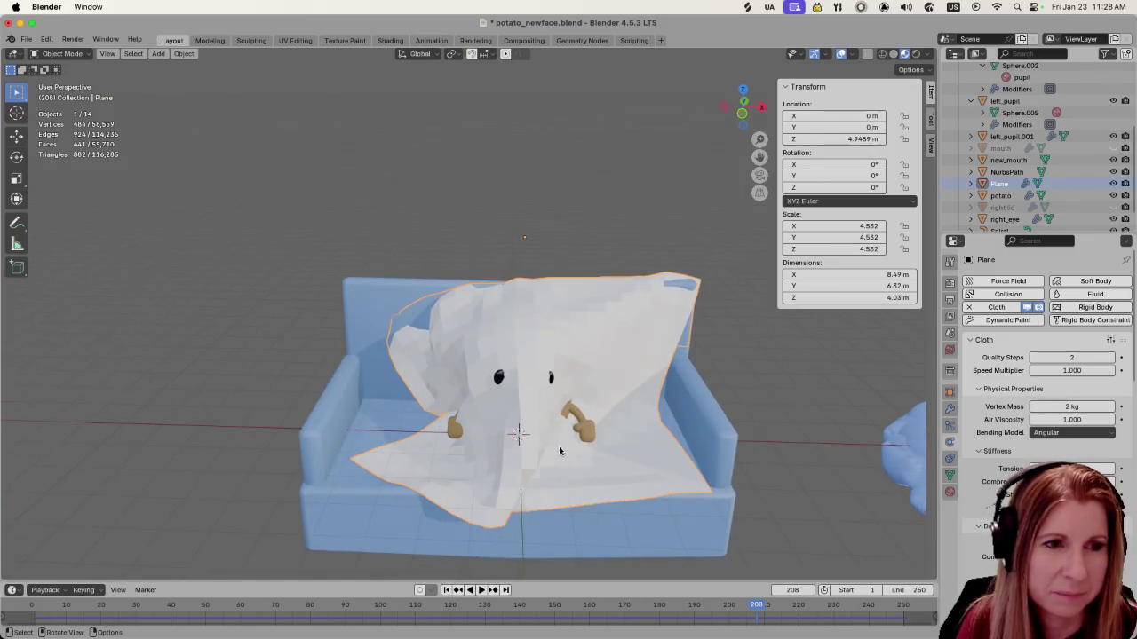
scroll(560, 451, down, 2)
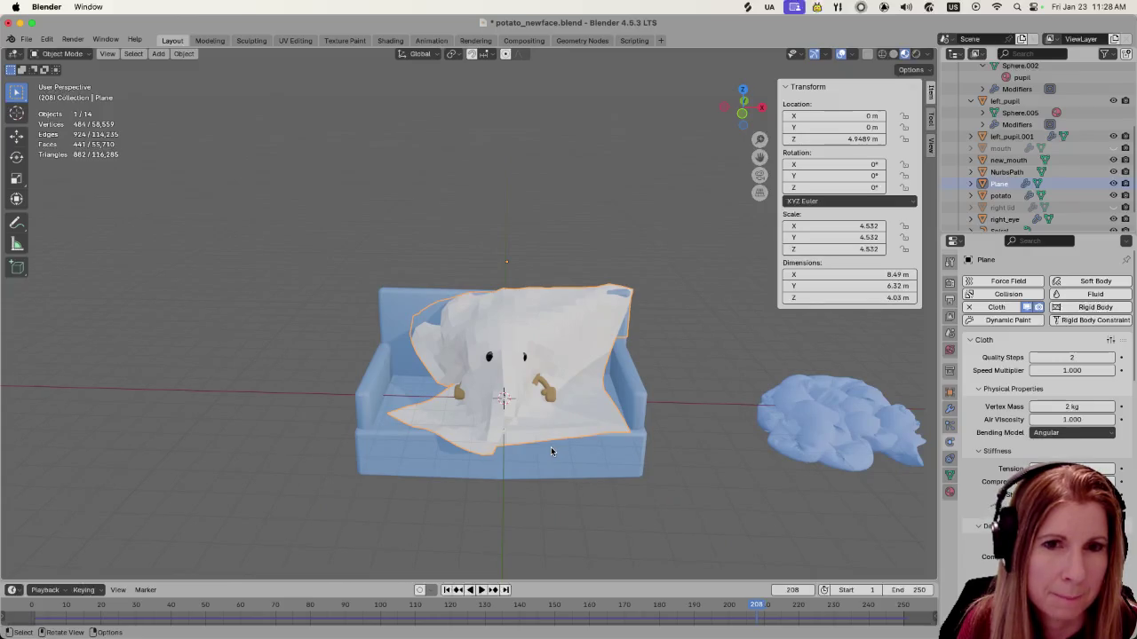
click(782, 590)
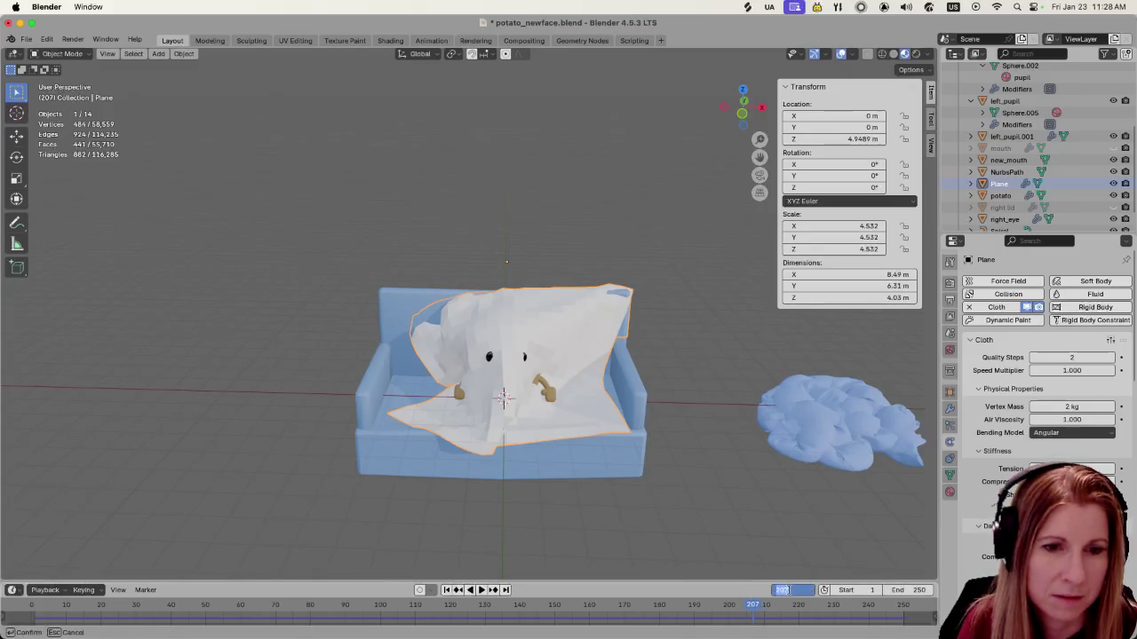
Return to frame 1 and shrink the cloth plane's mesh to 0.775 in Edit Mode
text(1)
key(Return)
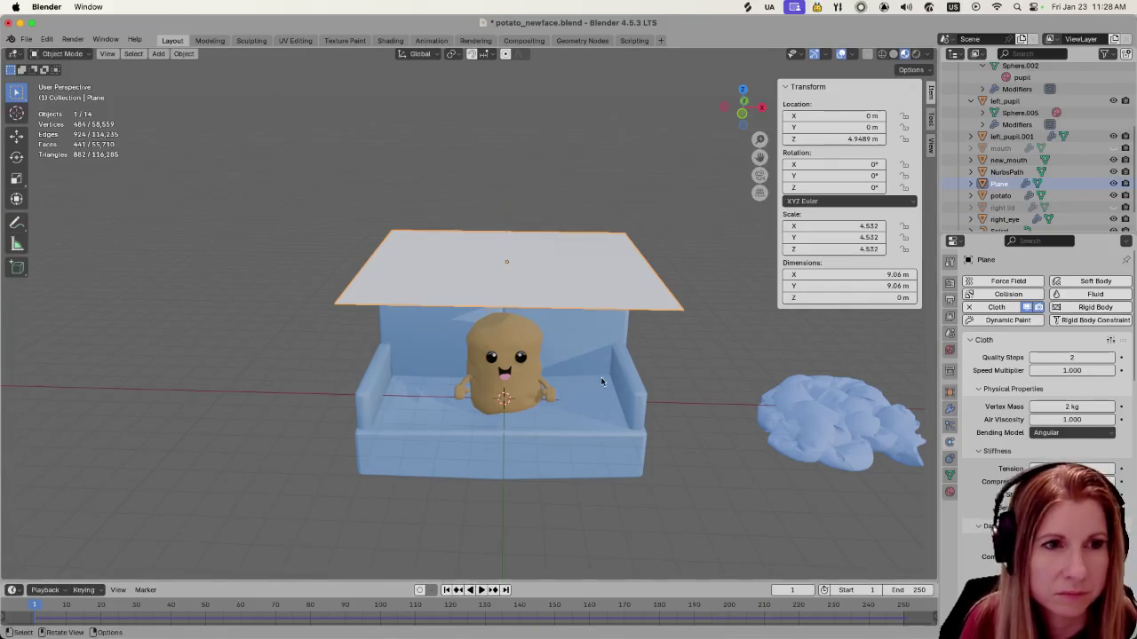
key(Tab)
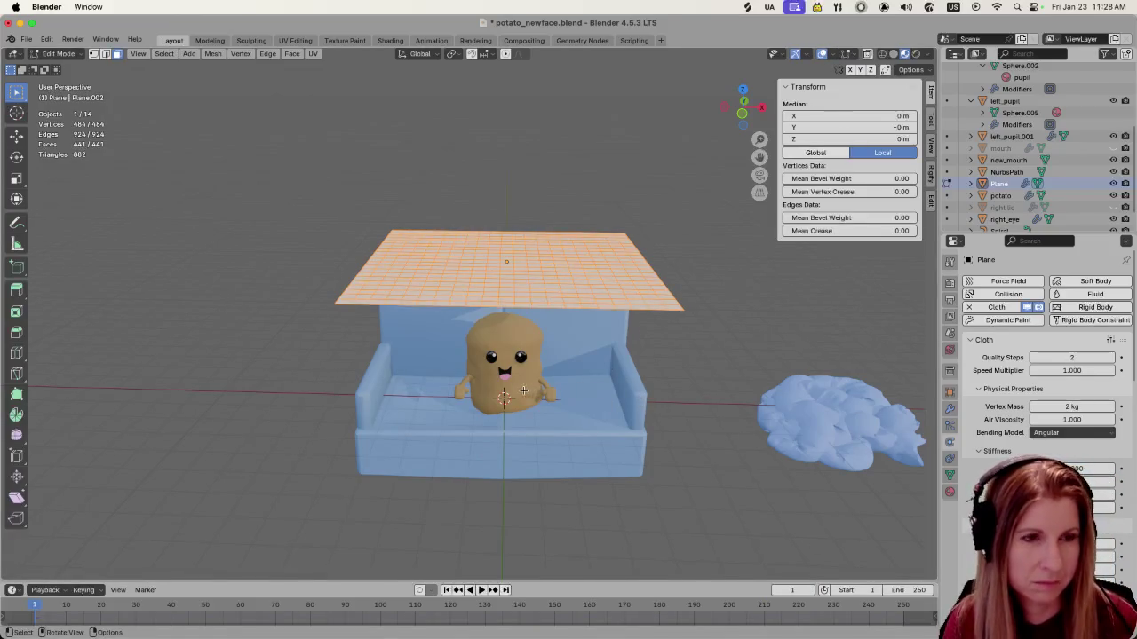
middle_drag(524, 391, 391, 406)
key(s)
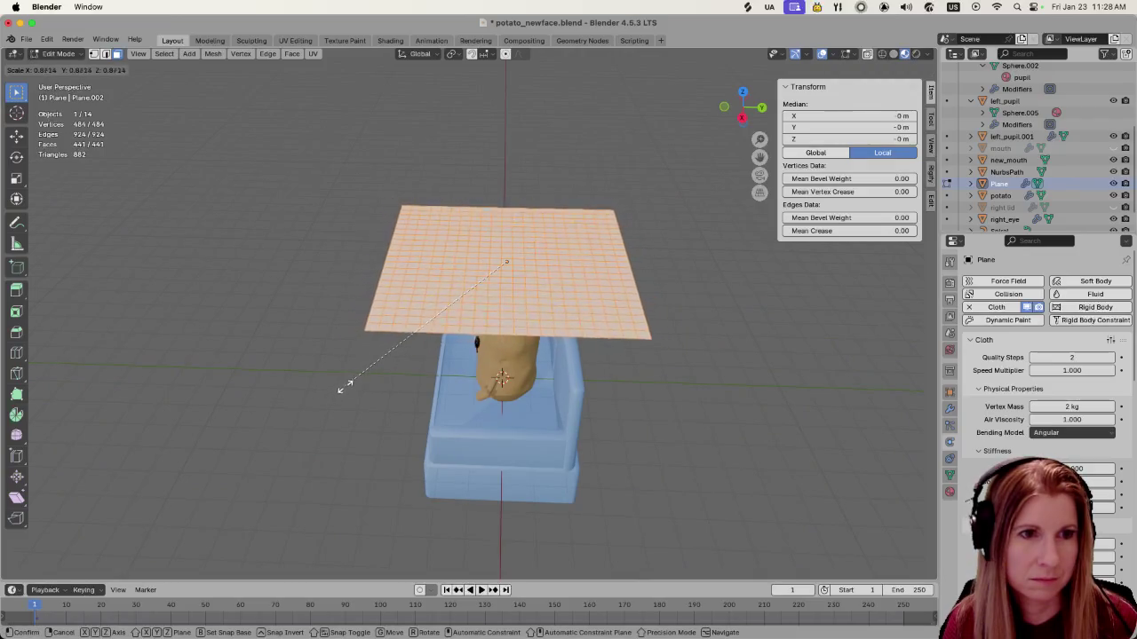
click(362, 374)
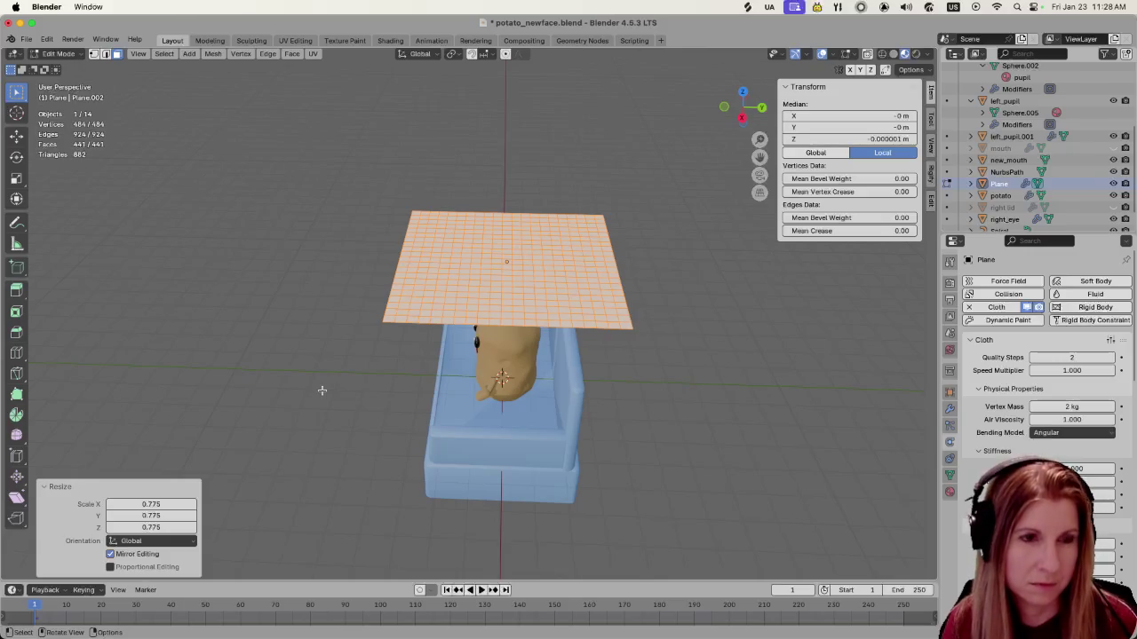
Shift the plane's mesh -0.6366 m along Y and return to Object Mode
key(g)
key(y)
click(281, 397)
mouse_move(267, 443)
middle_down()
mouse_move(352, 429)
mouse_move(693, 59)
middle_up()
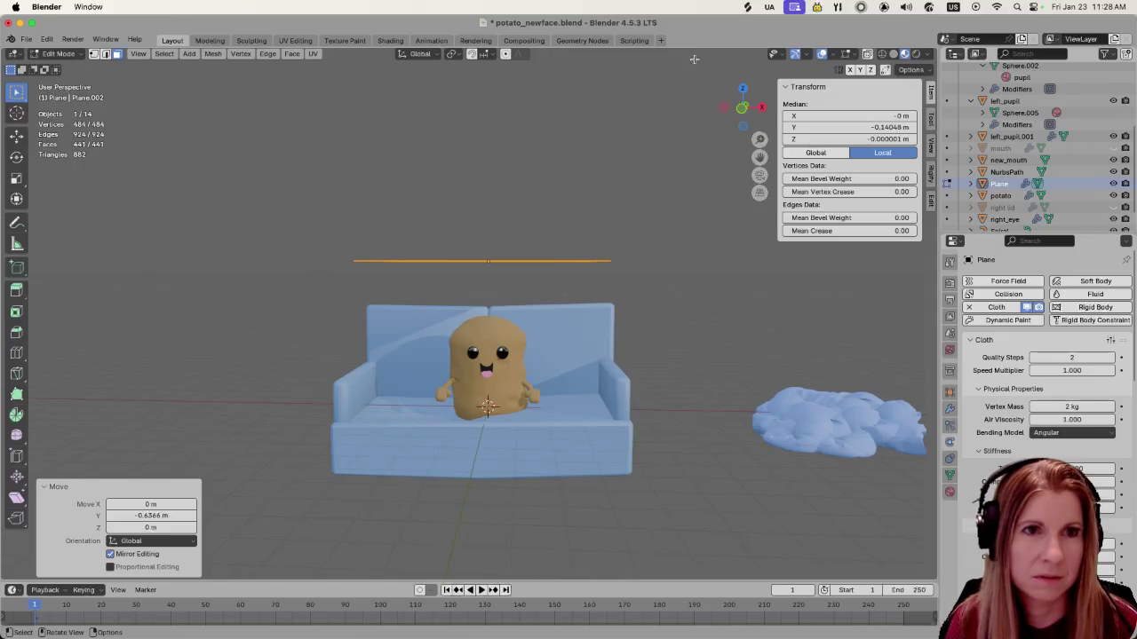
key(Tab)
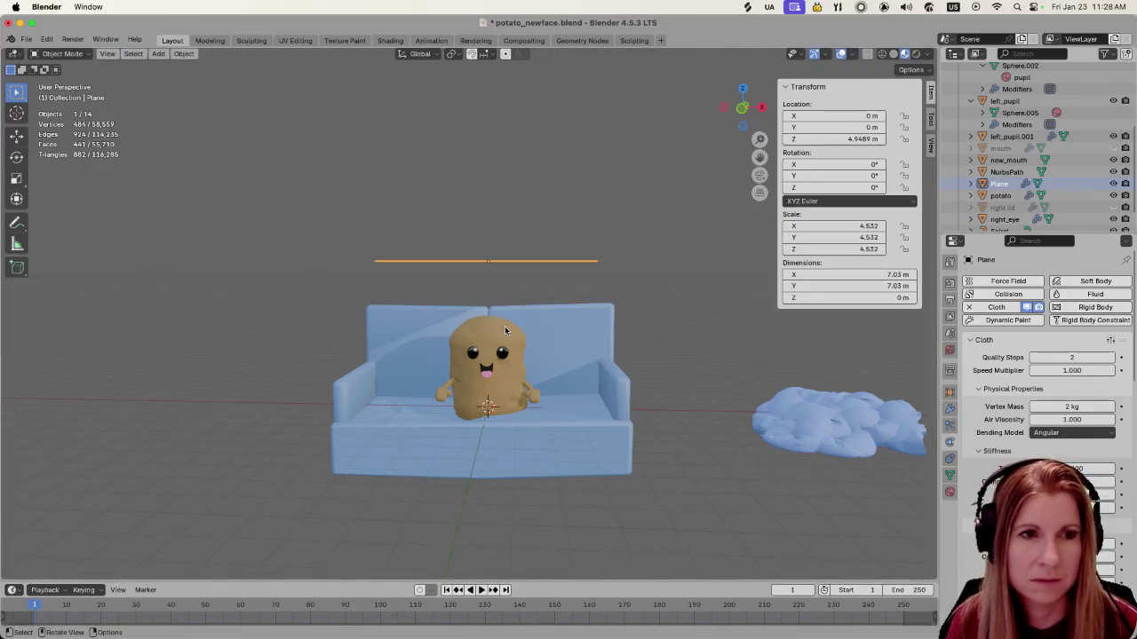
middle_drag(484, 383, 533, 373)
scroll(533, 373, up, 3)
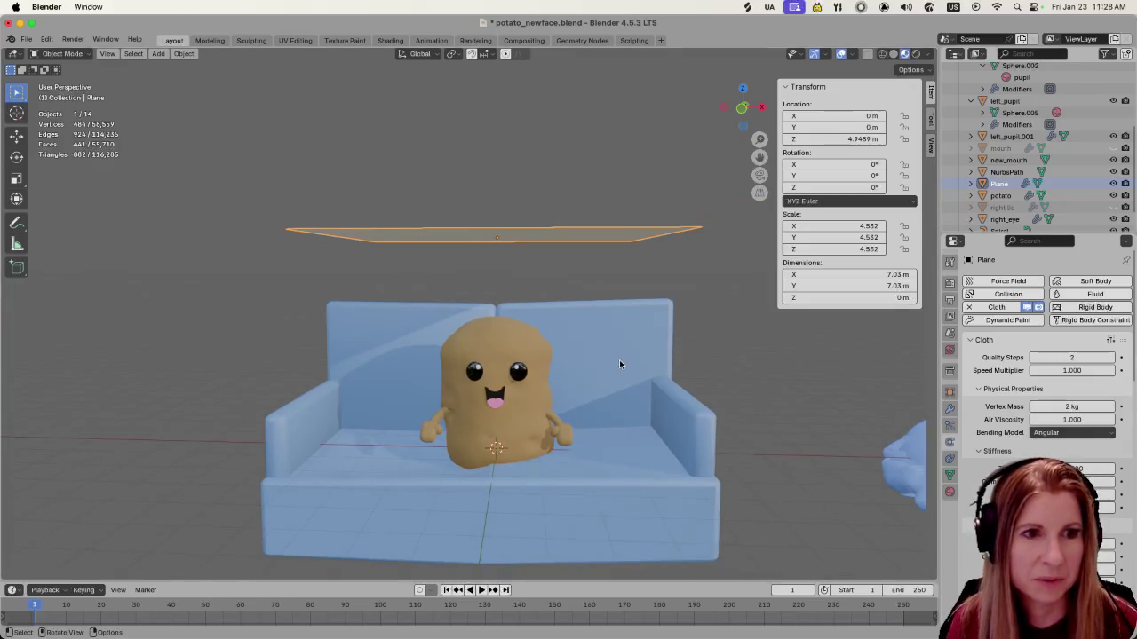
Run the simulation again and stop at frame 226 with the sheet draped over the potato
middle_drag(616, 357, 625, 365)
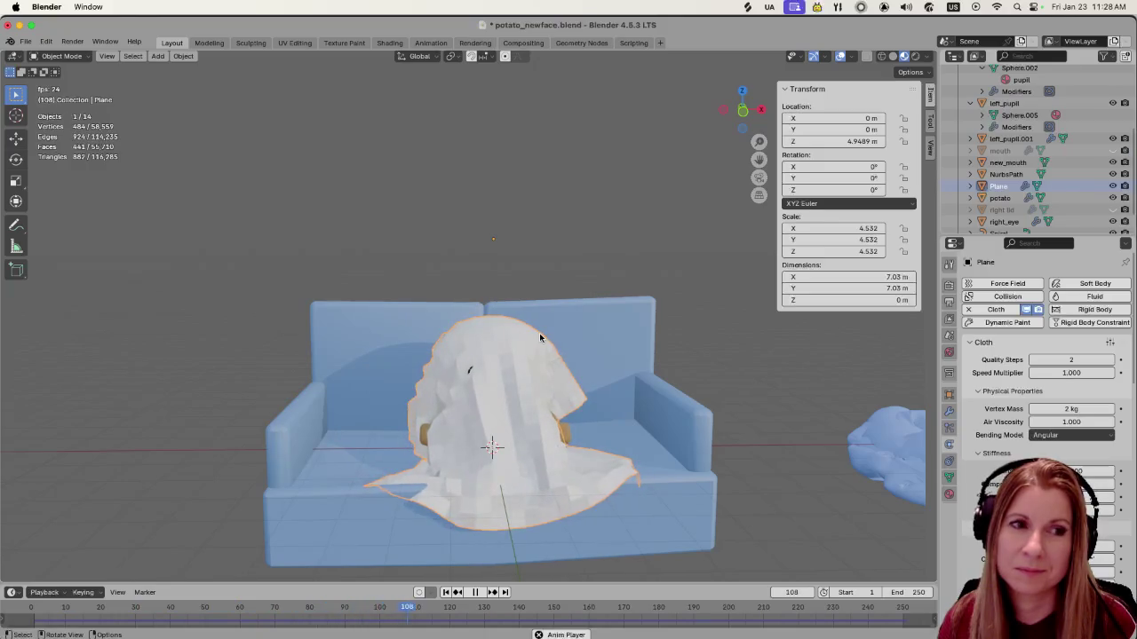
key(space)
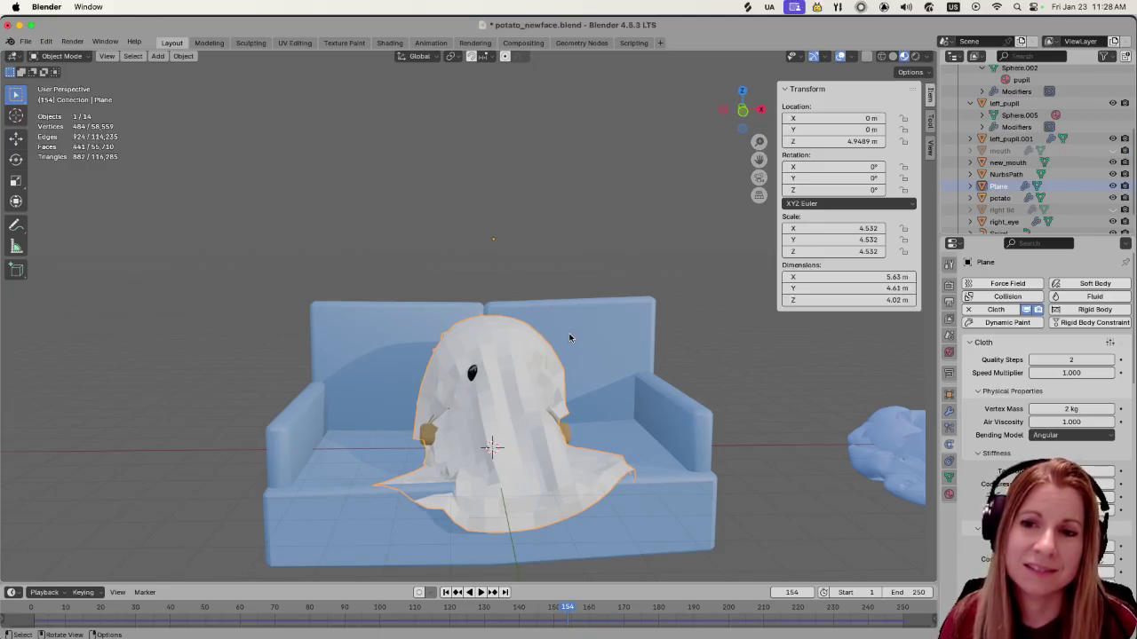
mouse_move(506, 322)
middle_down()
mouse_move(746, 311)
mouse_move(767, 375)
mouse_move(760, 435)
mouse_move(755, 323)
mouse_move(795, 371)
mouse_move(858, 373)
mouse_move(875, 355)
mouse_move(883, 292)
mouse_move(882, 322)
mouse_move(777, 325)
mouse_move(631, 353)
mouse_move(665, 336)
mouse_move(498, 318)
middle_up()
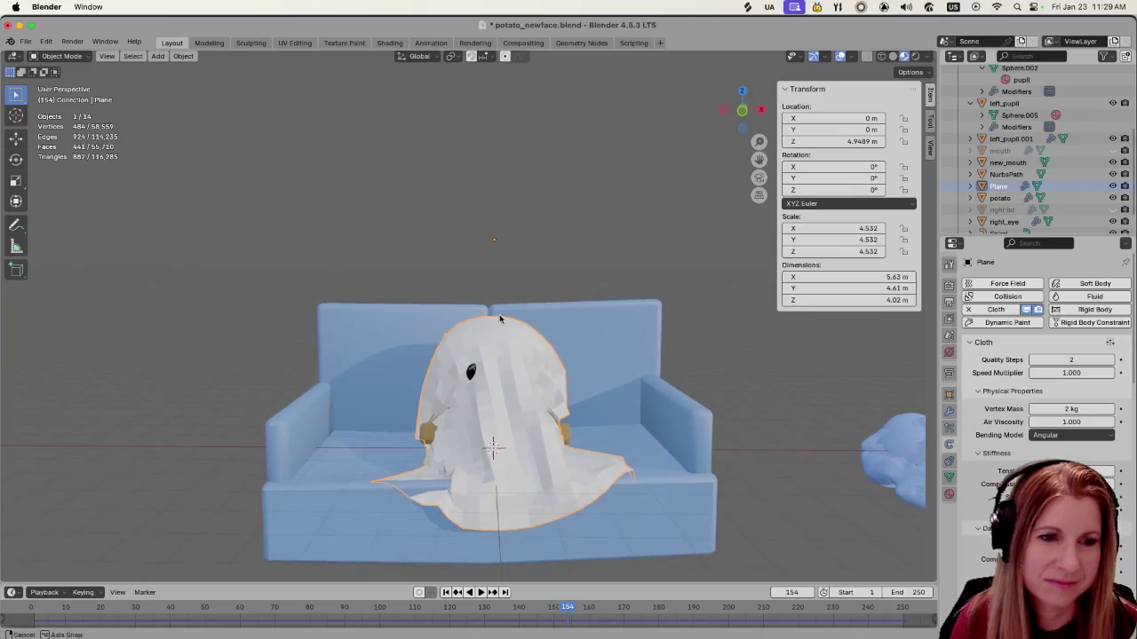
key(space)
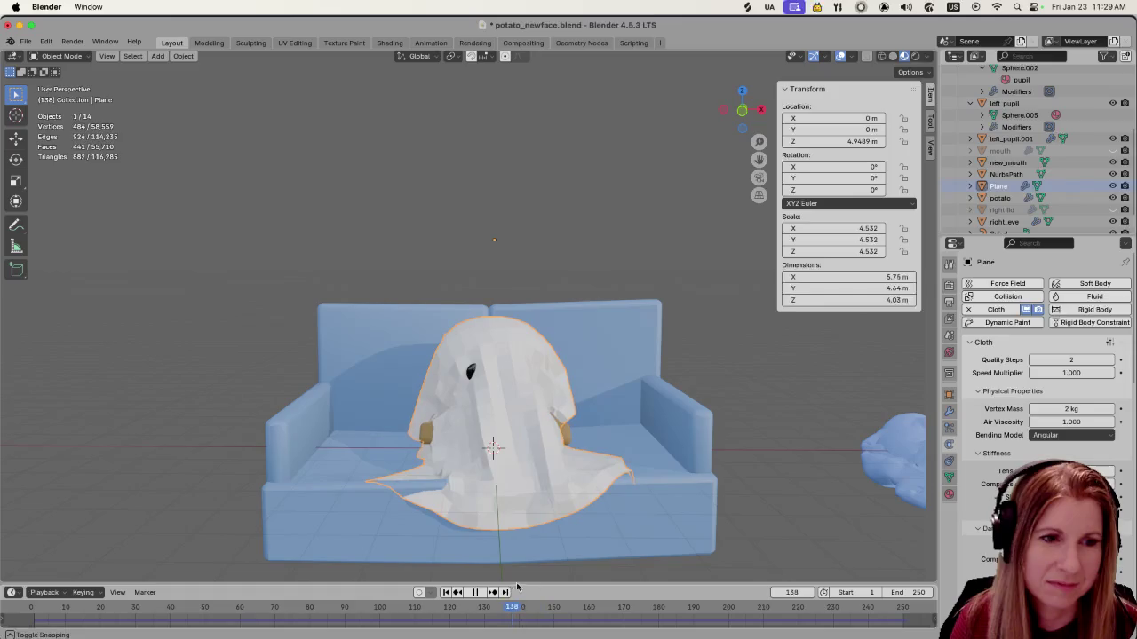
key(space)
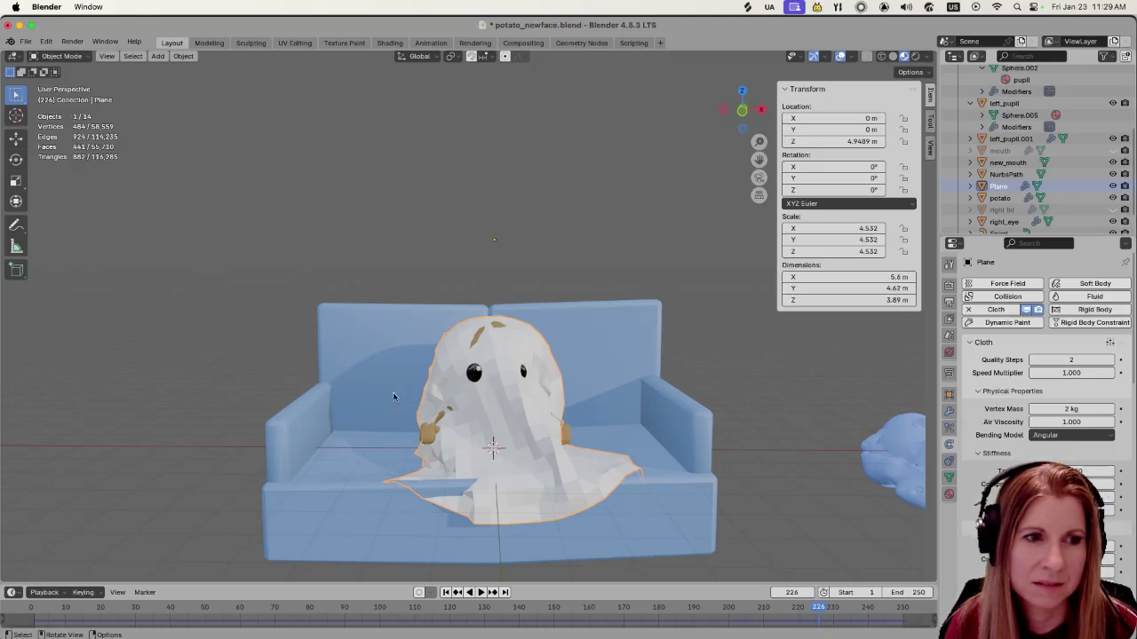
mouse_move(367, 397)
middle_down()
mouse_move(514, 426)
mouse_move(507, 415)
mouse_move(462, 417)
middle_up()
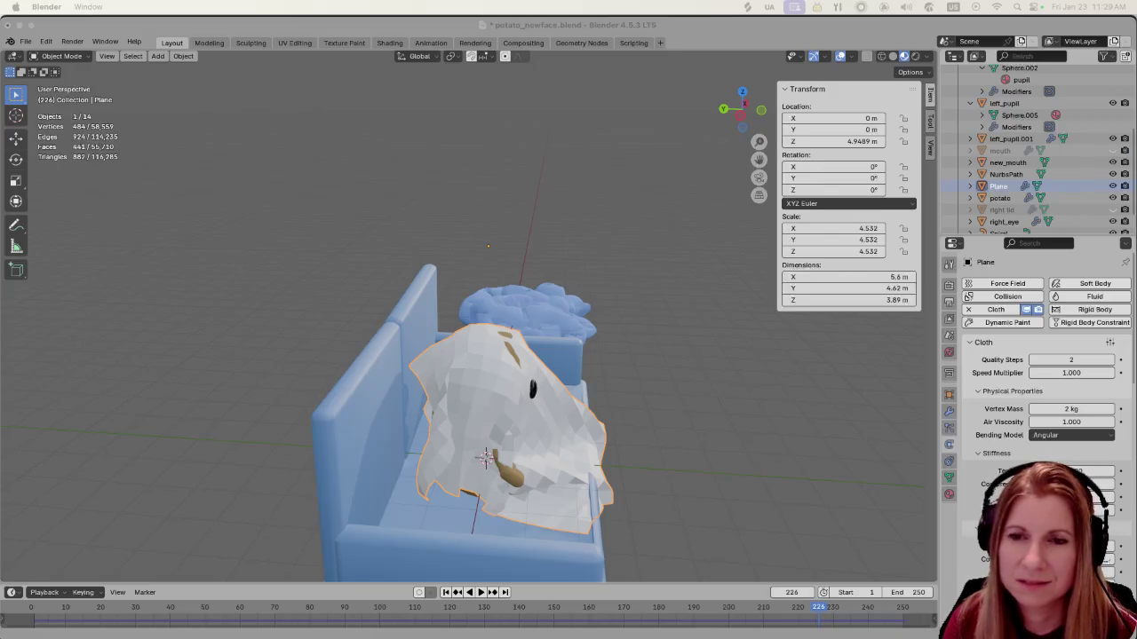
click(716, 59)
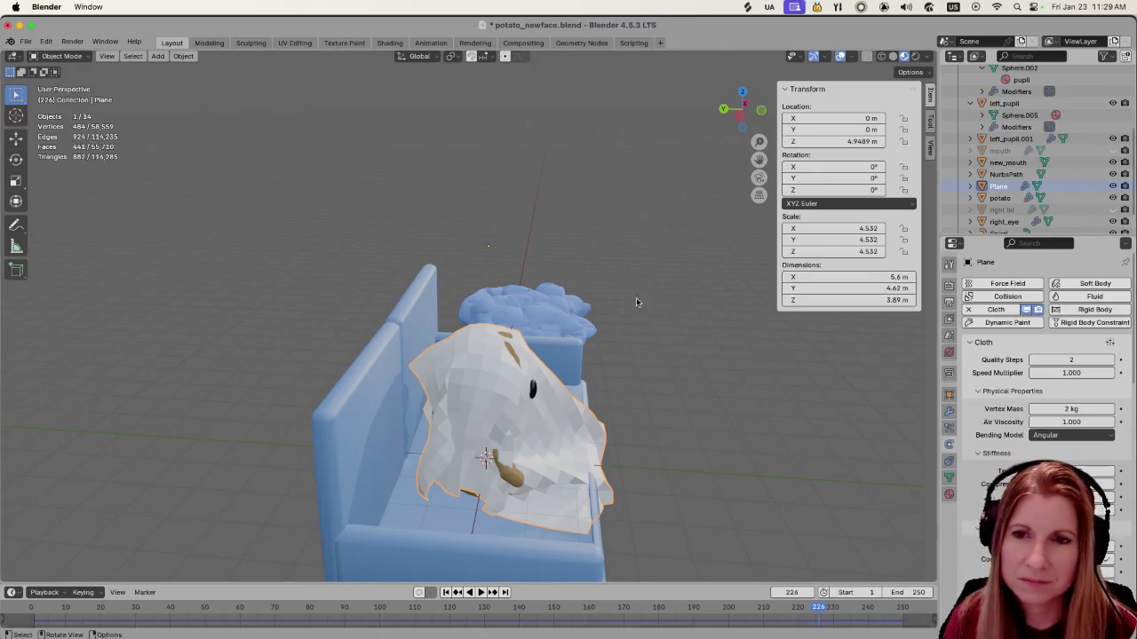
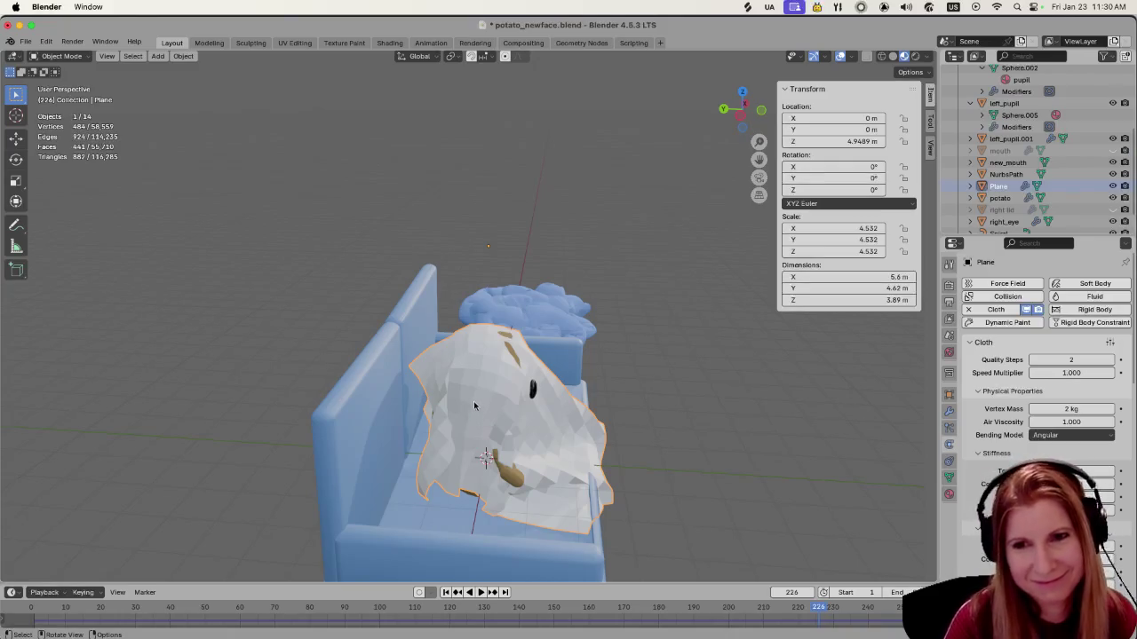
Orbit around the couch scene and scrub the cloth simulation back to frame 208
mouse_move(741, 414)
middle_down()
mouse_move(643, 420)
mouse_move(867, 446)
middle_up()
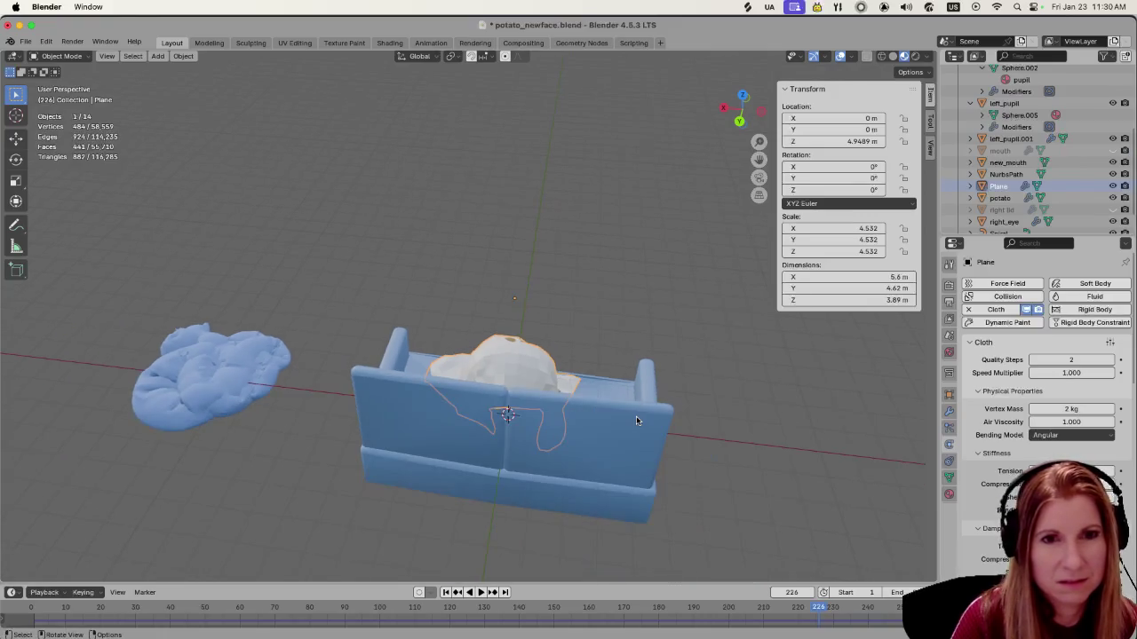
scroll(636, 415, up, 2)
scroll(674, 447, up, 2)
mouse_move(673, 446)
middle_down()
mouse_move(586, 459)
mouse_move(454, 398)
mouse_move(573, 430)
mouse_move(431, 399)
mouse_move(497, 413)
middle_up()
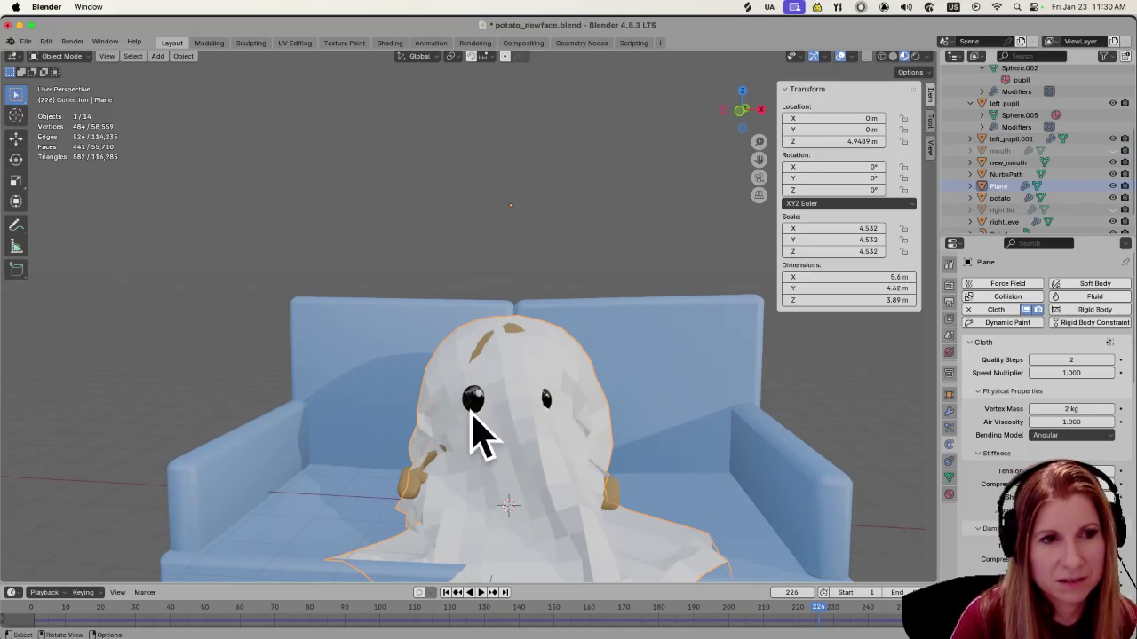
drag(817, 606, 755, 607)
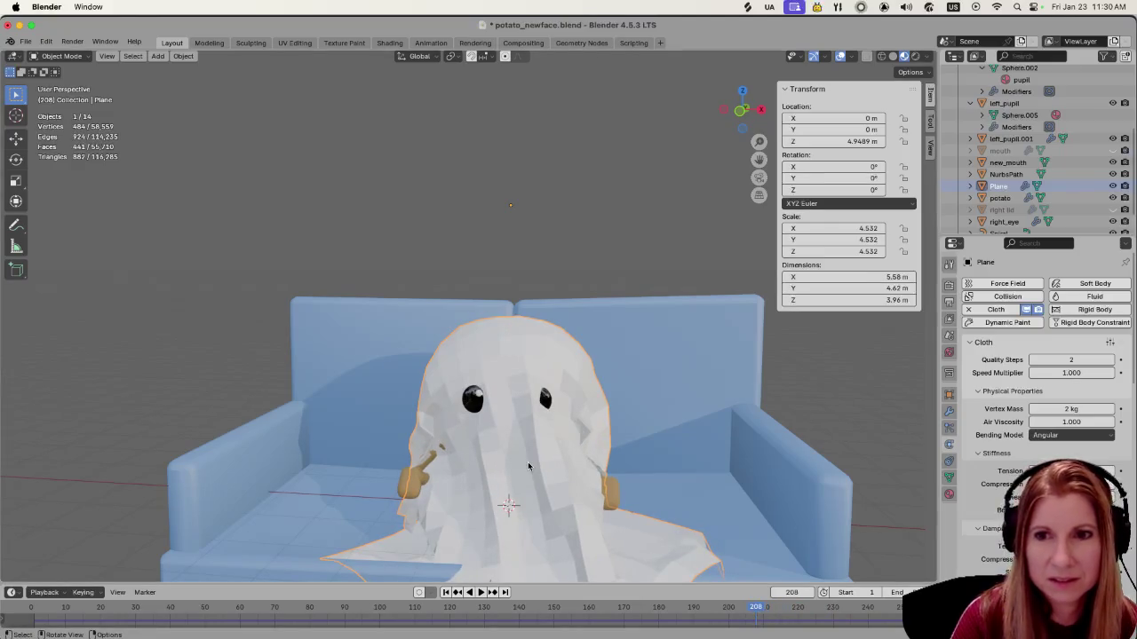
scroll(512, 461, down, 1)
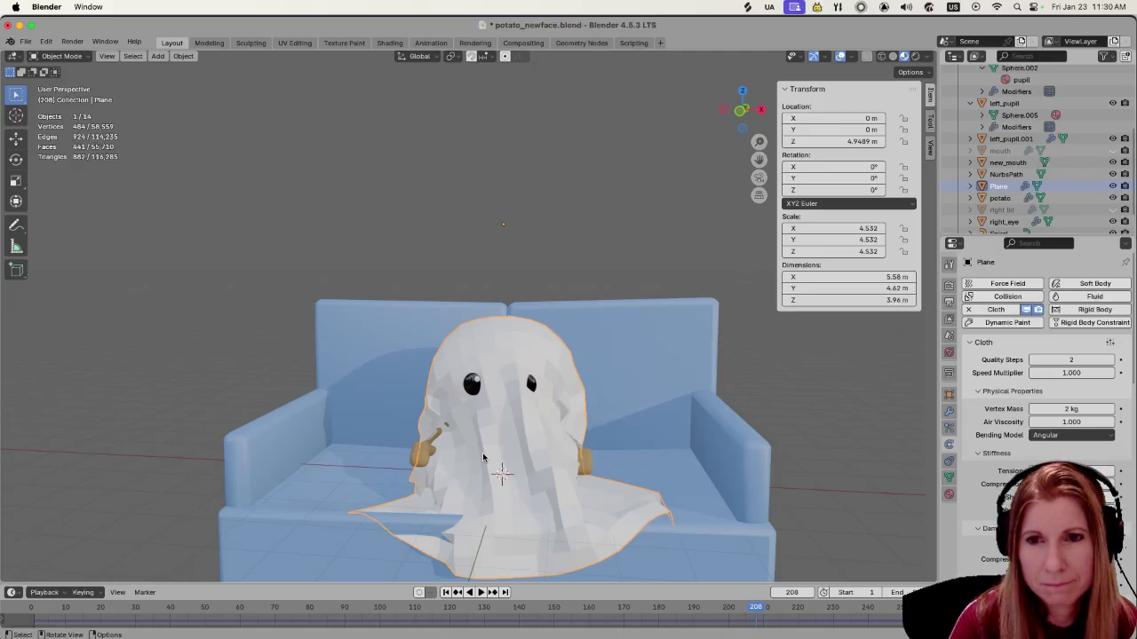
mouse_move(426, 425)
middle_down()
mouse_move(619, 432)
mouse_move(587, 463)
mouse_move(427, 422)
mouse_move(507, 392)
mouse_move(463, 382)
mouse_move(329, 404)
mouse_move(333, 426)
mouse_move(564, 415)
mouse_move(494, 396)
mouse_move(439, 407)
middle_up()
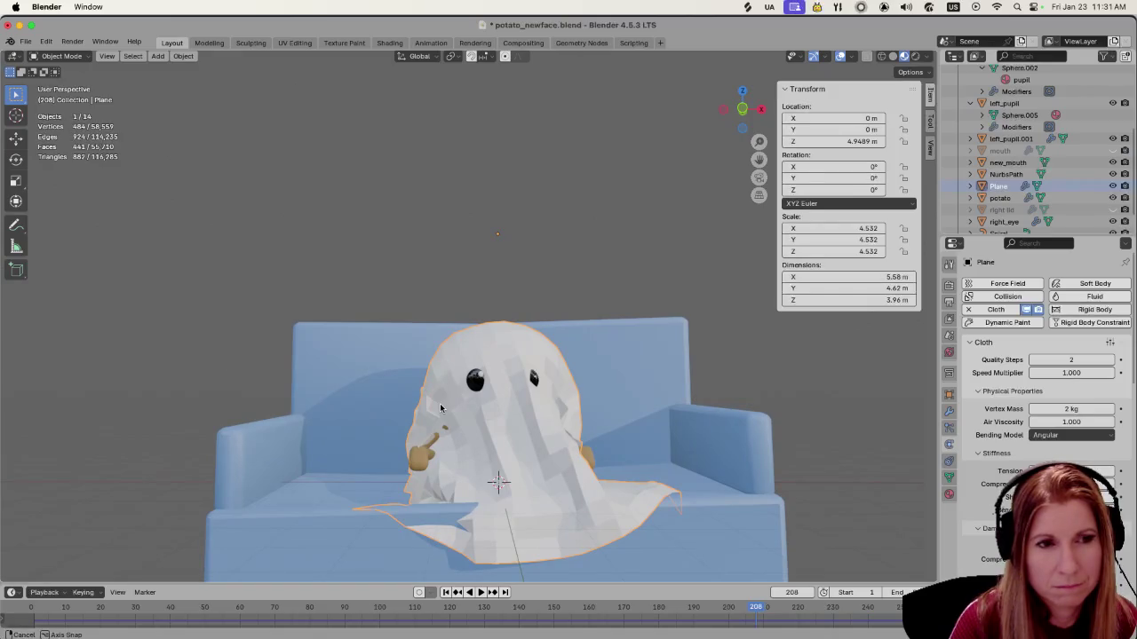
mouse_move(440, 408)
middle_down()
mouse_move(434, 455)
mouse_move(430, 411)
middle_up()
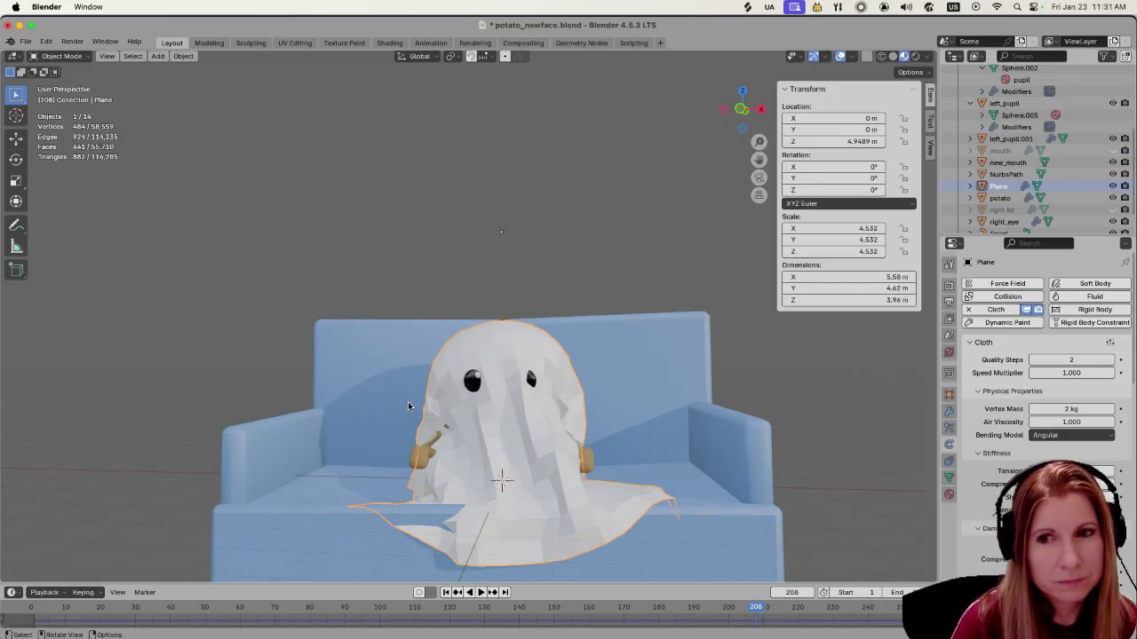
Play and stop the cloth animation, then return the timeline to frame 1
click(469, 592)
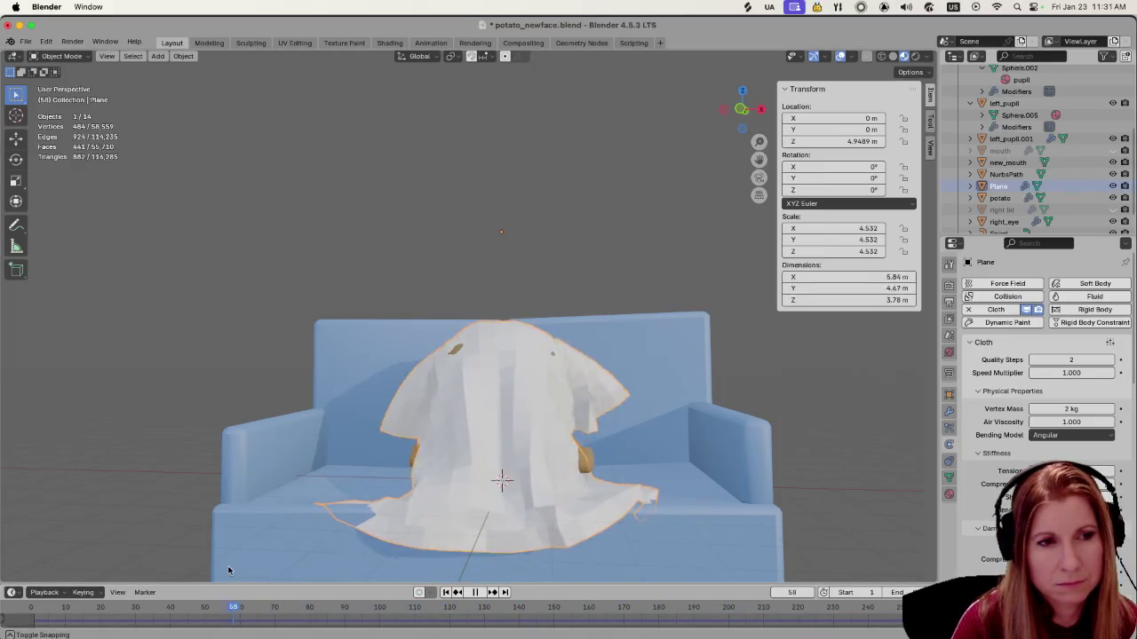
key(space)
mouse_move(373, 533)
middle_down()
mouse_move(629, 491)
mouse_move(530, 512)
middle_up()
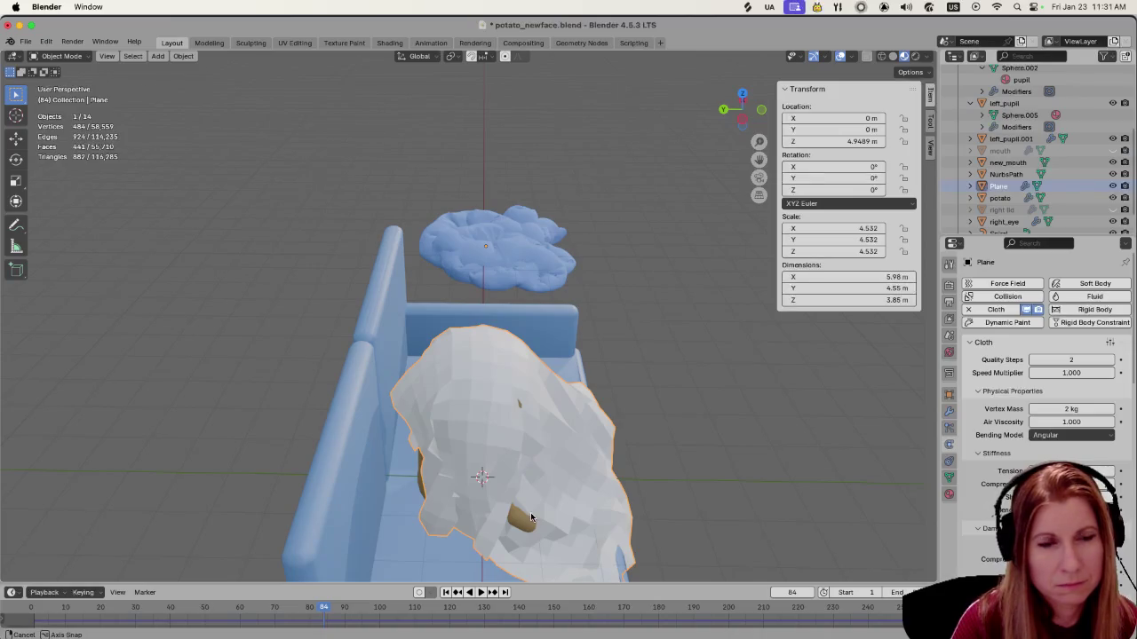
middle_drag(530, 512, 408, 448)
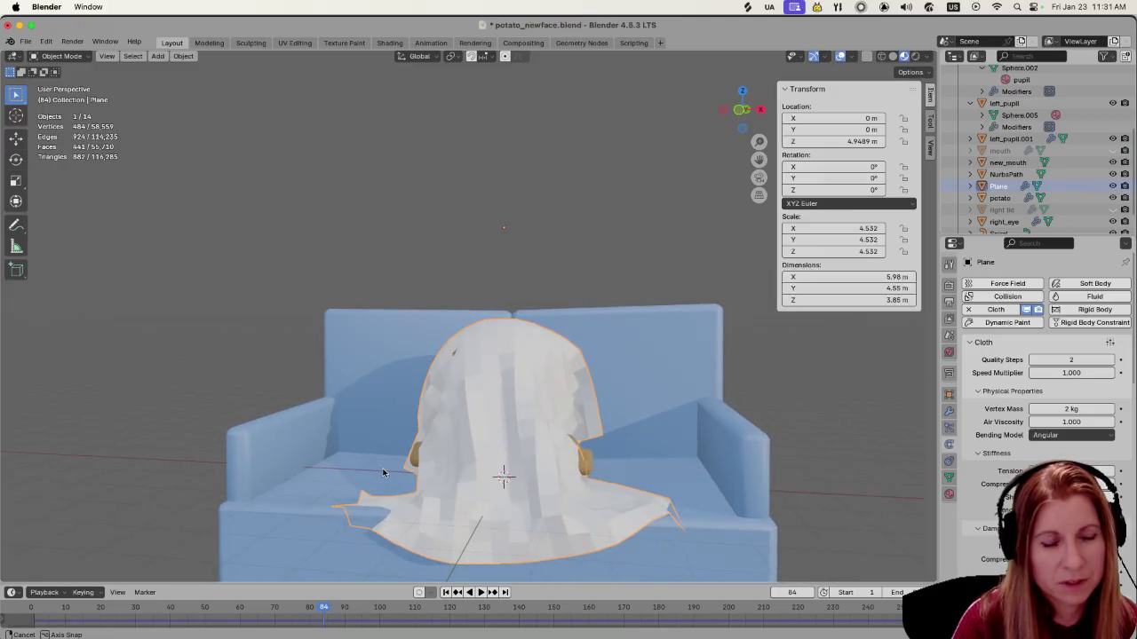
scroll(408, 448, down, 1)
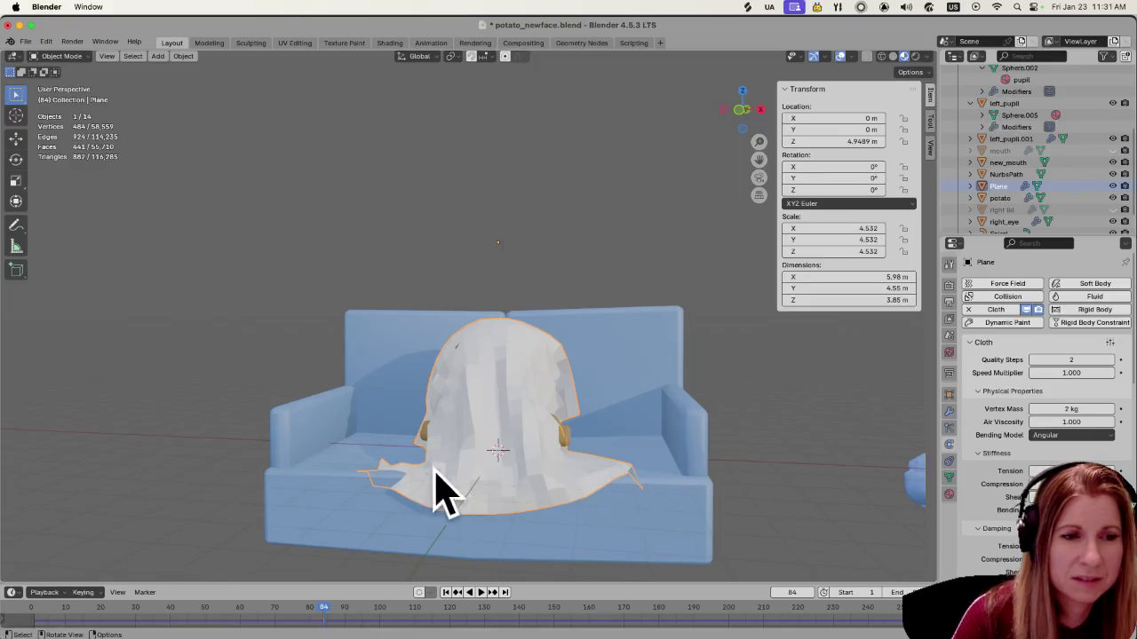
mouse_move(500, 497)
middle_down()
mouse_move(479, 483)
mouse_move(583, 493)
mouse_move(462, 484)
middle_up()
click(798, 591)
text(1)
key(Return)
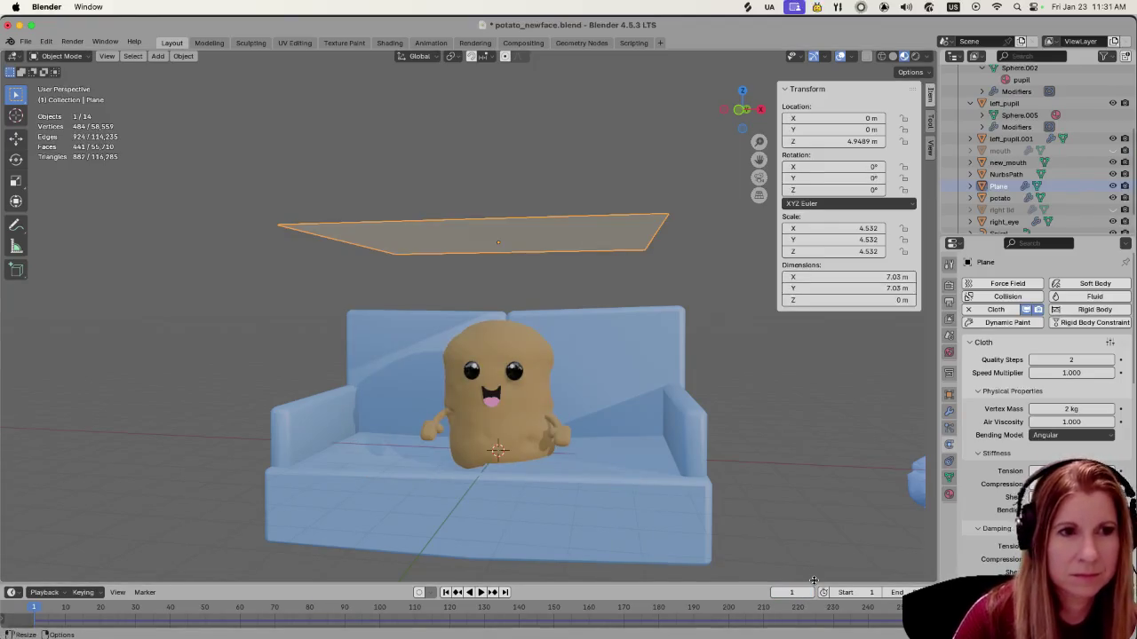
Move the cloth plane along Y to -0.86225 m and replay the simulation
mouse_move(868, 552)
middle_down()
mouse_move(719, 537)
mouse_move(746, 565)
mouse_move(595, 461)
mouse_move(486, 446)
mouse_move(559, 448)
mouse_move(544, 414)
middle_up()
key(g)
key(y)
click(544, 457)
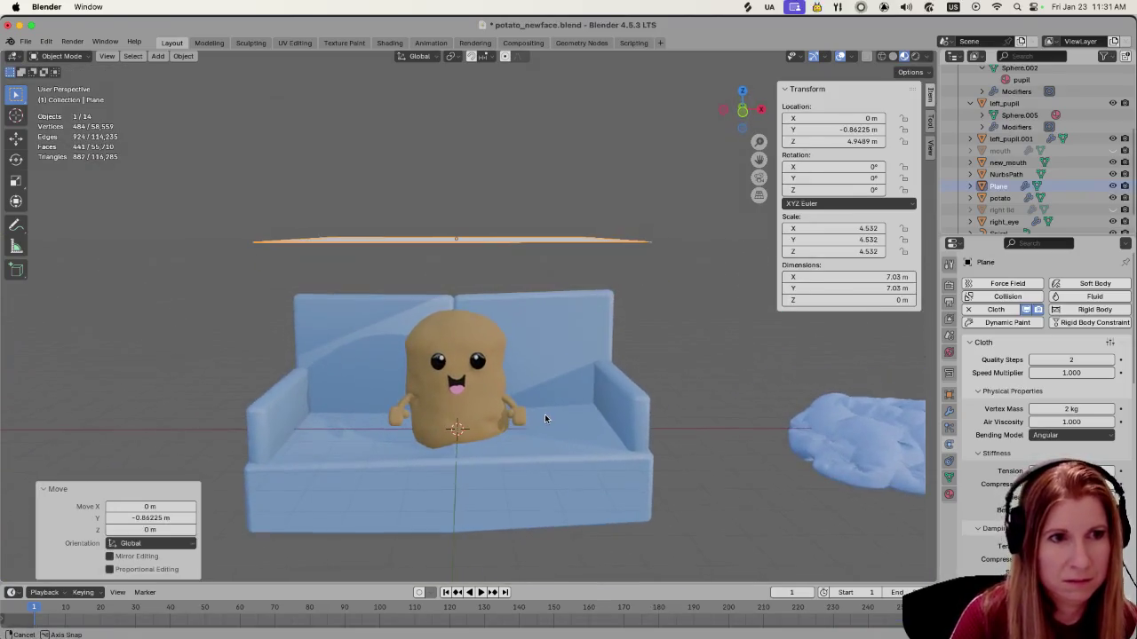
key(space)
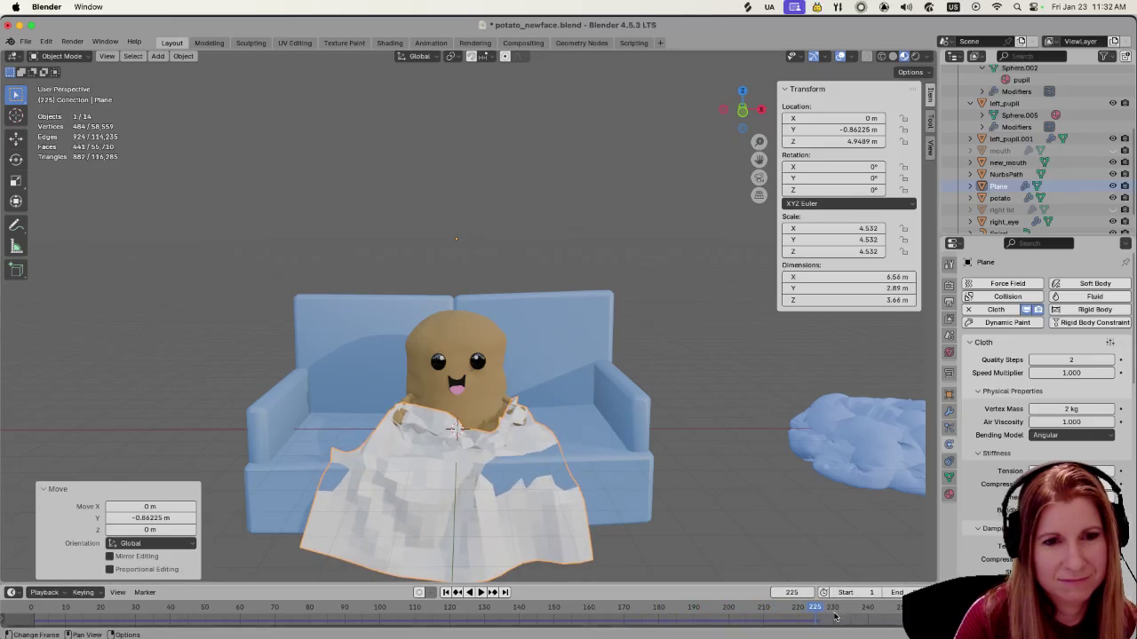
Stop playback and scrub the cloth simulation back through frames 52 and 48
click(491, 608)
key(Escape)
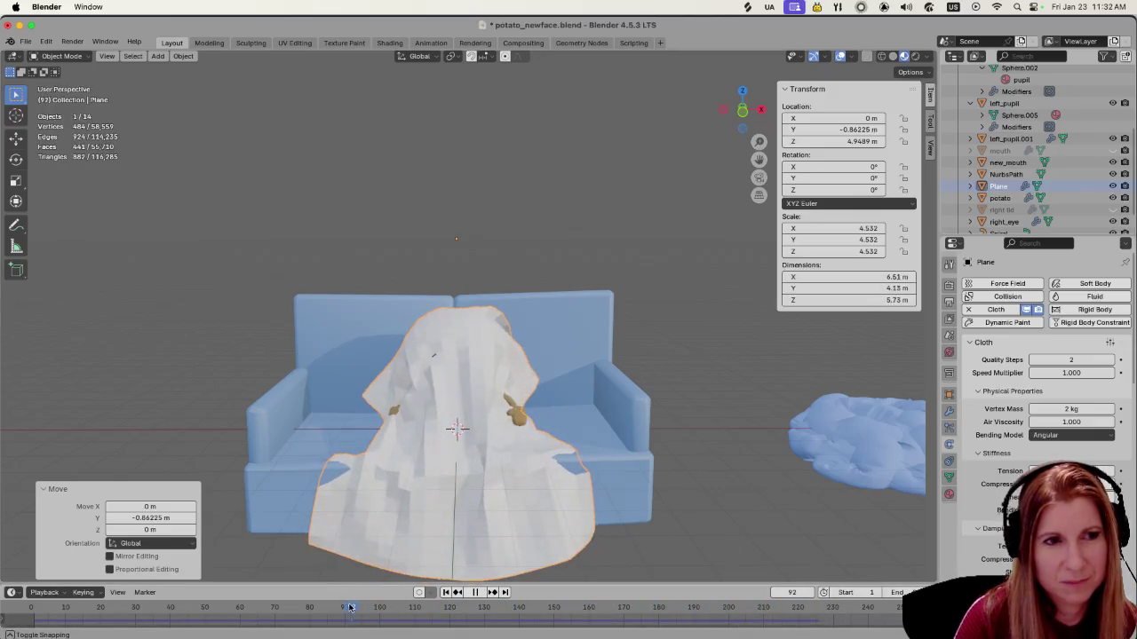
mouse_move(424, 599)
middle_down()
mouse_move(552, 504)
mouse_move(424, 477)
mouse_move(435, 484)
middle_up()
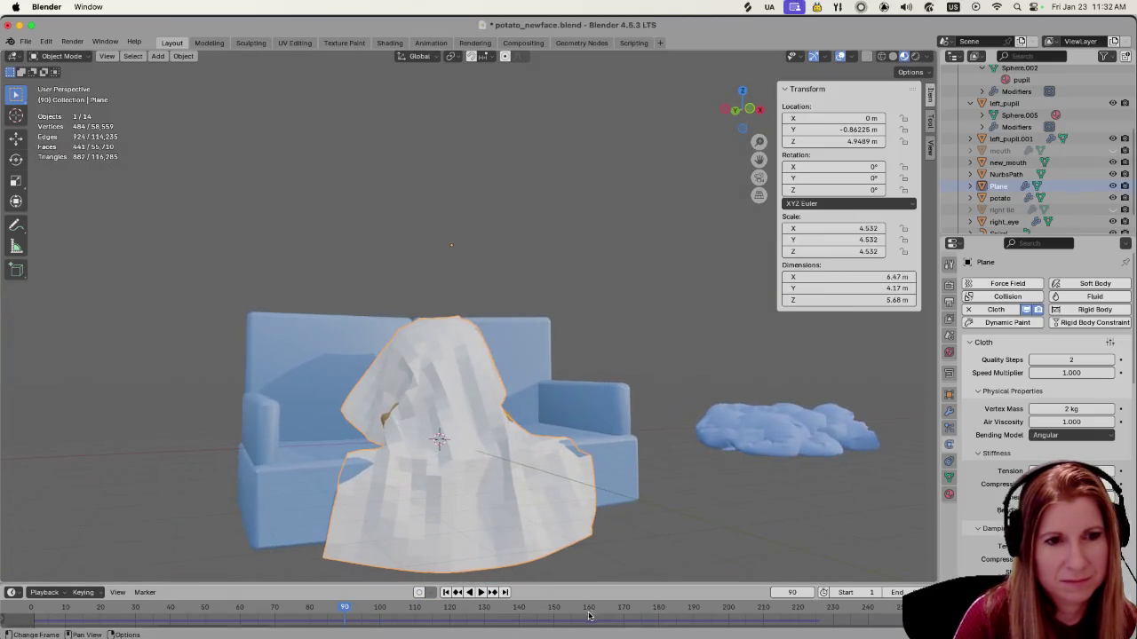
drag(344, 607, 212, 609)
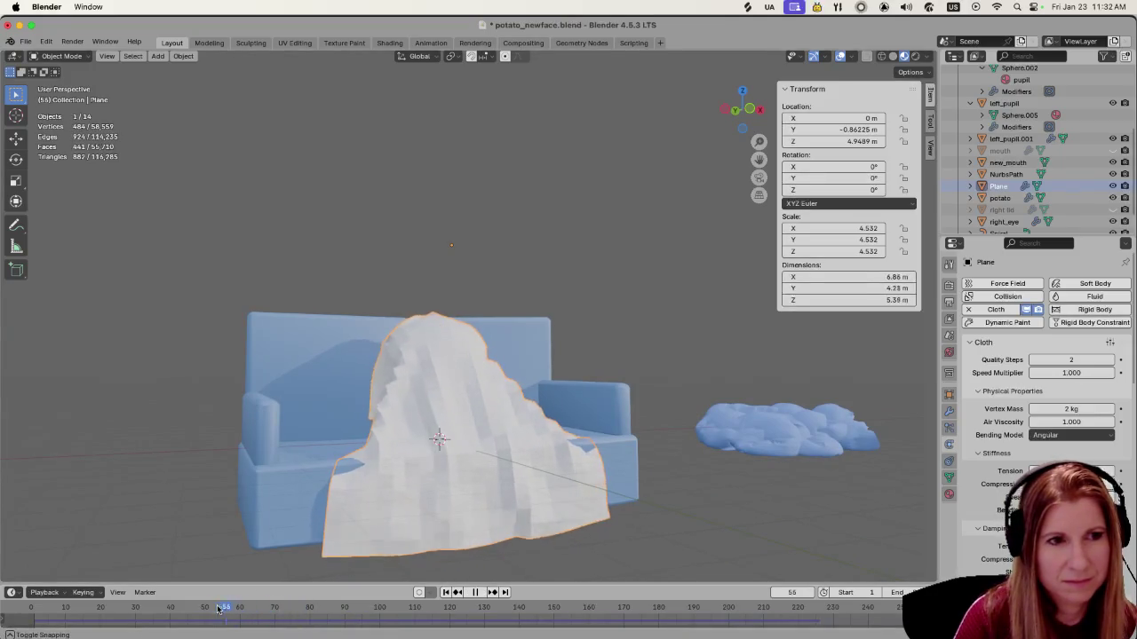
mouse_move(385, 444)
middle_down()
mouse_move(362, 463)
mouse_move(571, 475)
mouse_move(325, 465)
middle_up()
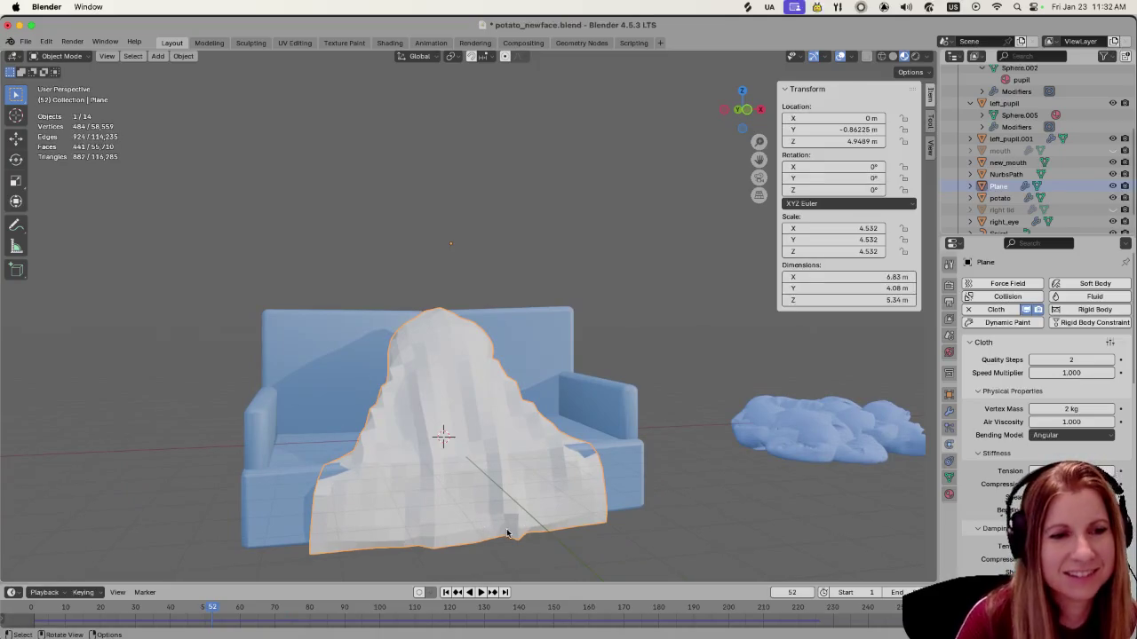
middle_drag(335, 462, 331, 454)
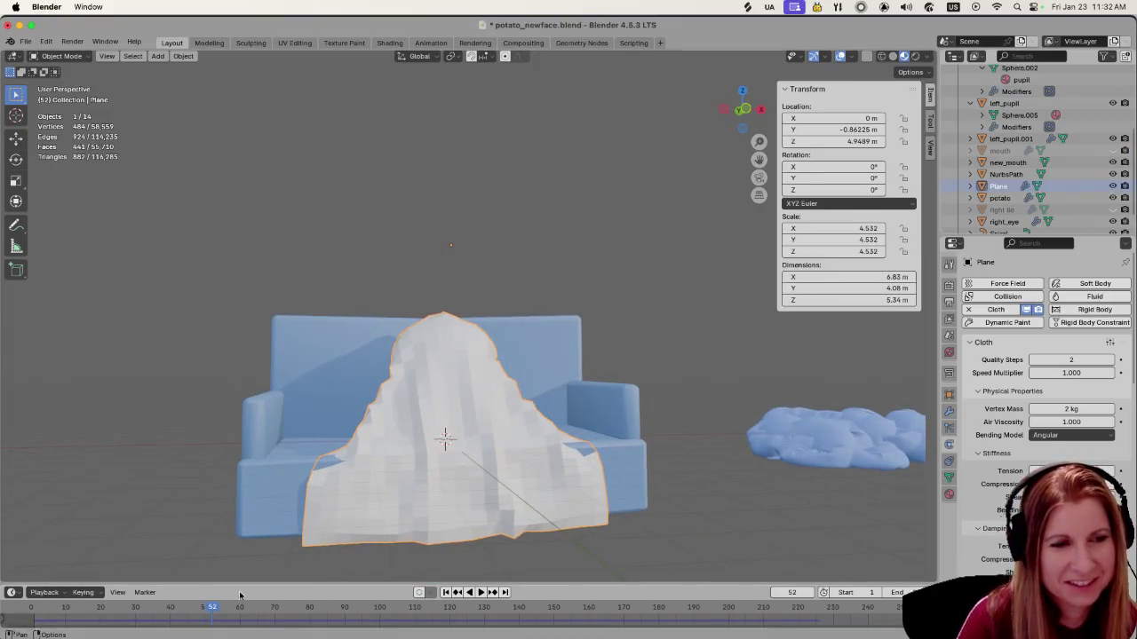
drag(211, 609, 188, 608)
key(space)
key(Escape)
Scrub between frames 67 and 46 while orbiting the sofa to find the best drape
mouse_move(544, 477)
middle_down()
mouse_move(564, 475)
mouse_move(423, 507)
mouse_move(300, 476)
middle_up()
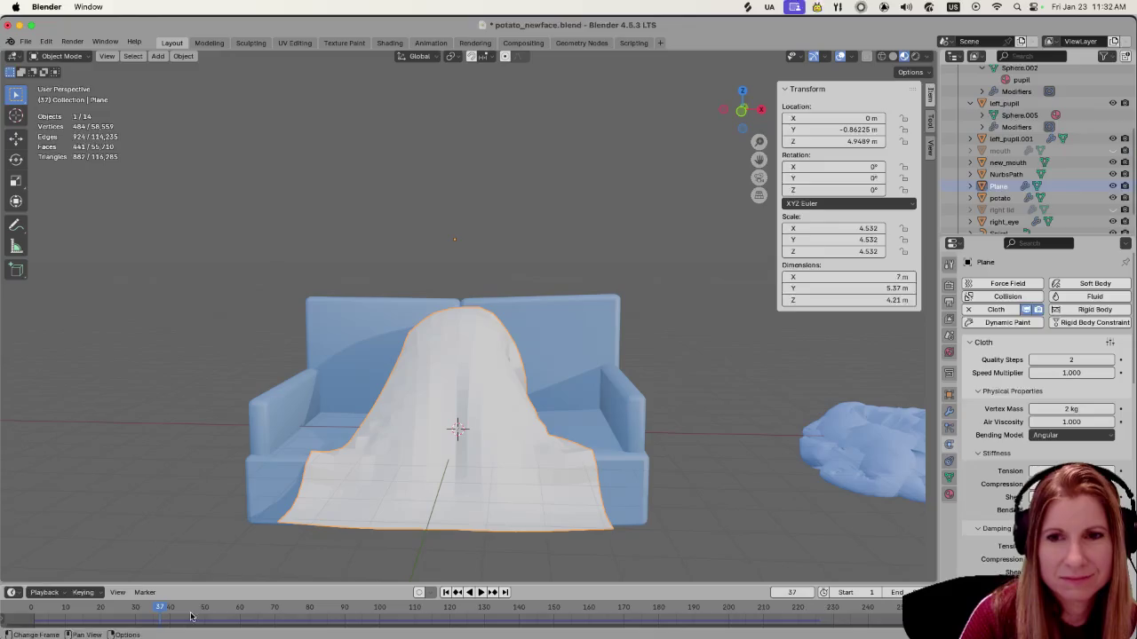
drag(190, 616, 397, 607)
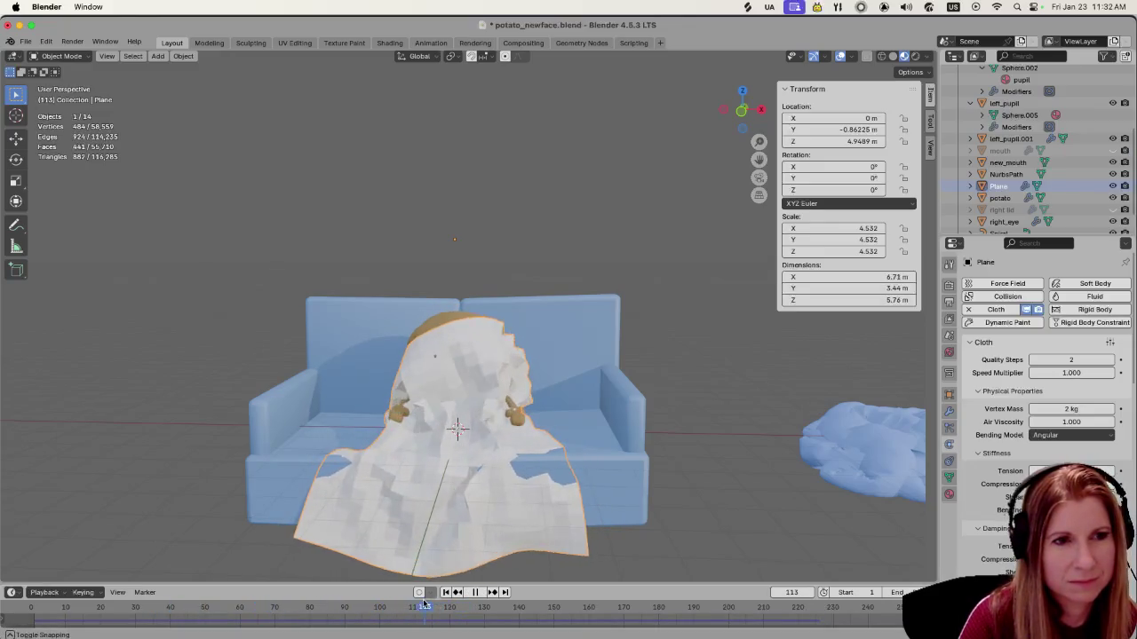
middle_drag(338, 449, 331, 497)
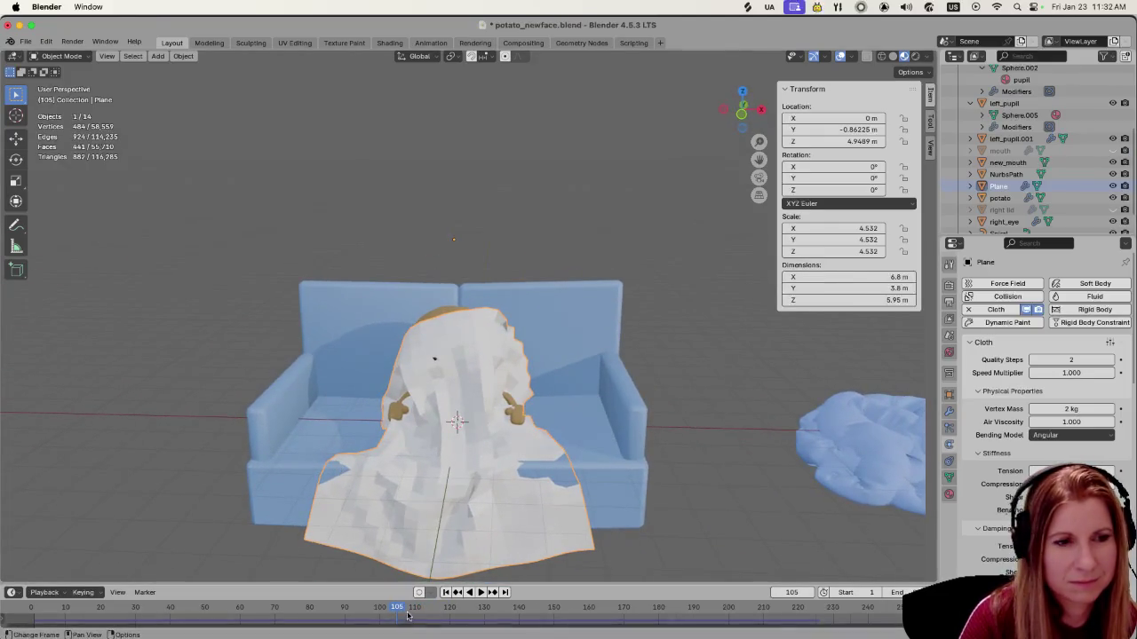
drag(399, 610, 156, 611)
mouse_move(353, 495)
middle_down()
mouse_move(625, 442)
mouse_move(605, 510)
mouse_move(480, 489)
mouse_move(447, 452)
mouse_move(366, 437)
mouse_move(423, 472)
mouse_move(461, 458)
mouse_move(336, 456)
mouse_move(537, 460)
middle_up()
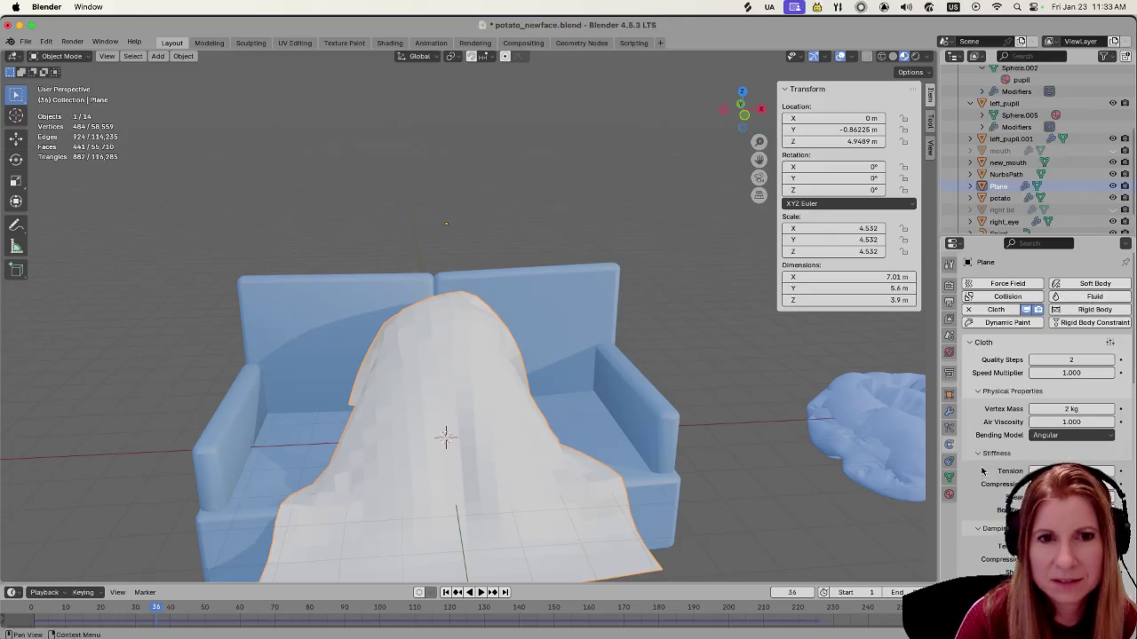
Apply the Cloth modifier to freeze the frame-36 drape into the plane's mesh
click(949, 411)
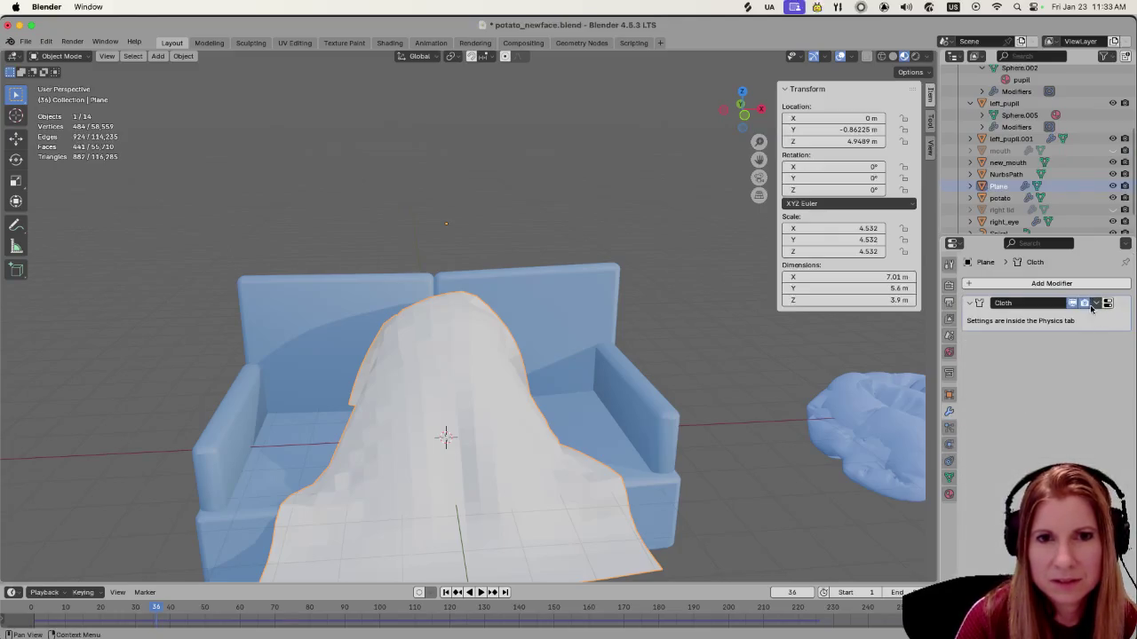
click(1095, 304)
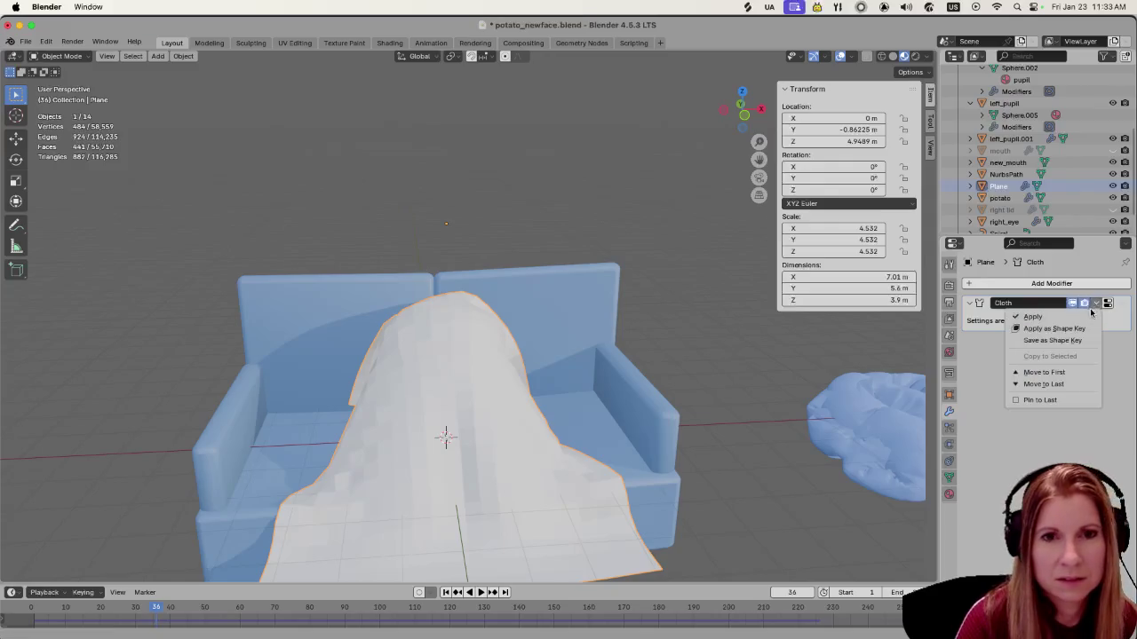
click(1081, 316)
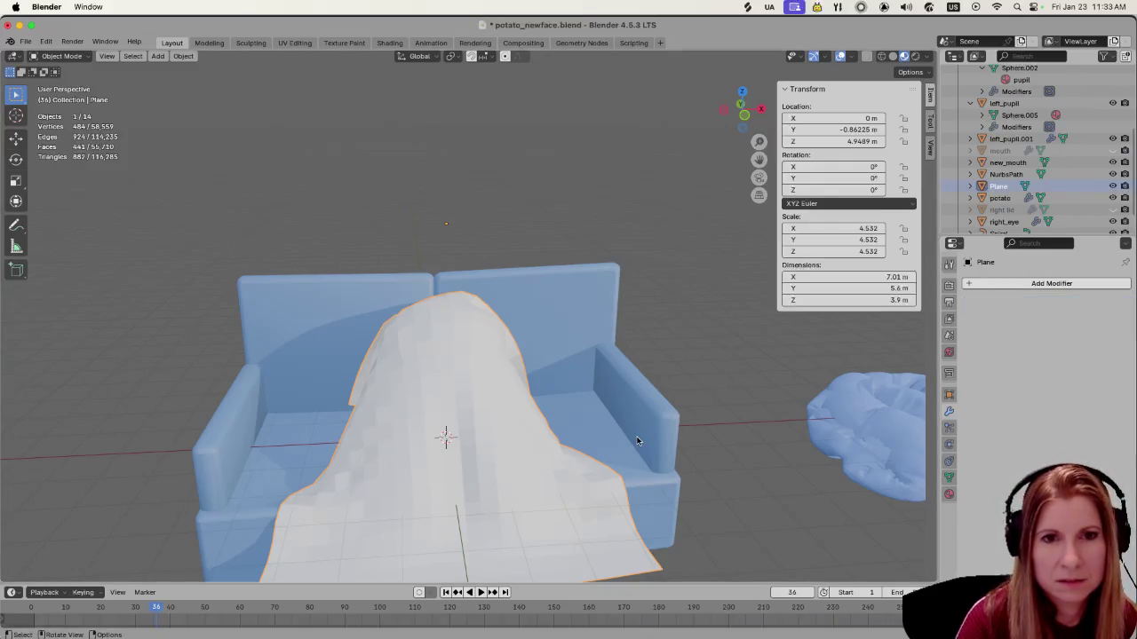
middle_drag(630, 440, 471, 413)
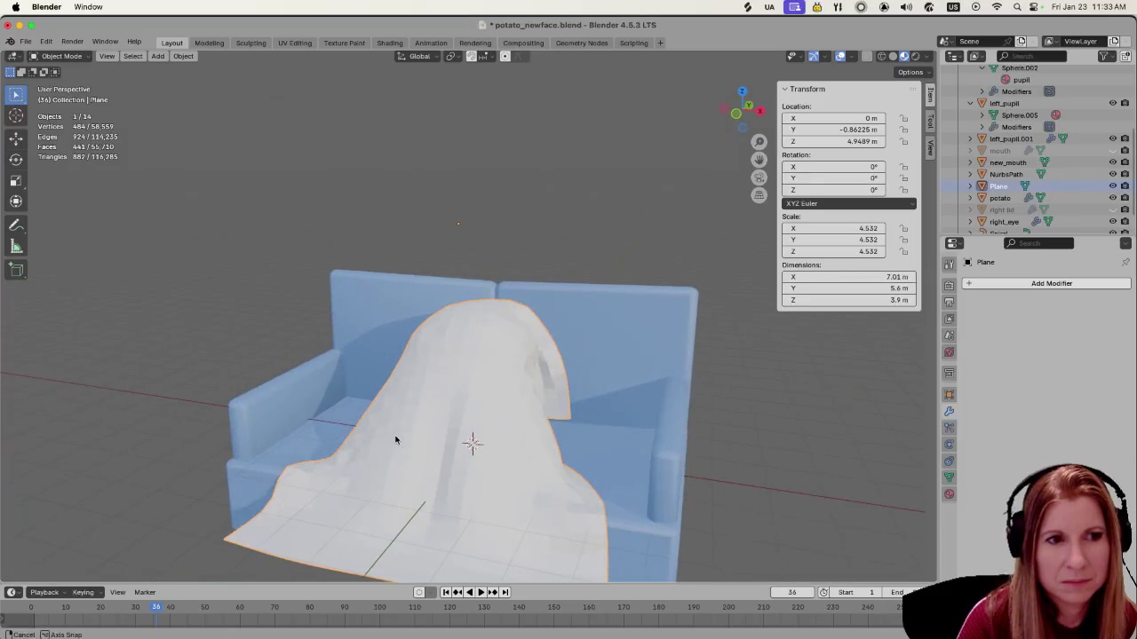
middle_drag(443, 421, 479, 419)
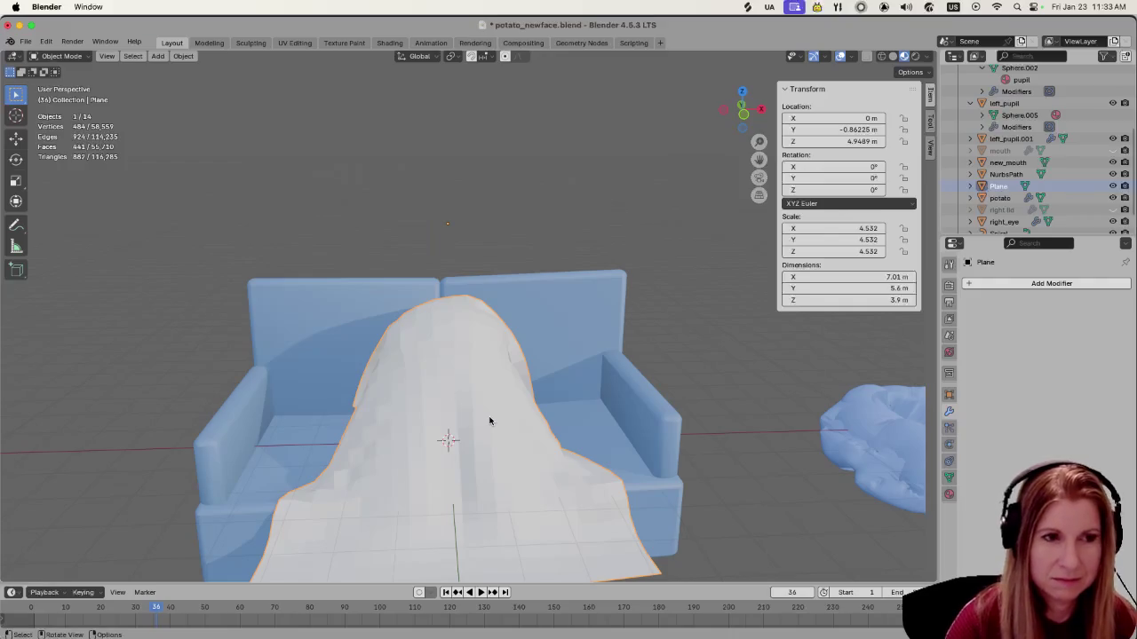
text(rx)
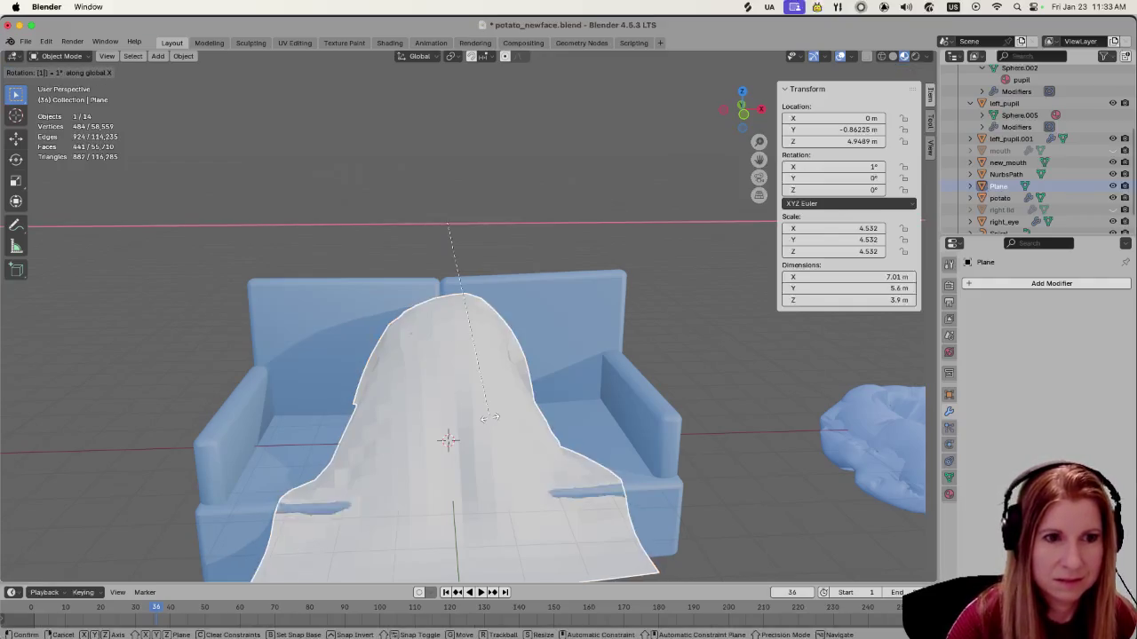
text(180)
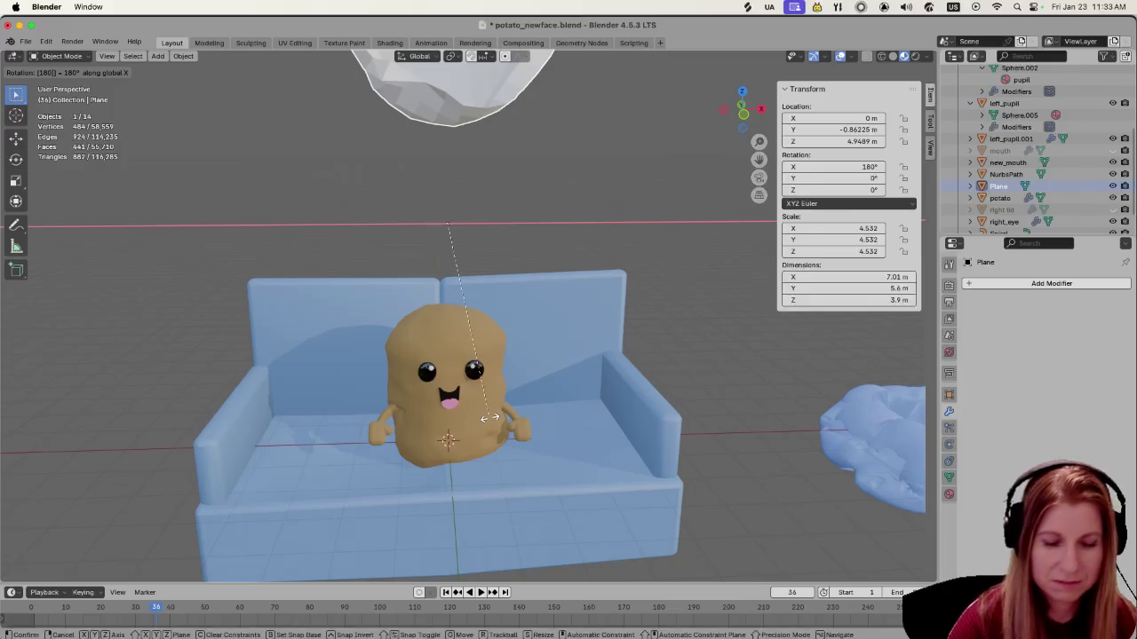
Cancel the X-axis rotations and turn the cloth 180° around Z
key(Escape)
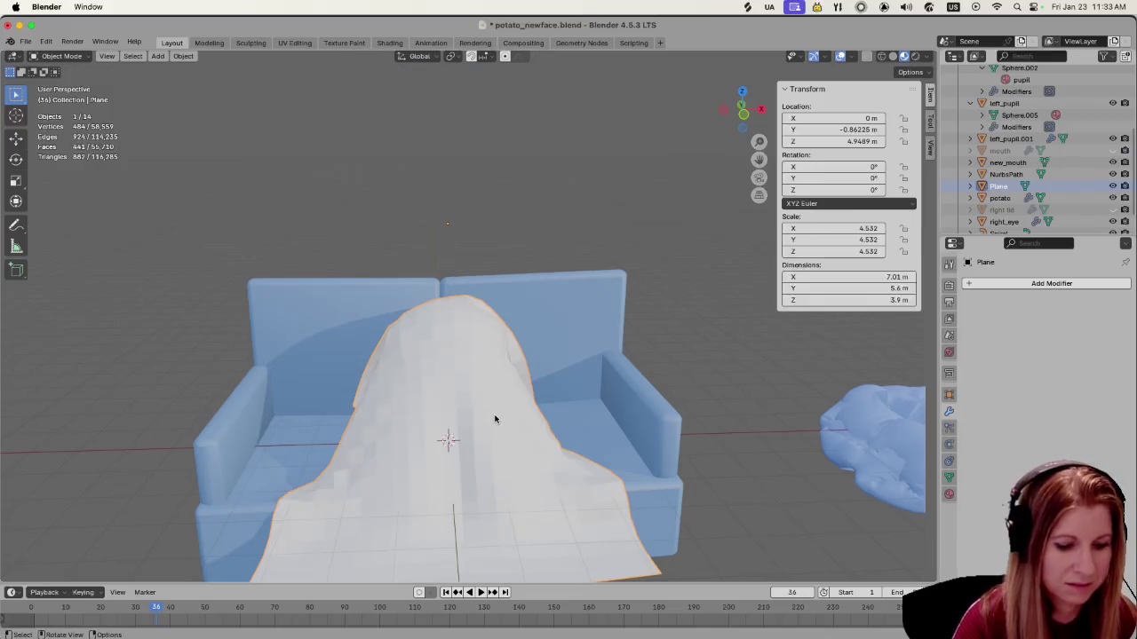
key(r)
key(x)
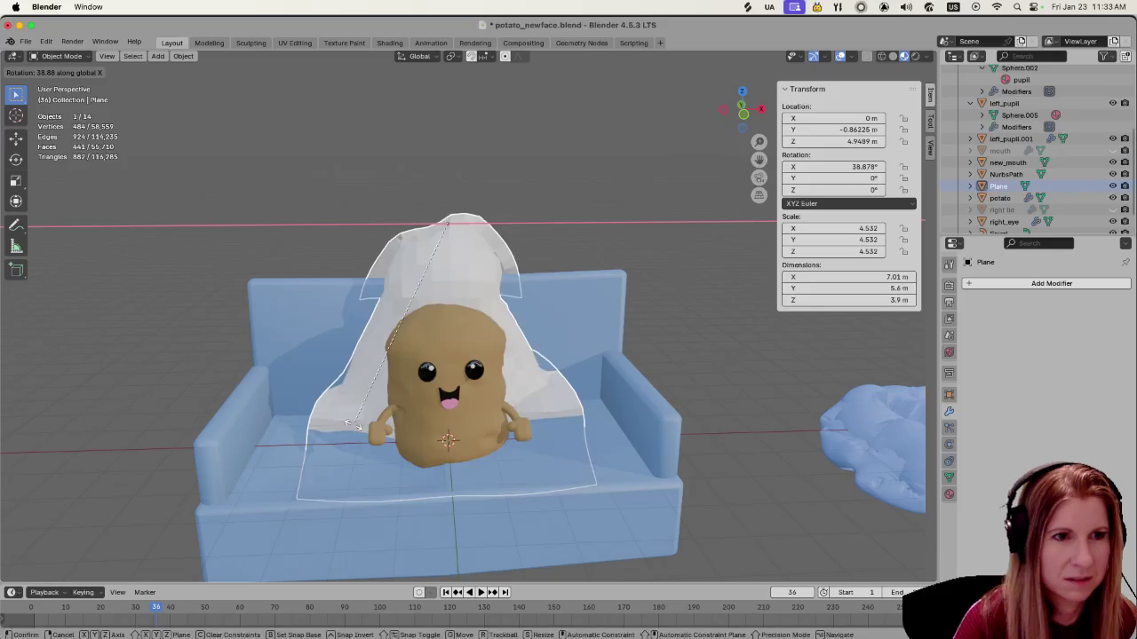
key(Escape)
text(rz)
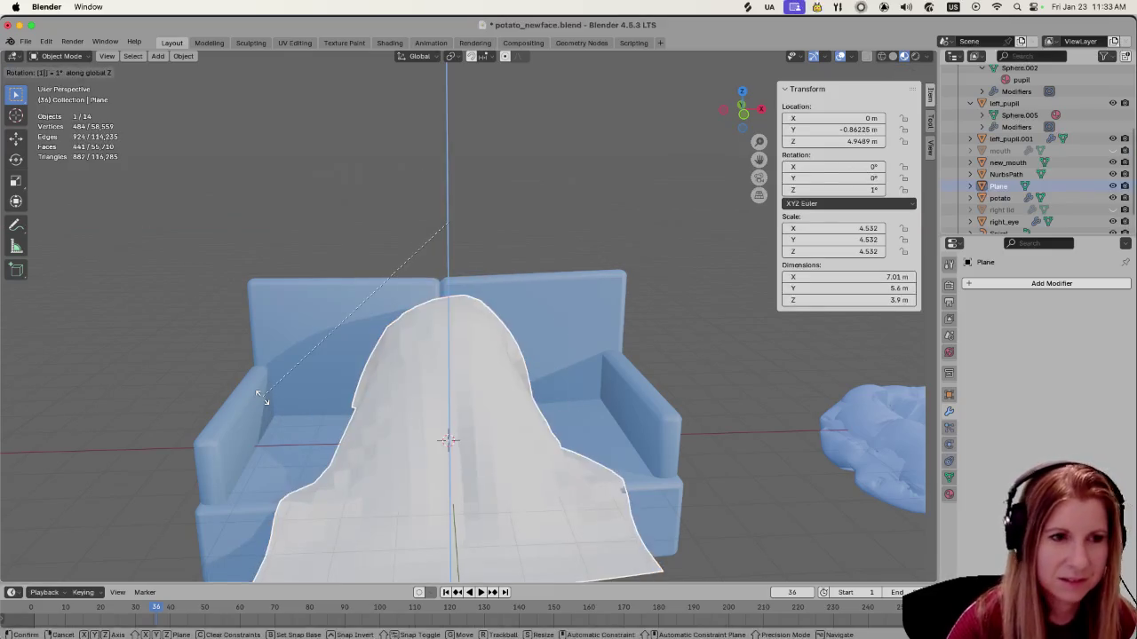
text(180)
key(Return)
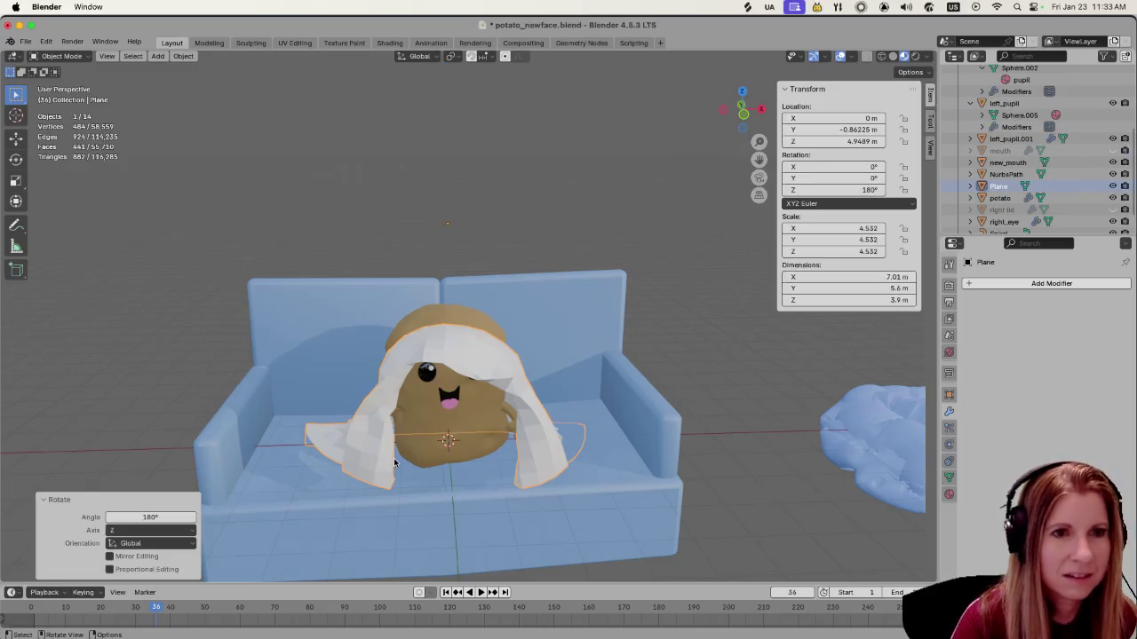
Raise the cloth higher along Z
key(g)
key(z)
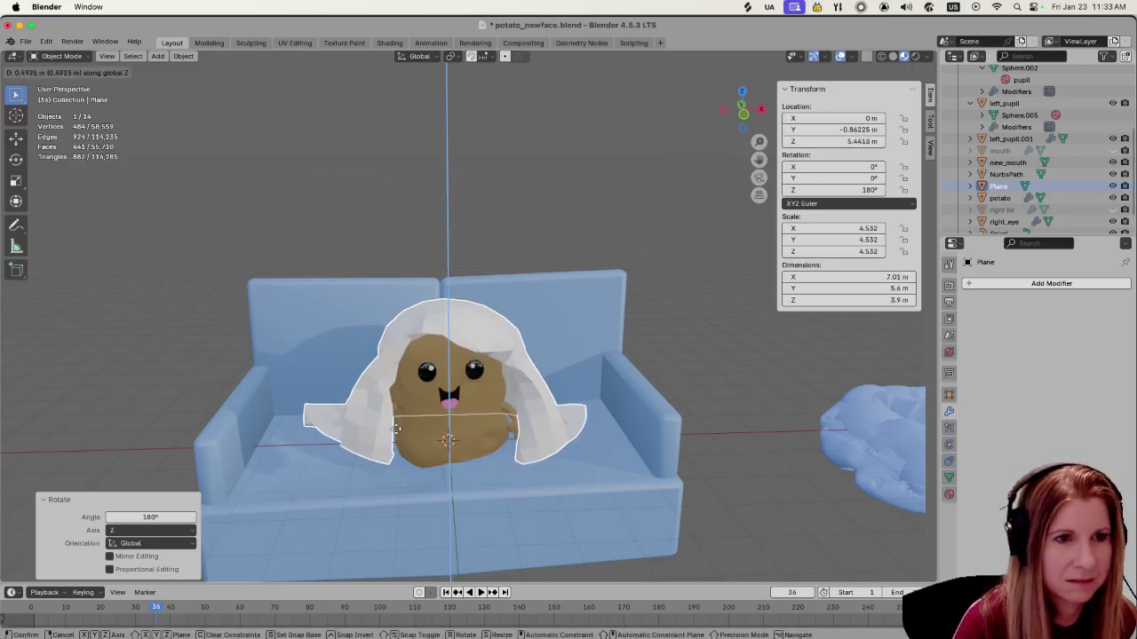
click(619, 452)
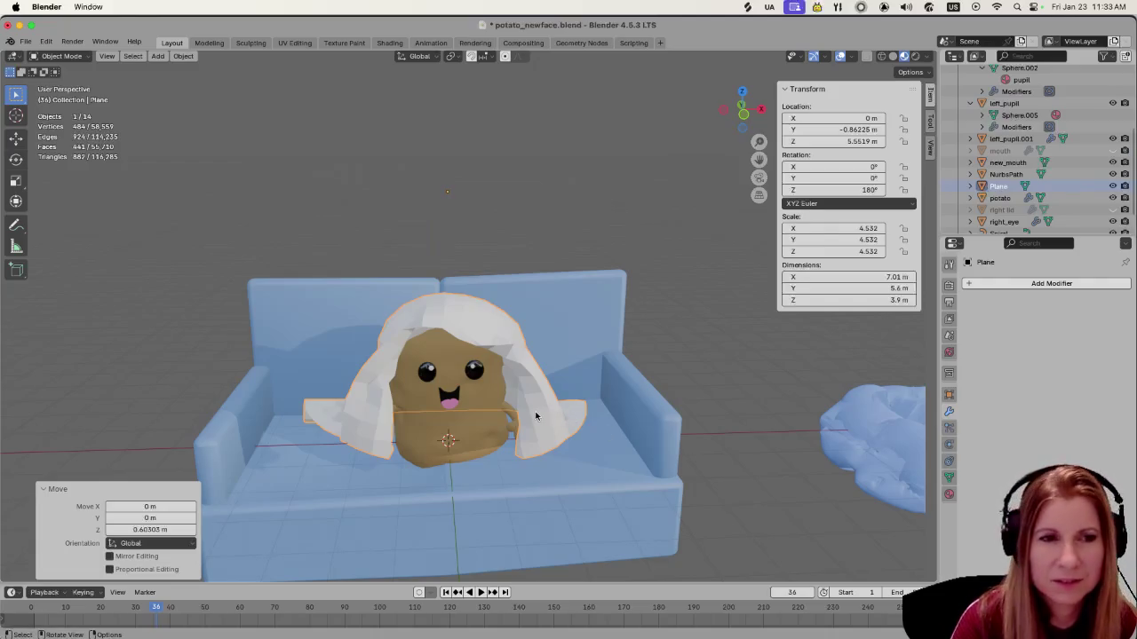
middle_drag(559, 405, 414, 409)
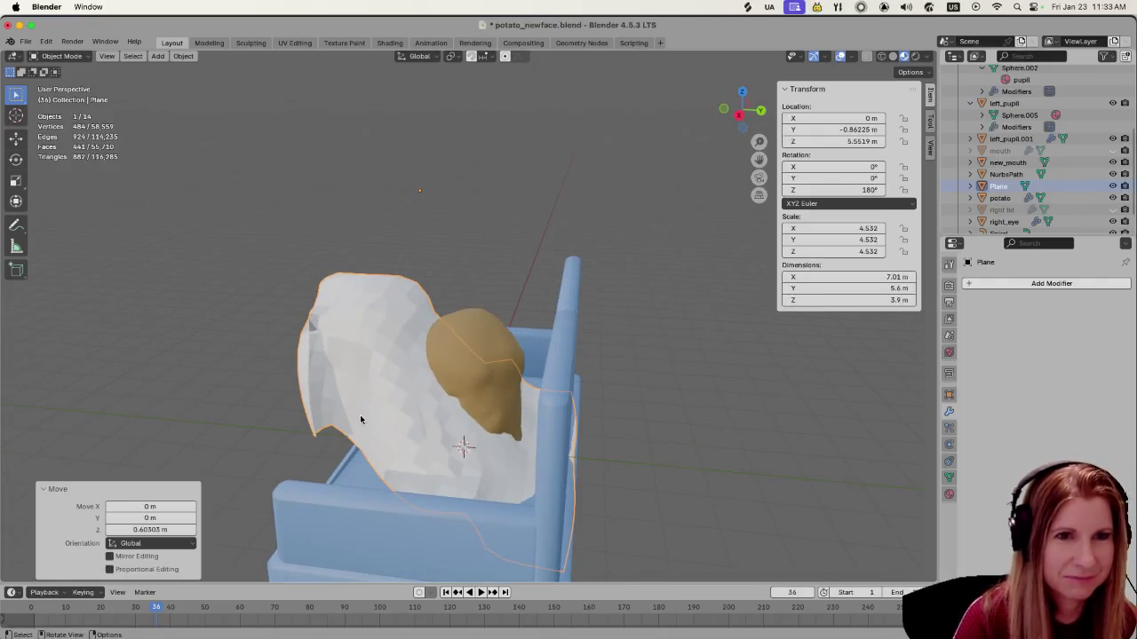
Shift the cloth along Y and lower it 0.49195 m onto the potato's head
key(g)
key(y)
click(379, 418)
middle_drag(379, 418, 472, 408)
key(g)
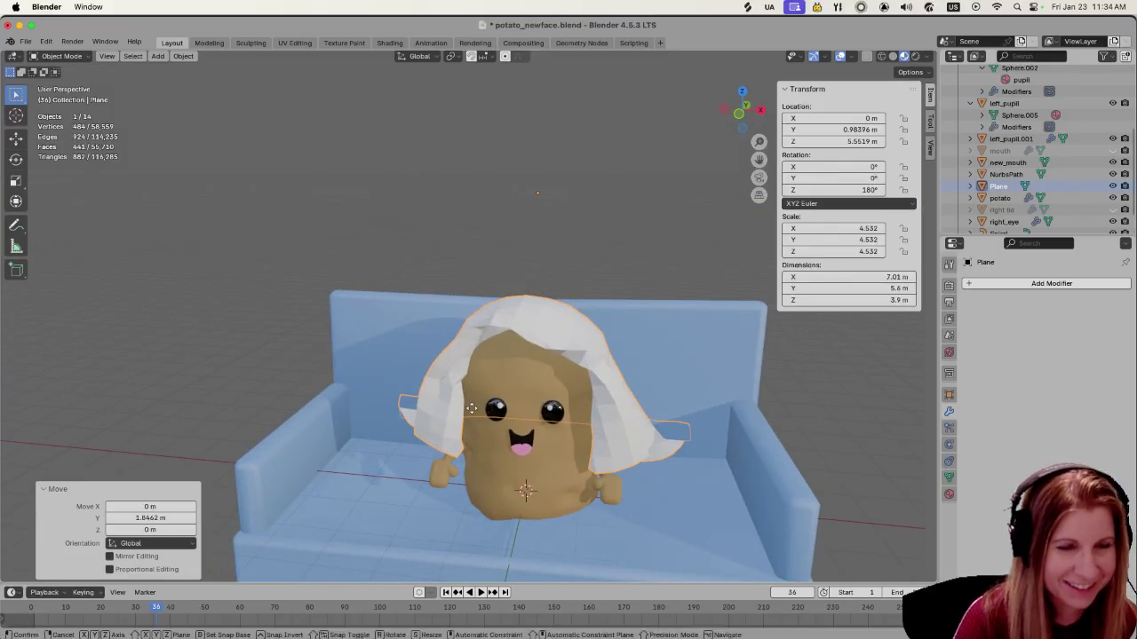
key(z)
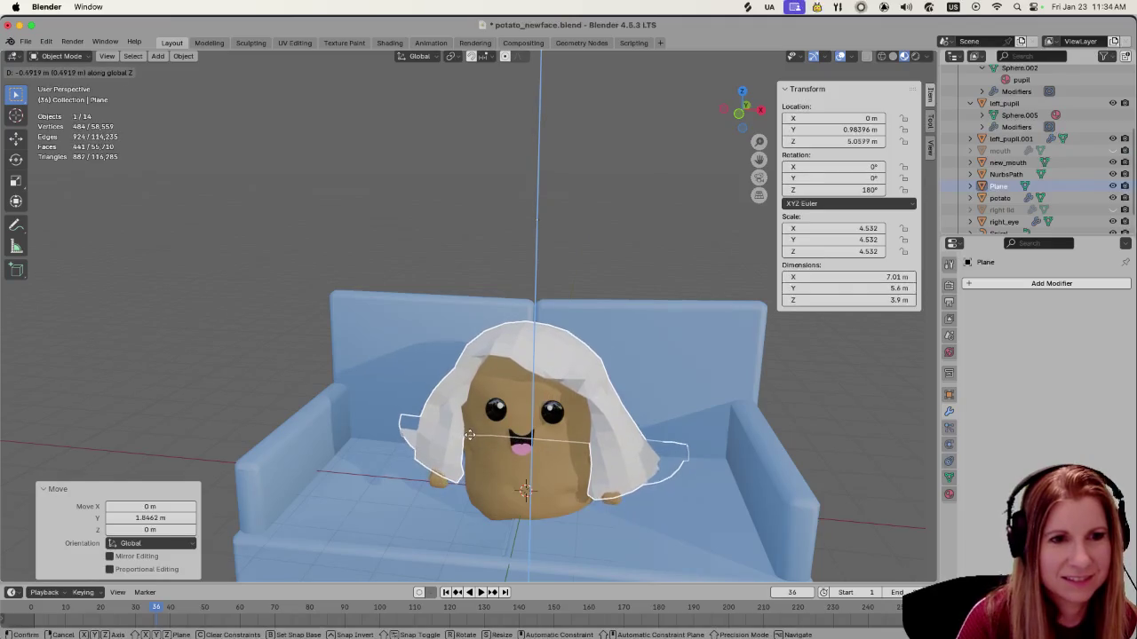
click(470, 435)
middle_drag(470, 435, 474, 456)
Inspect the hooded potato from the front and above
scroll(463, 451, down, 1)
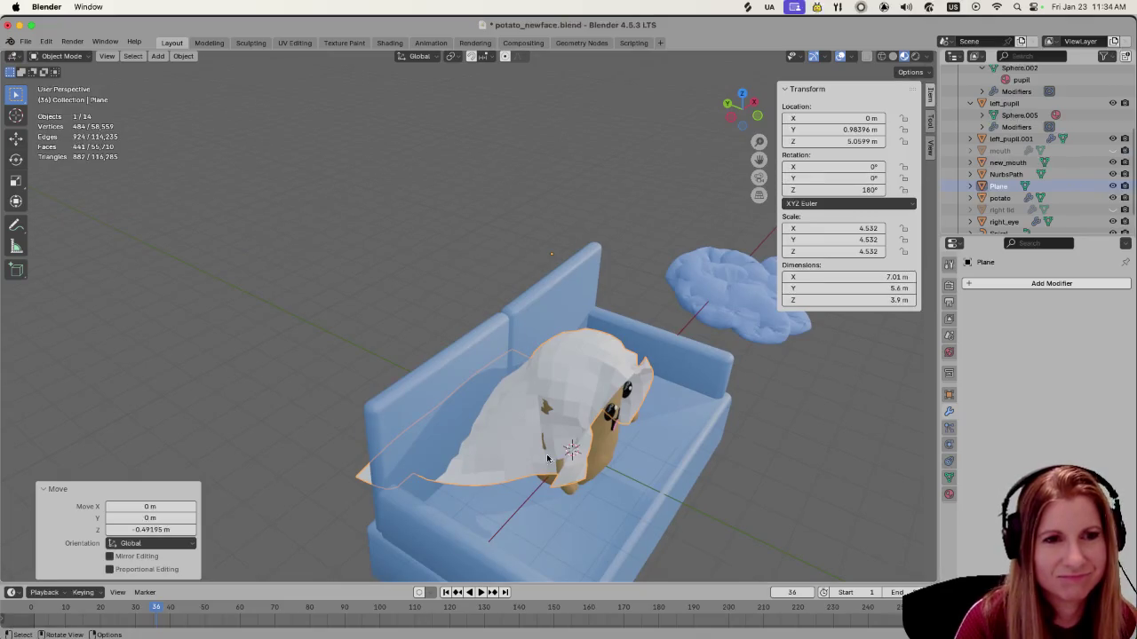
mouse_move(585, 465)
middle_down()
mouse_move(513, 417)
mouse_move(763, 456)
middle_up()
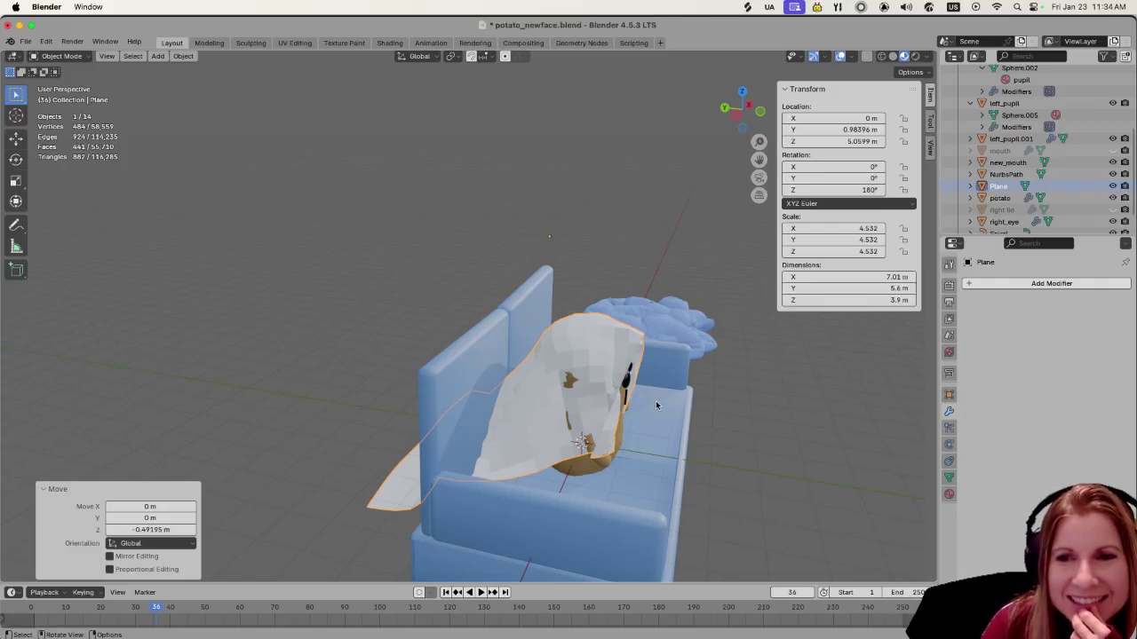
middle_drag(655, 406, 563, 415)
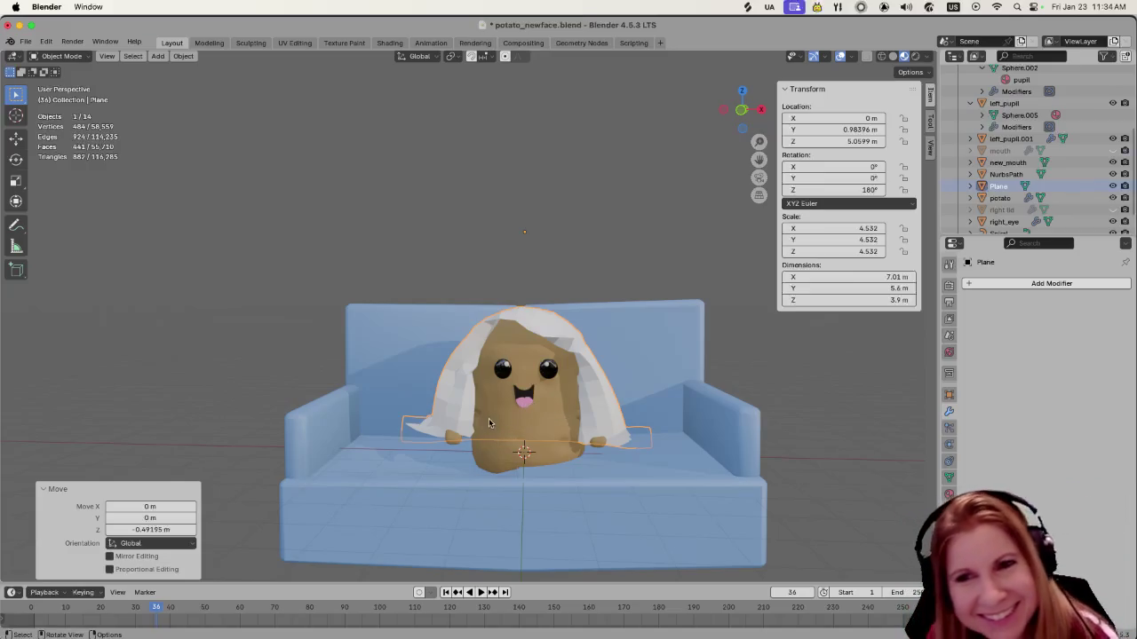
scroll(475, 389, down, 2)
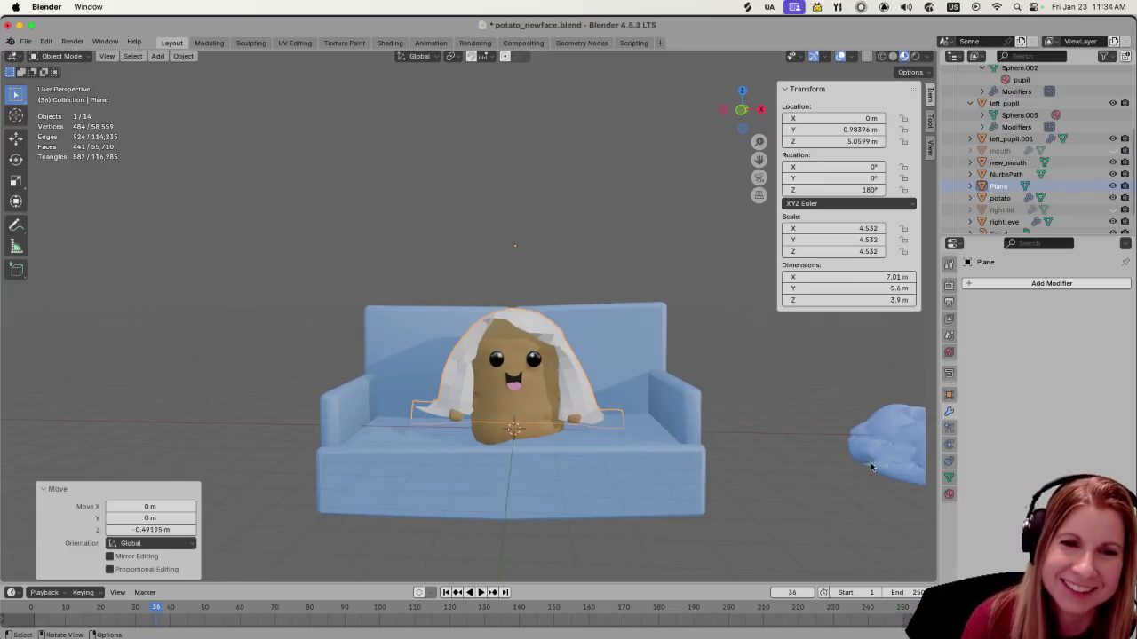
scroll(681, 462, down, 4)
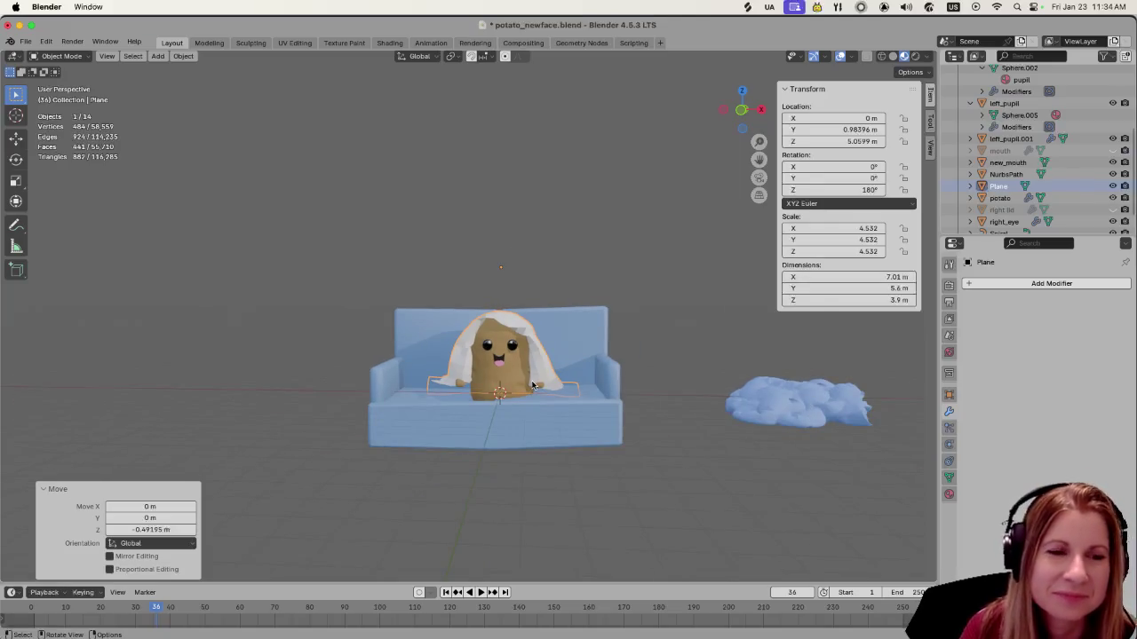
scroll(533, 385, up, 4)
scroll(533, 384, up, 1)
scroll(538, 388, up, 1)
scroll(547, 393, up, 2)
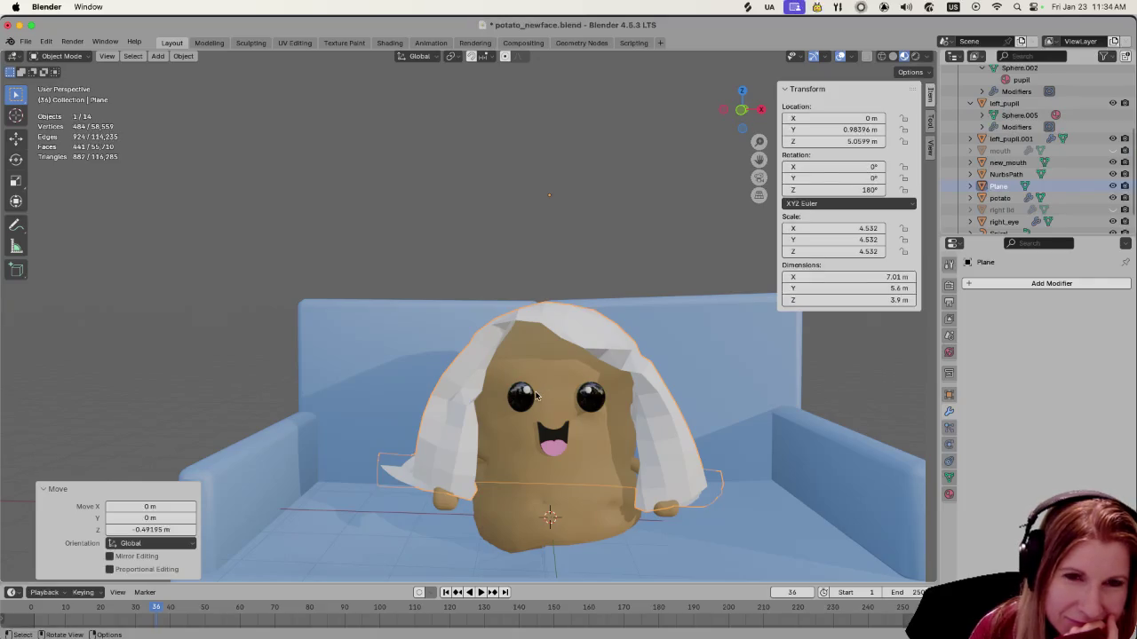
mouse_move(537, 395)
middle_down()
mouse_move(523, 427)
mouse_move(528, 390)
middle_up()
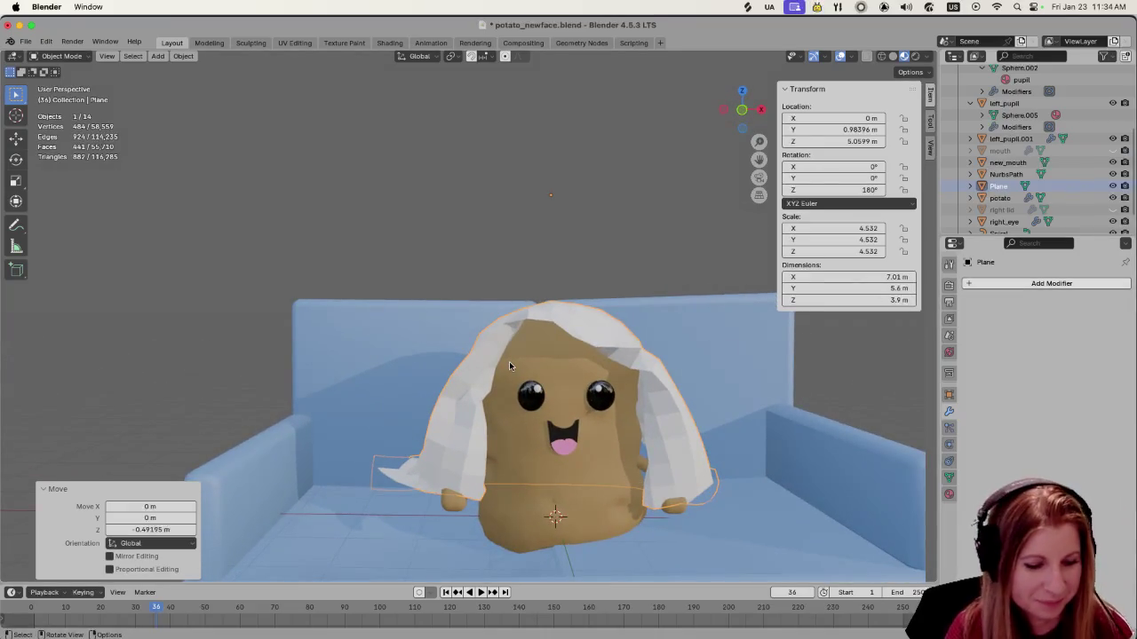
key(s)
key(x)
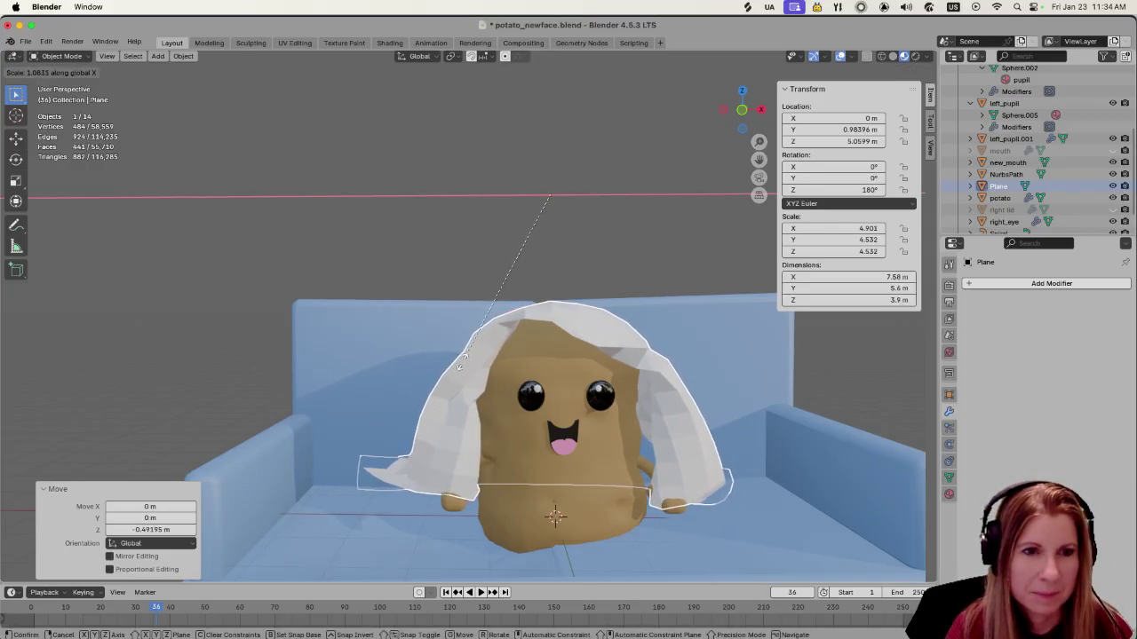
Stretch the cloth to 7.58 m along X, then try a Bevel modifier and delete it
click(441, 348)
click(969, 284)
mouse_move(912, 285)
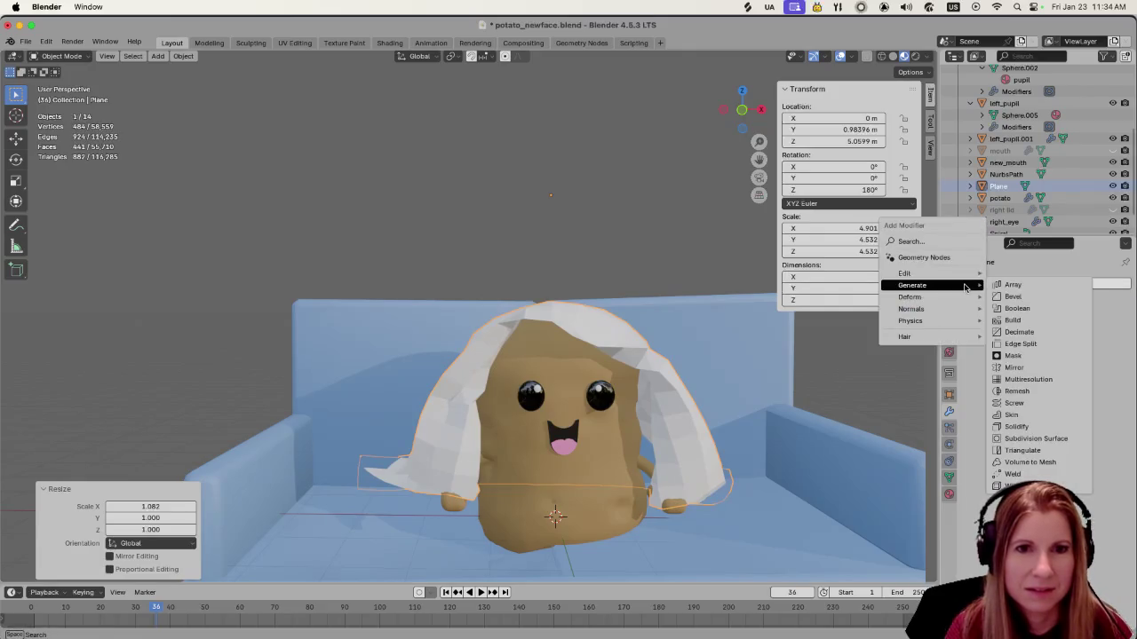
click(1013, 297)
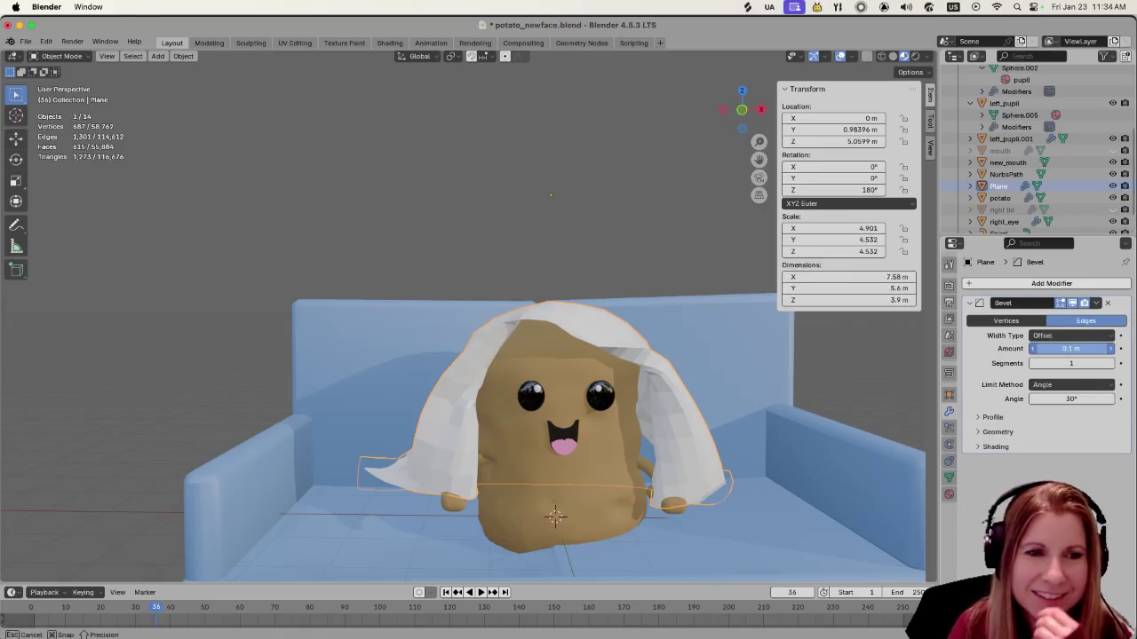
drag(1070, 348, 1062, 348)
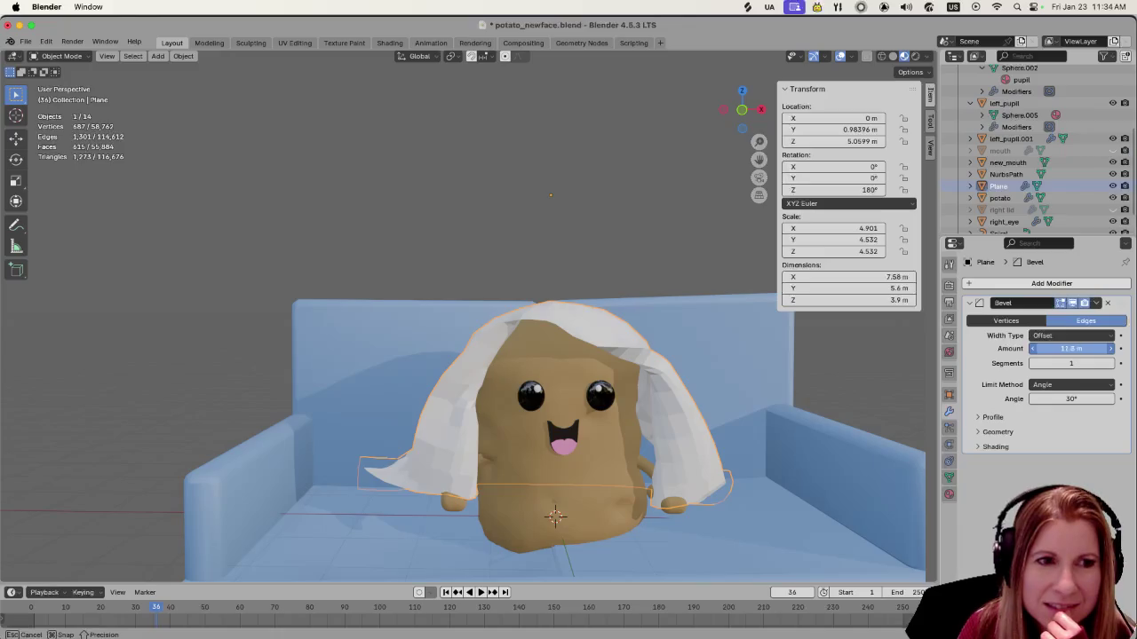
drag(1070, 348, 1088, 348)
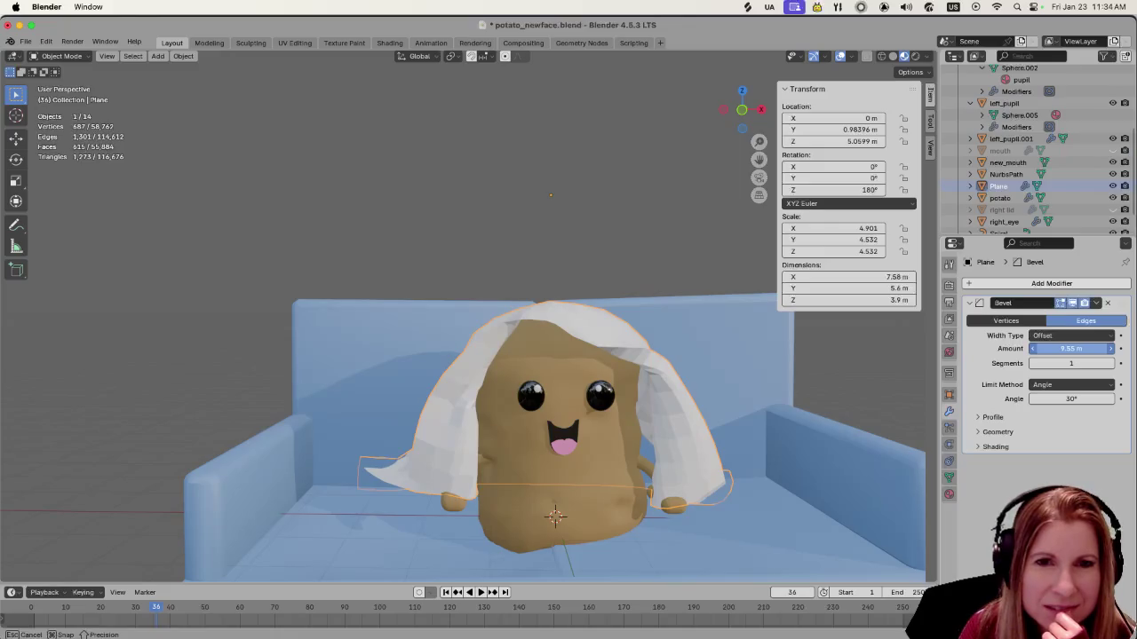
drag(1070, 349, 1070, 348)
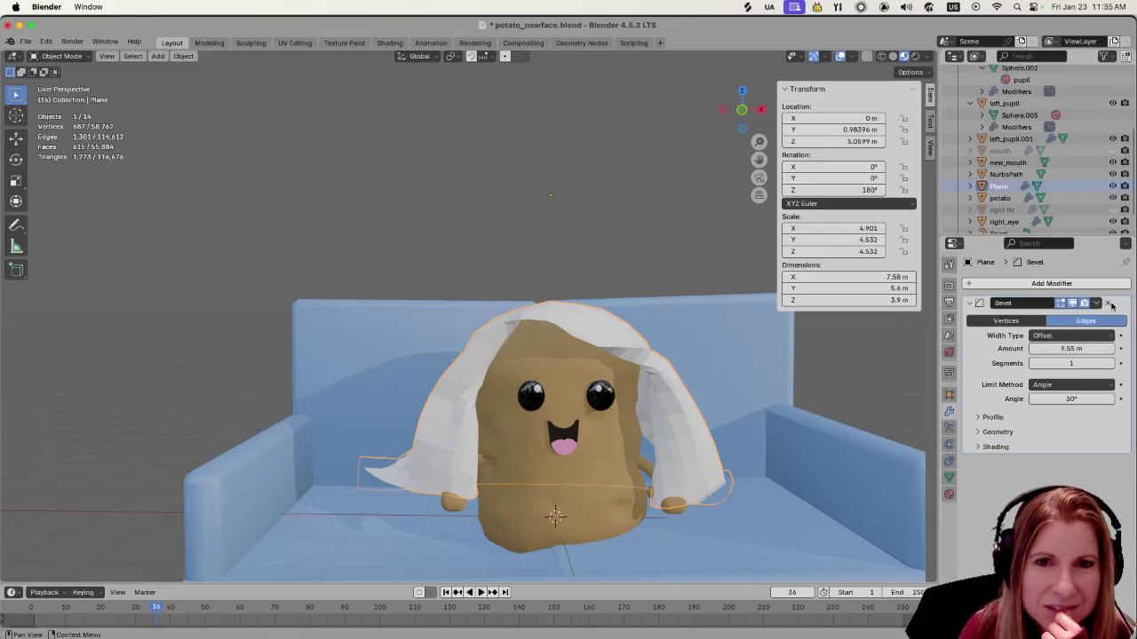
click(1109, 303)
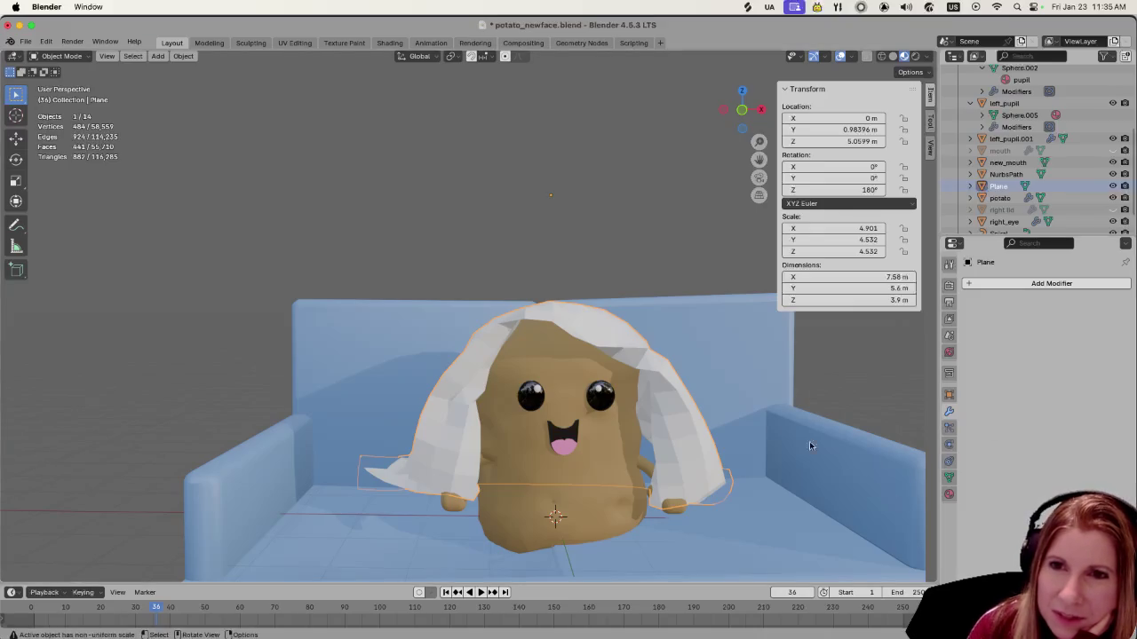
right_click(444, 410)
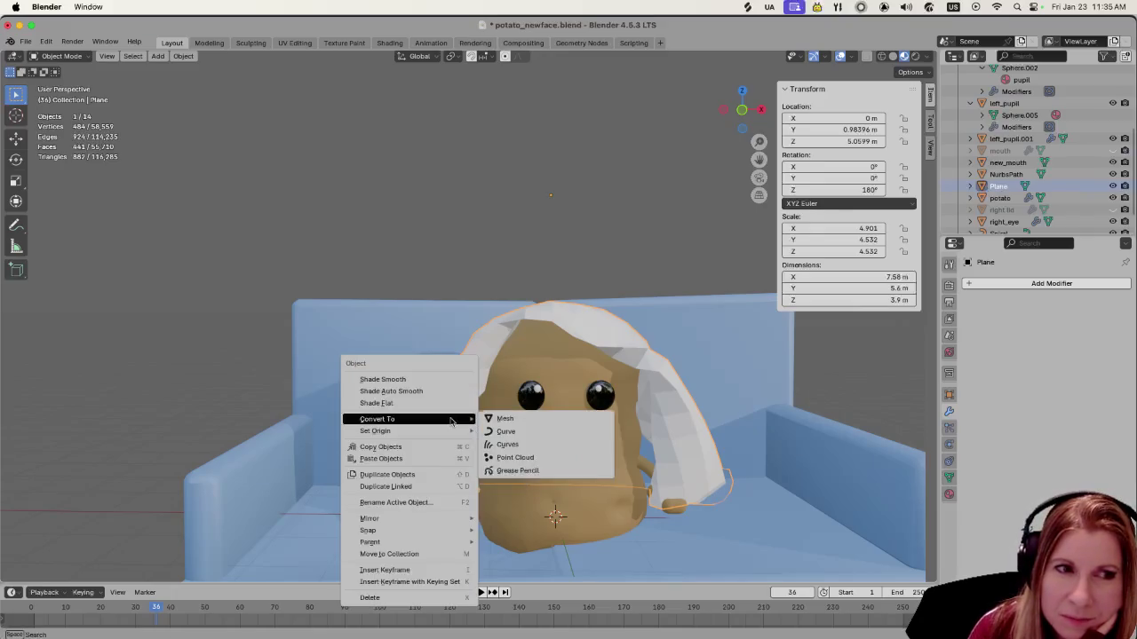
Apply Shade Smooth to the draped sheet and orbit around to inspect it
click(444, 378)
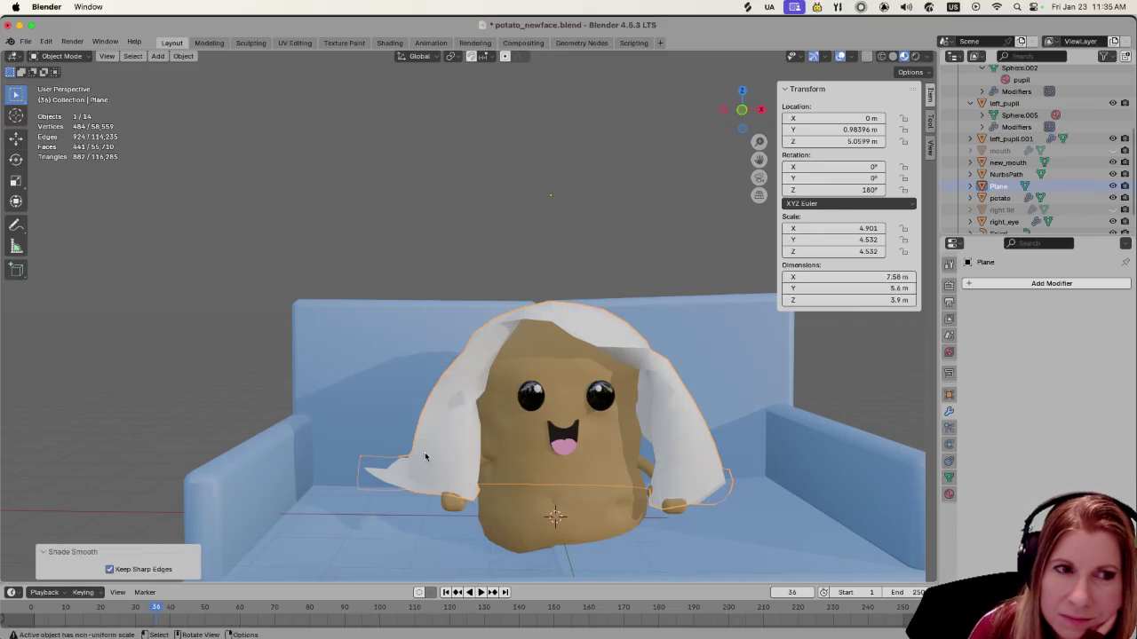
scroll(424, 460, down, 3)
mouse_move(433, 454)
middle_down()
mouse_move(563, 456)
mouse_move(522, 444)
middle_up()
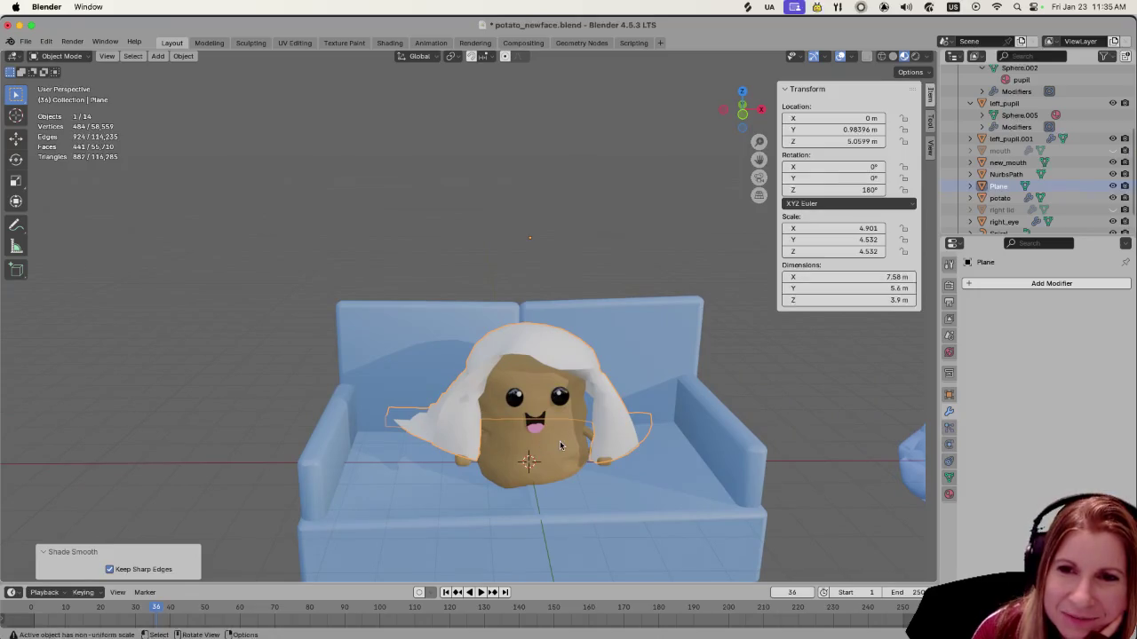
scroll(580, 496, up, 2)
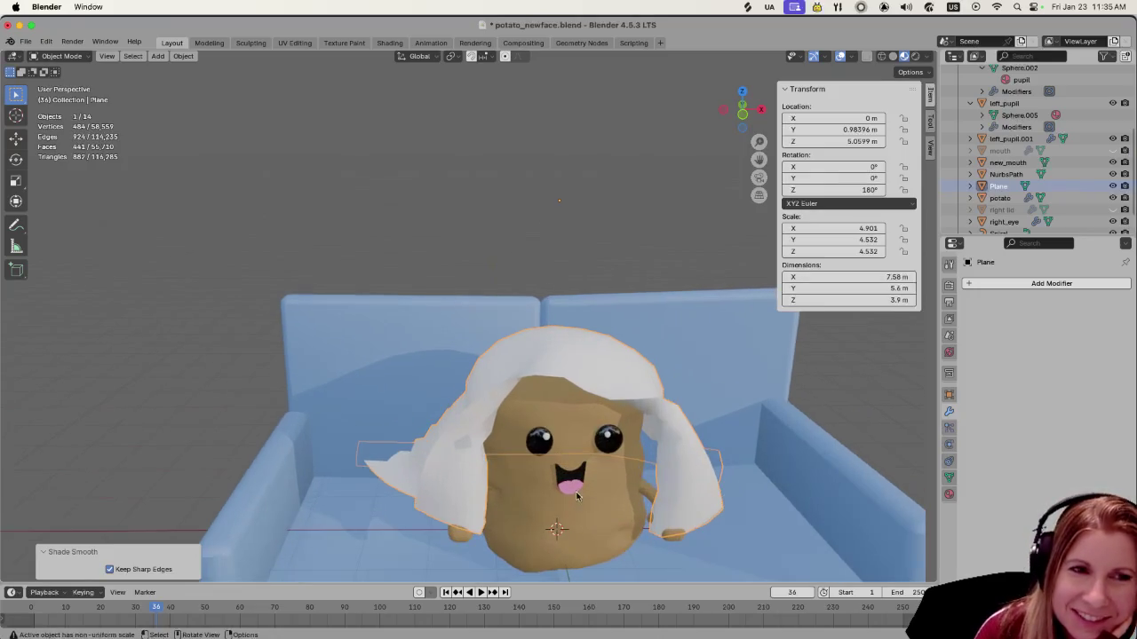
mouse_move(635, 471)
middle_down()
mouse_move(622, 442)
mouse_move(596, 452)
middle_up()
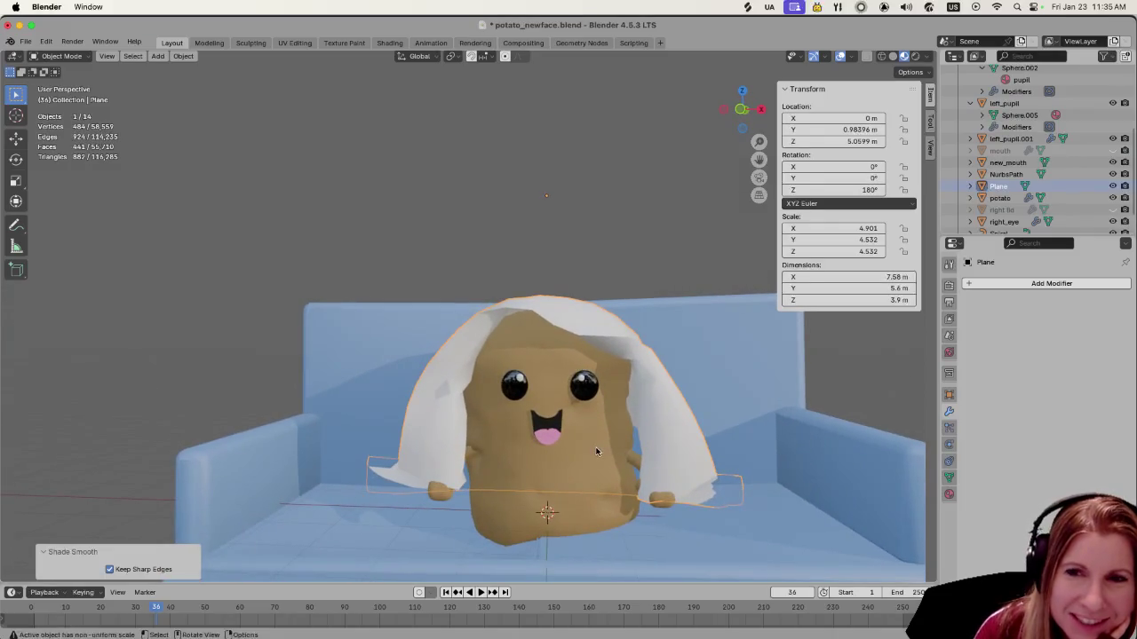
scroll(610, 422, up, 2)
scroll(606, 417, up, 2)
scroll(606, 418, up, 2)
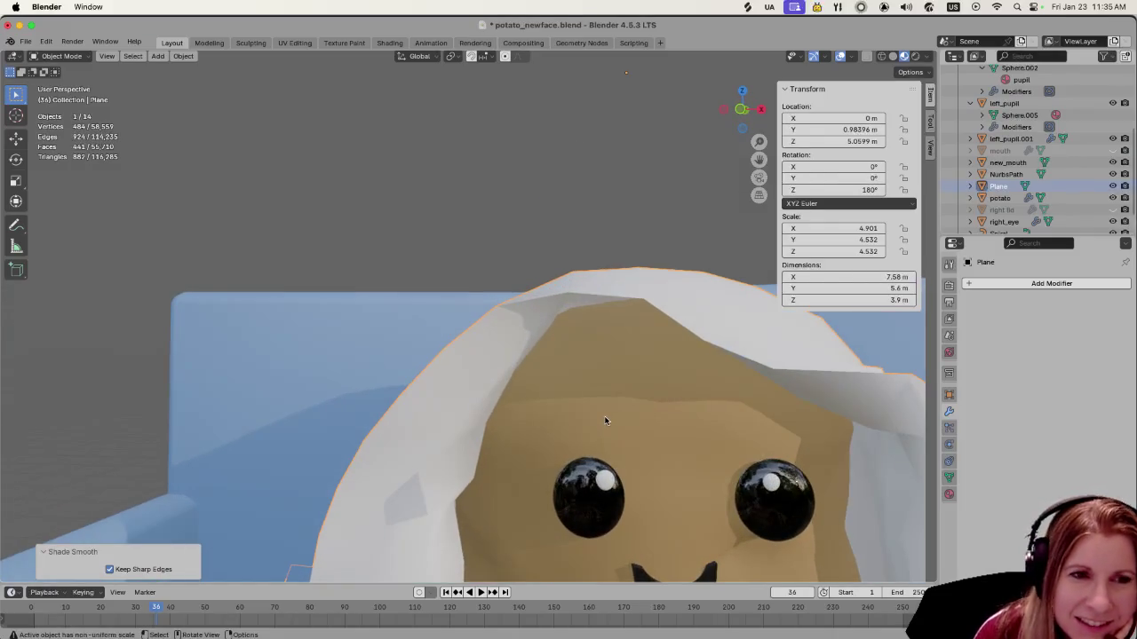
scroll(602, 419, down, 5)
scroll(602, 420, down, 3)
mouse_move(631, 404)
middle_down()
mouse_move(656, 408)
mouse_move(581, 426)
mouse_move(593, 420)
middle_up()
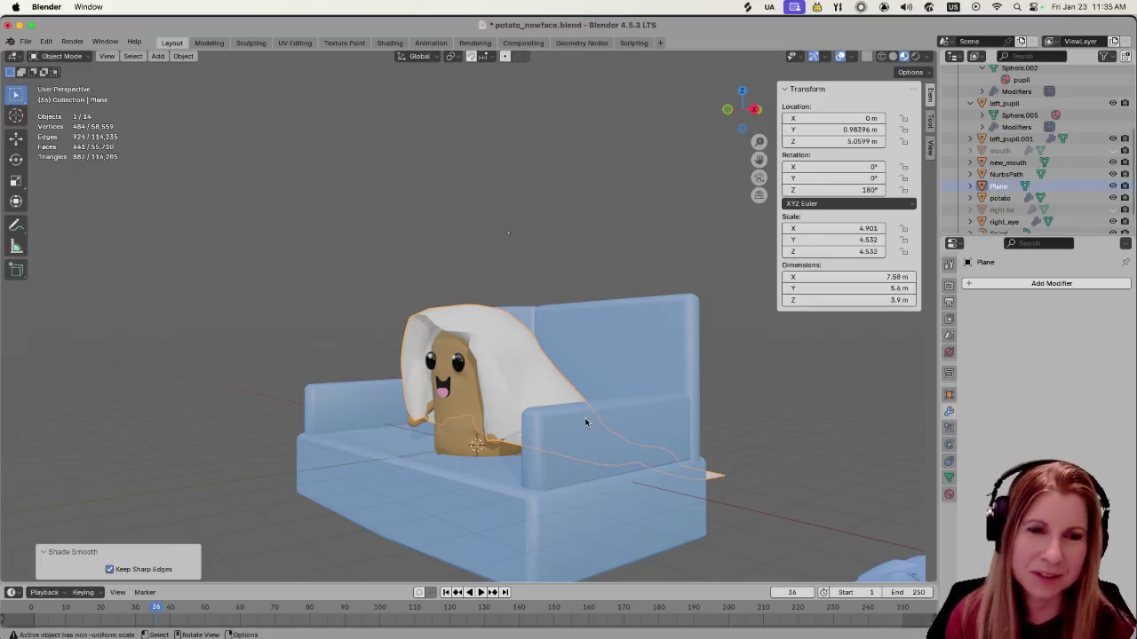
mouse_move(475, 358)
middle_down()
mouse_move(579, 343)
mouse_move(536, 375)
middle_up()
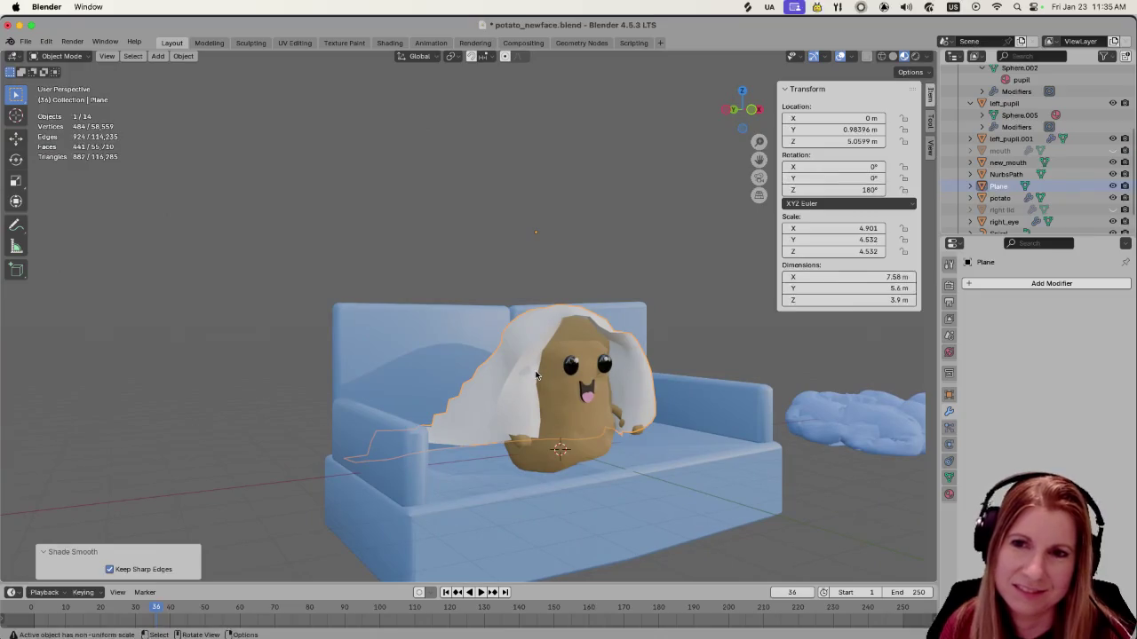
scroll(571, 377, up, 3)
scroll(627, 388, down, 3)
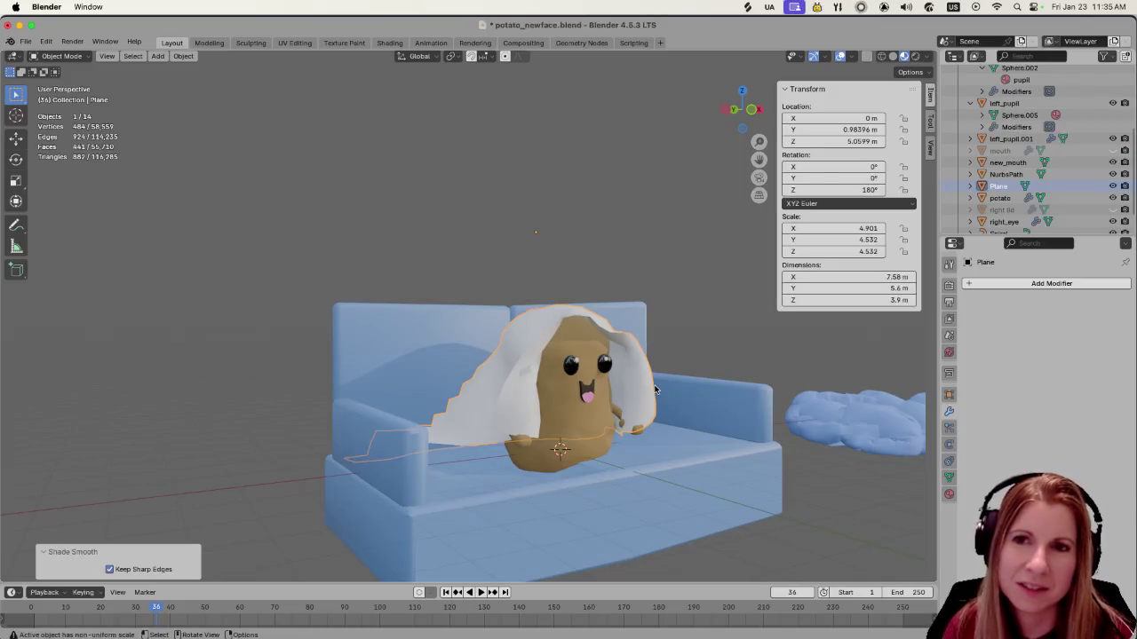
middle_drag(655, 391, 663, 410)
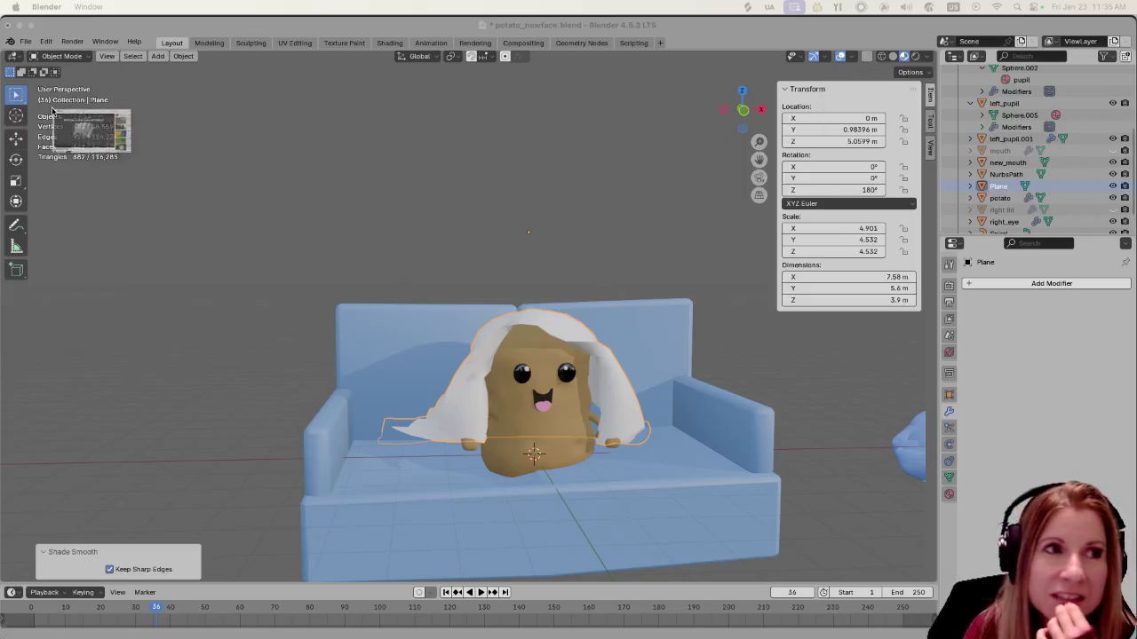
In Firefox, replay the blanket tutorial from 6:07 to about 7:01 and pause on the cloth settings
click(111, 49)
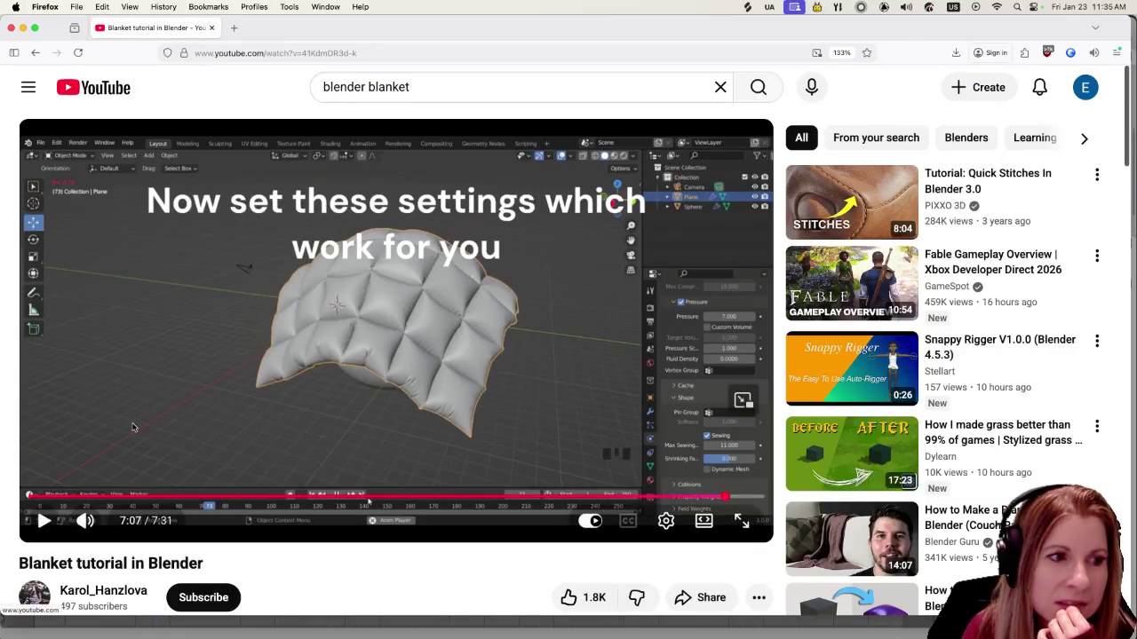
mouse_move(368, 502)
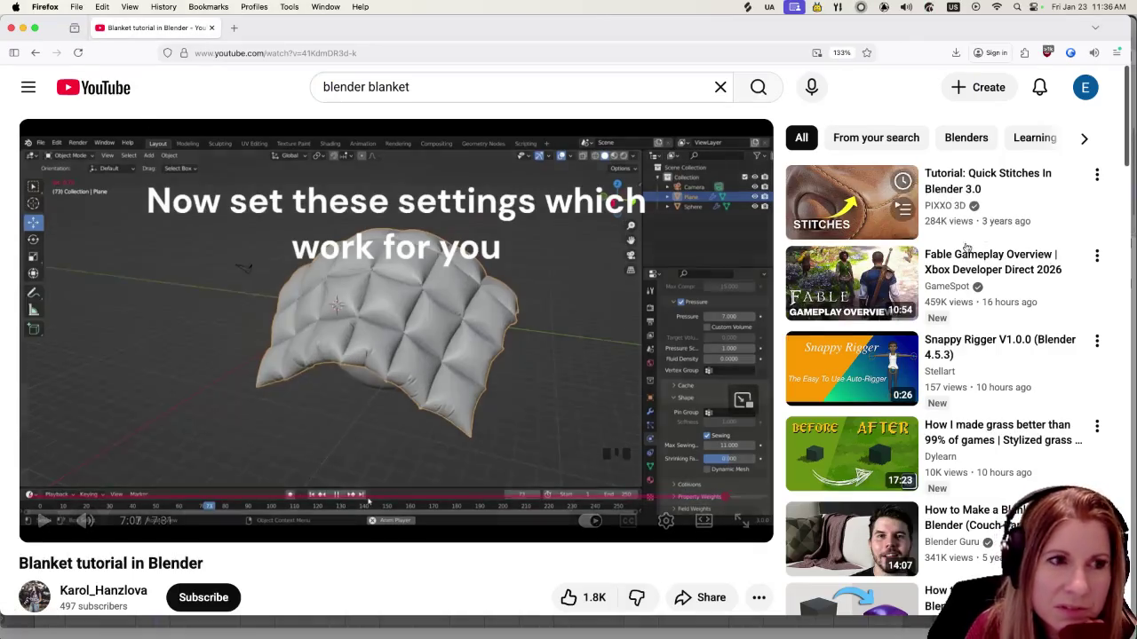
click(43, 521)
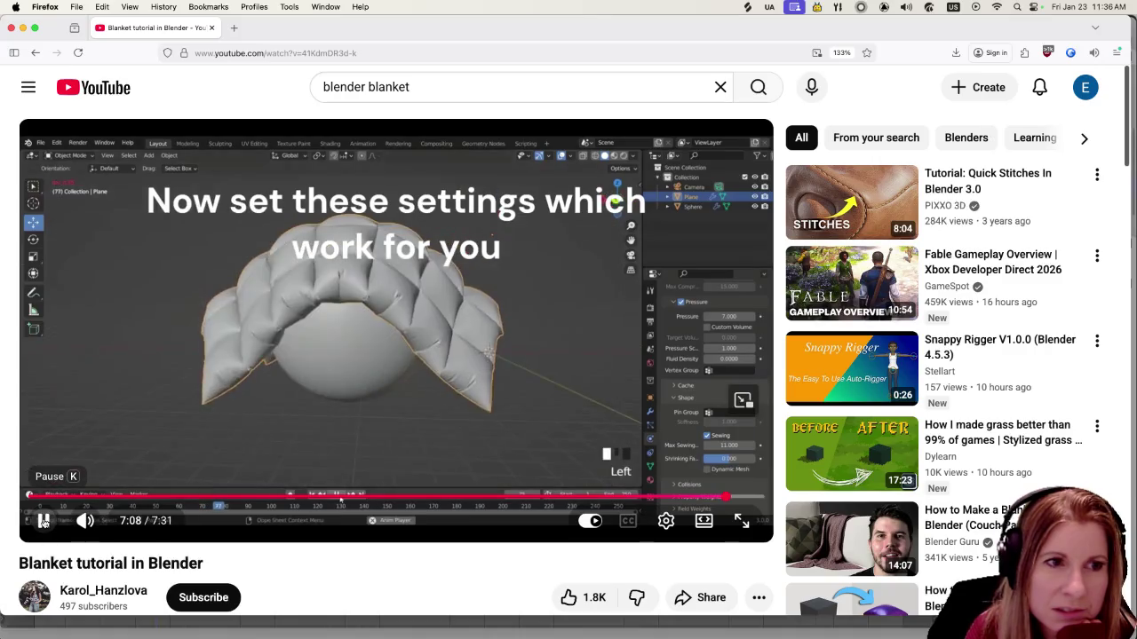
click(43, 523)
click(625, 503)
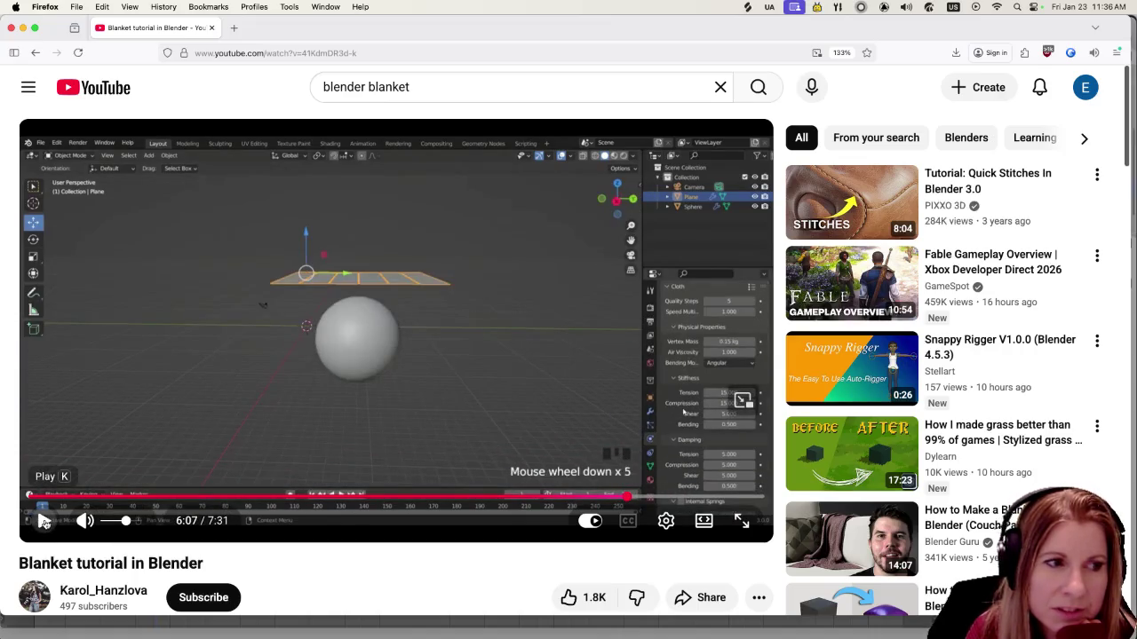
click(43, 522)
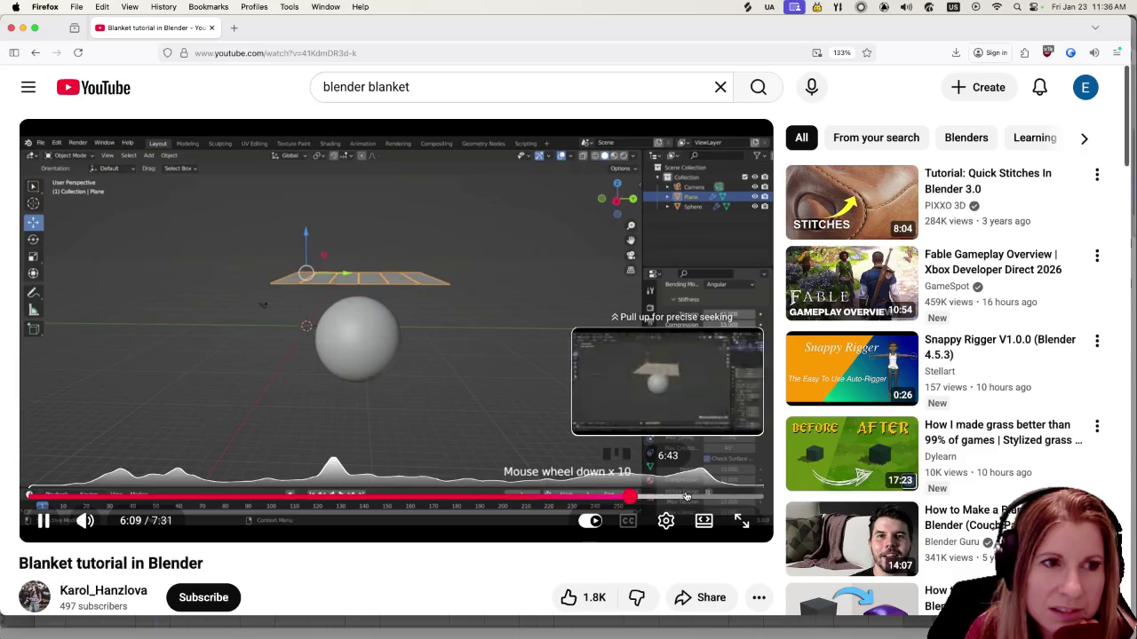
click(682, 498)
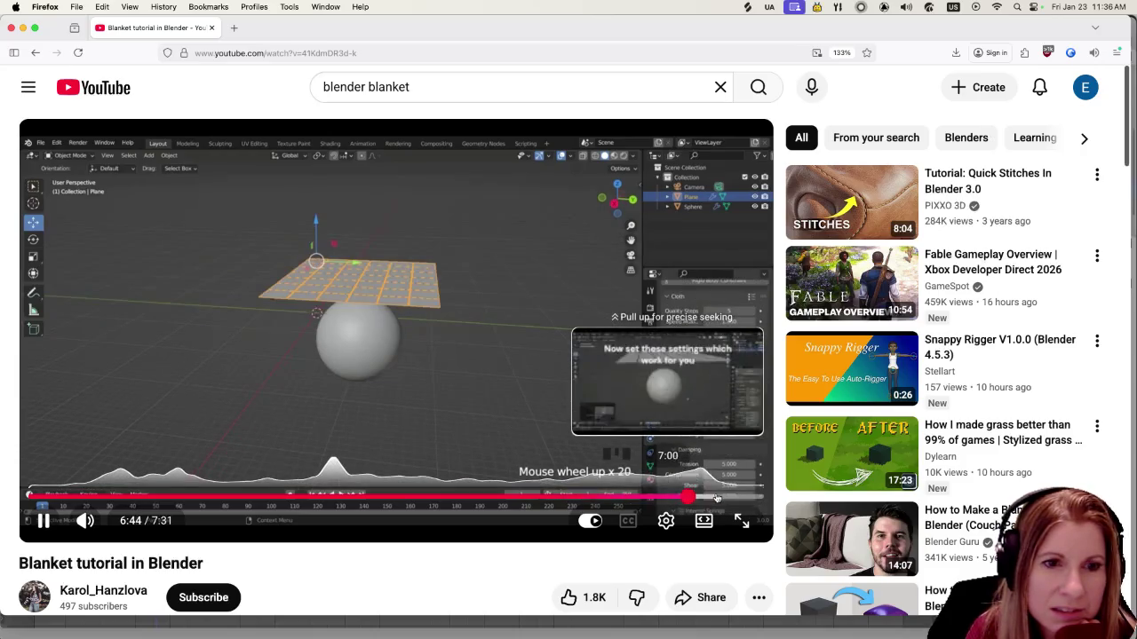
click(716, 497)
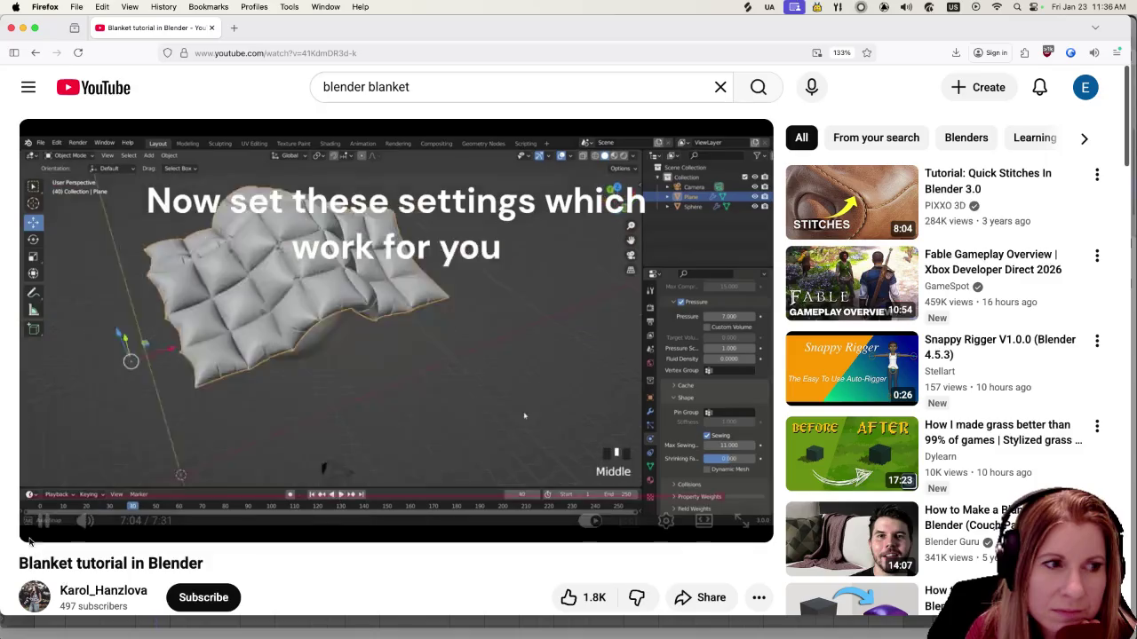
click(43, 523)
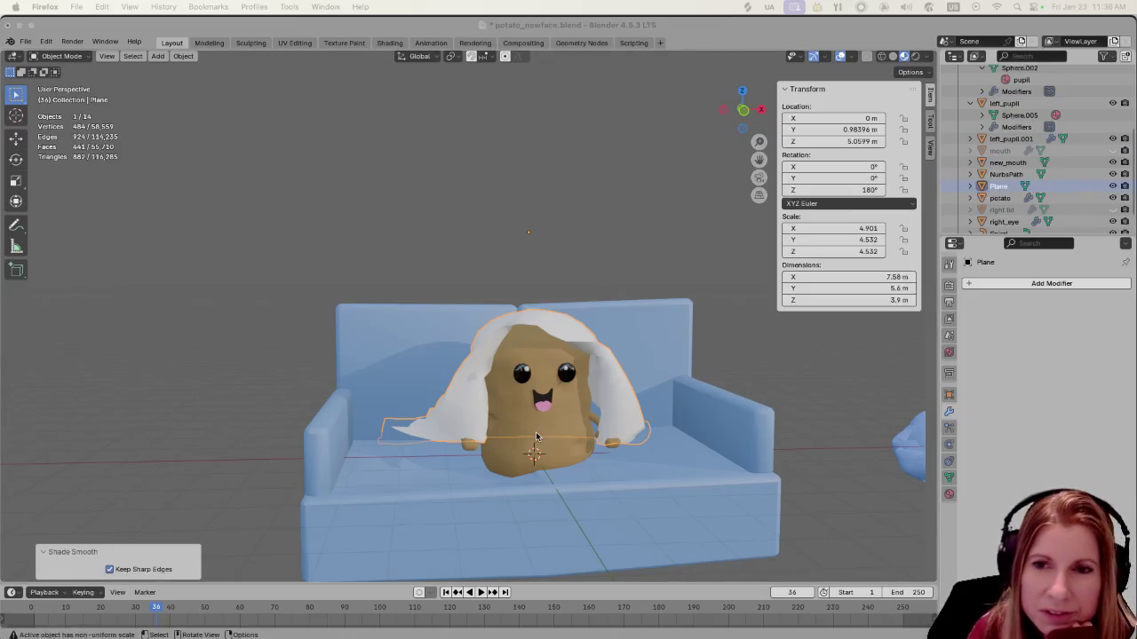
Delete the old draped sheet and add a new mesh plane
click(561, 254)
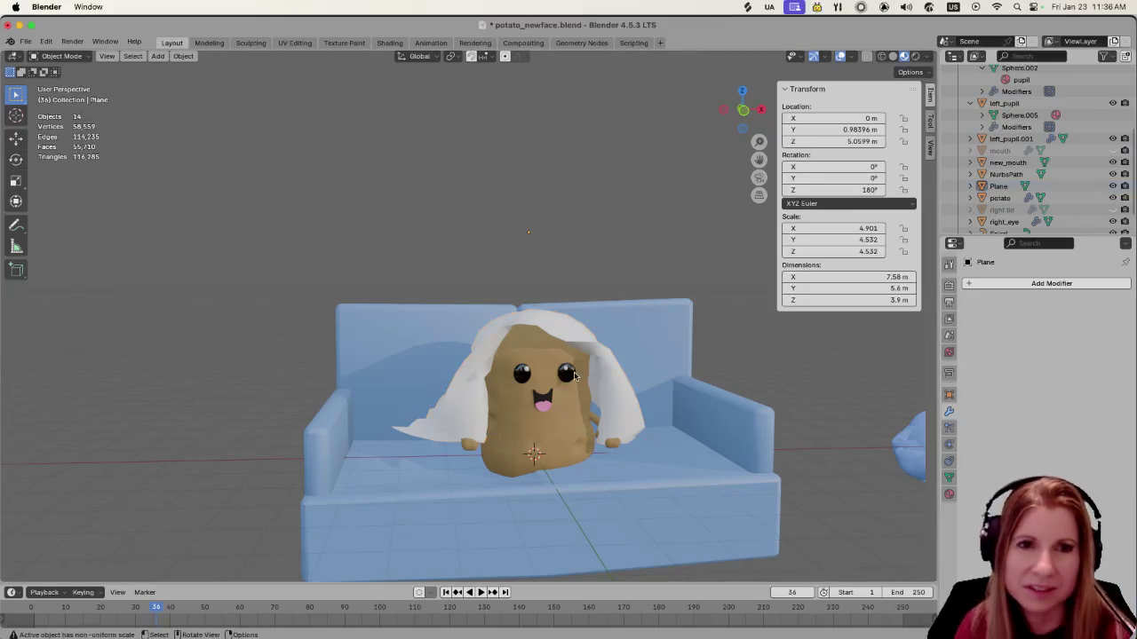
click(620, 400)
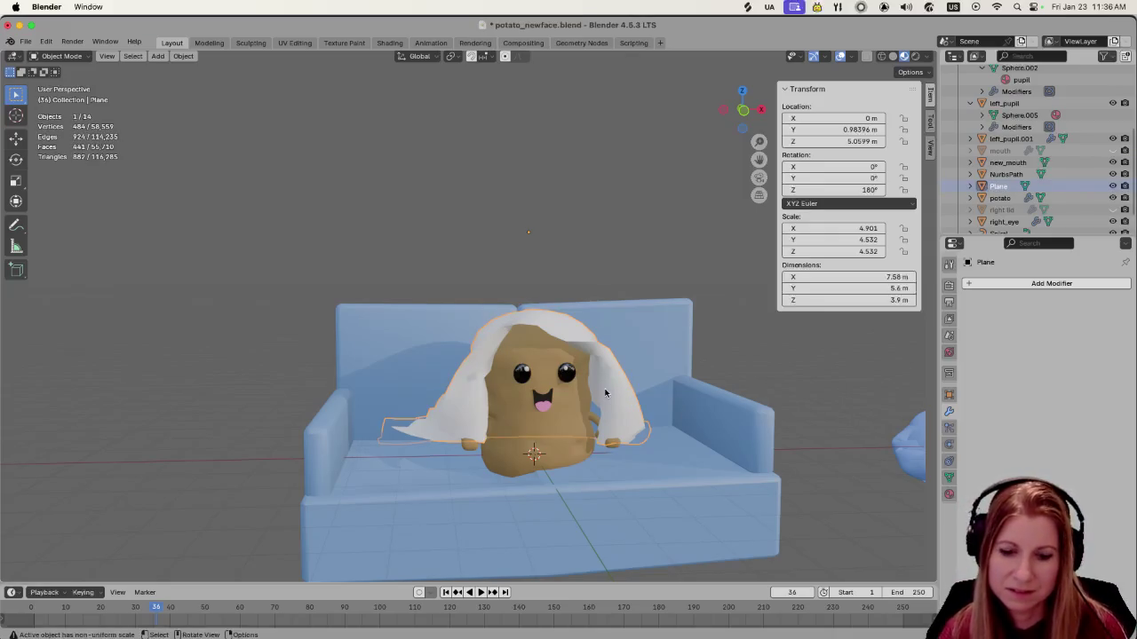
key(Delete)
key(shift+a)
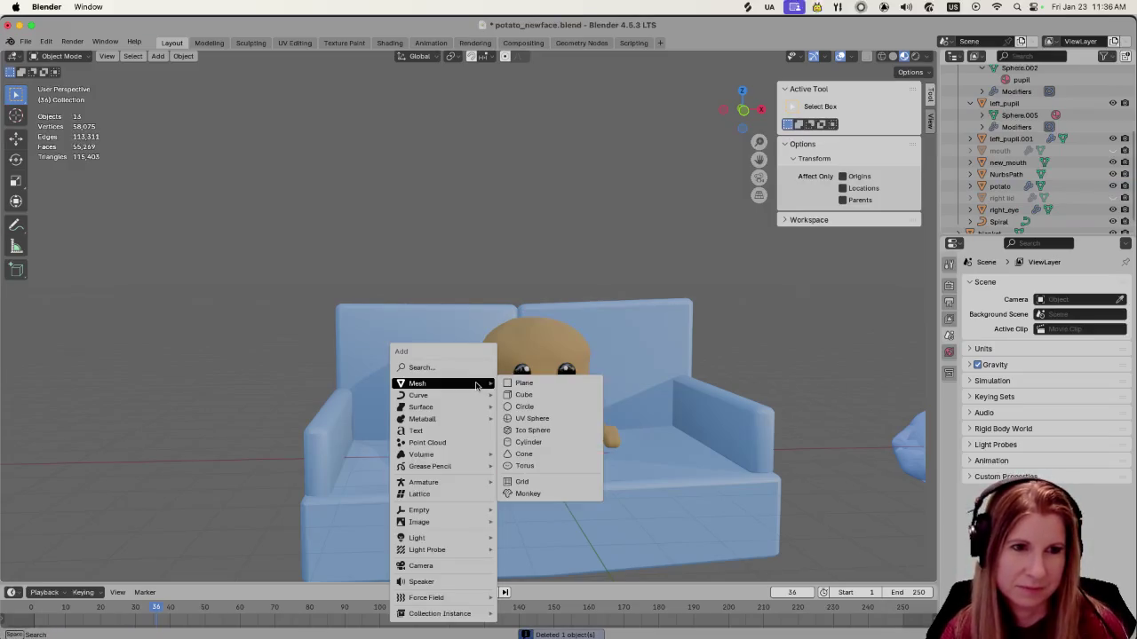
click(515, 384)
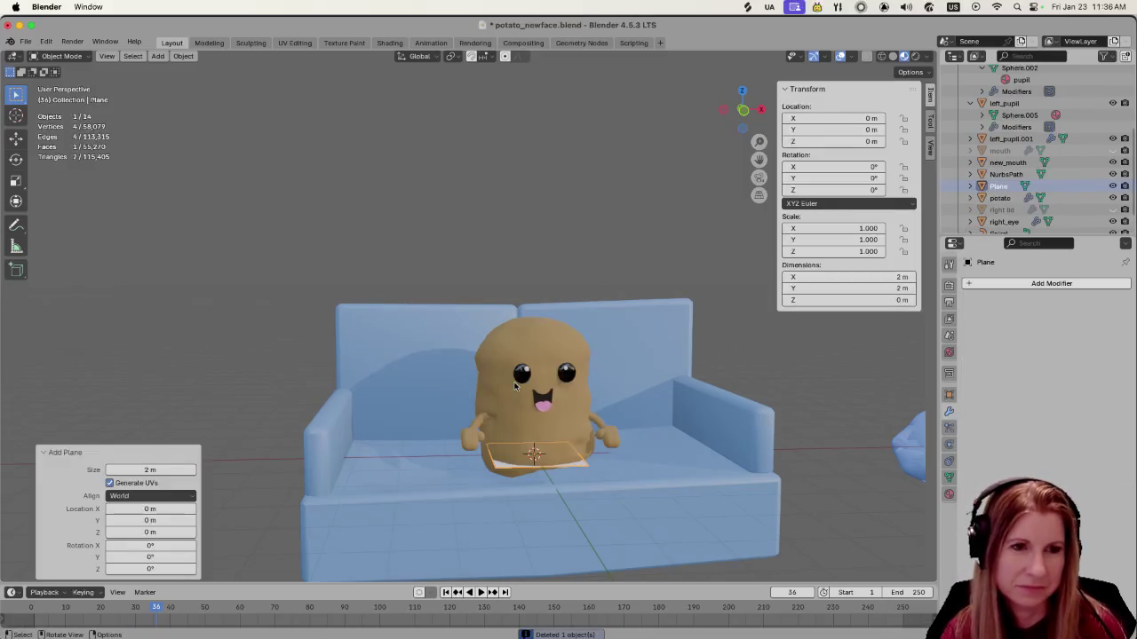
Raise the plane about 4.59 m and, in Edit Mode, enlarge it about 3.15 times
key(g)
key(z)
click(498, 178)
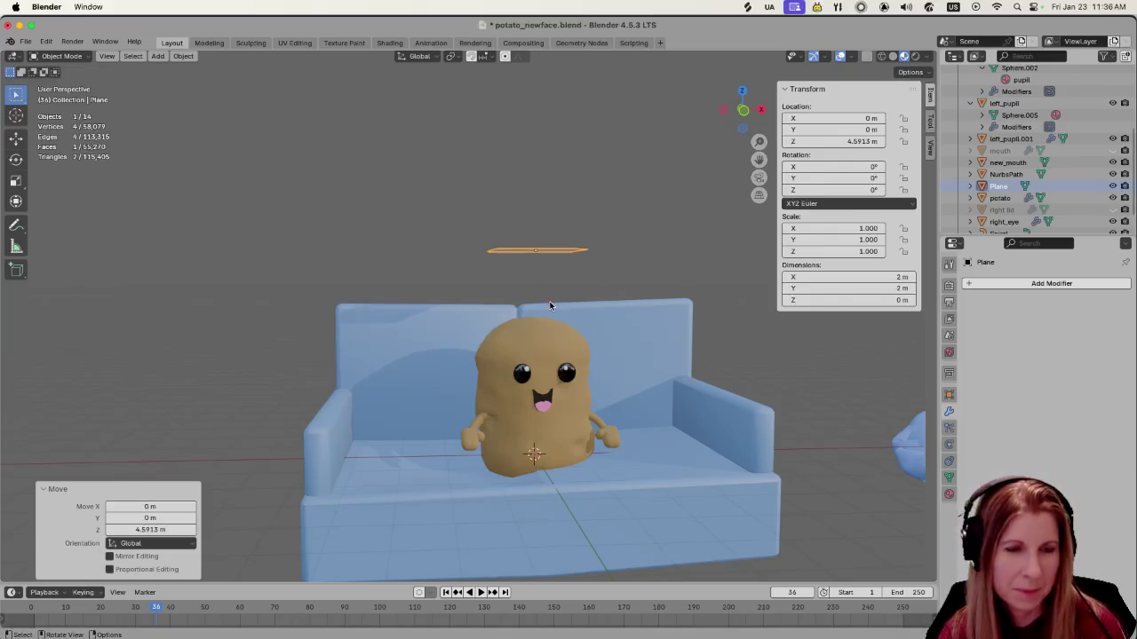
key(Tab)
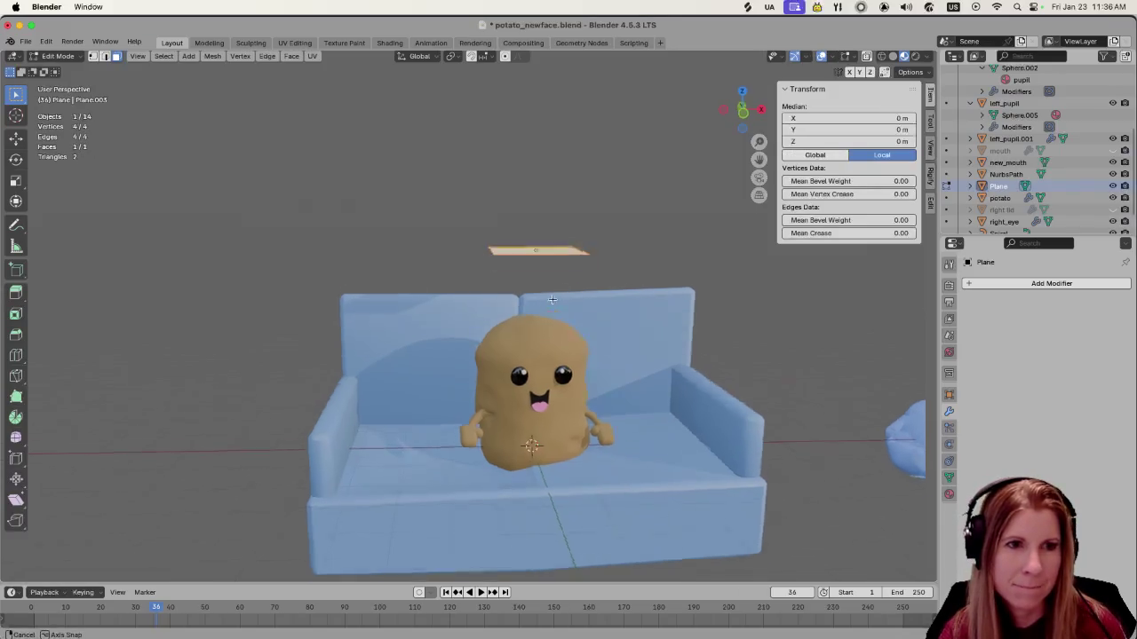
middle_drag(549, 293, 522, 392)
key(s)
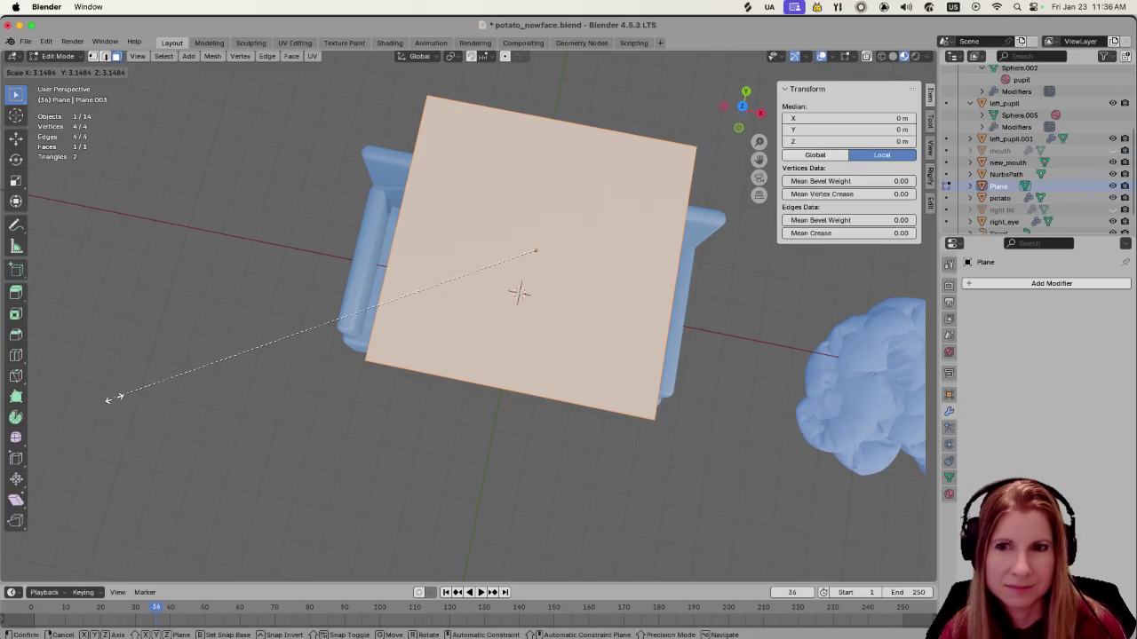
click(122, 396)
Widen the plane 1.611 times along X, shrink it to 0.794, and return to Object Mode
middle_drag(248, 408, 266, 405)
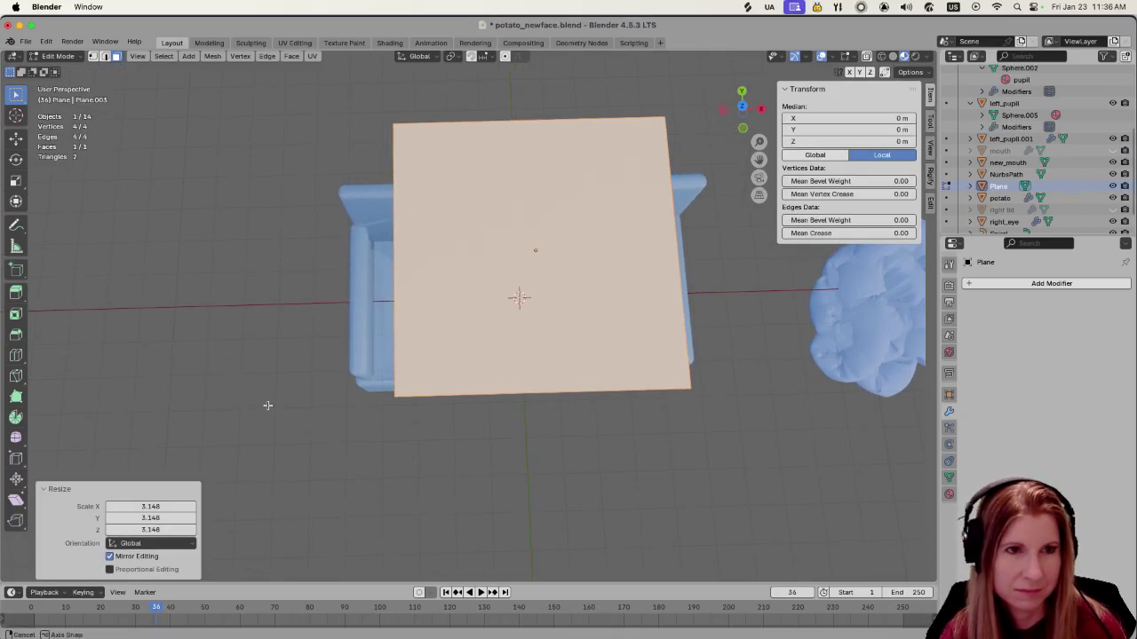
key(s)
key(x)
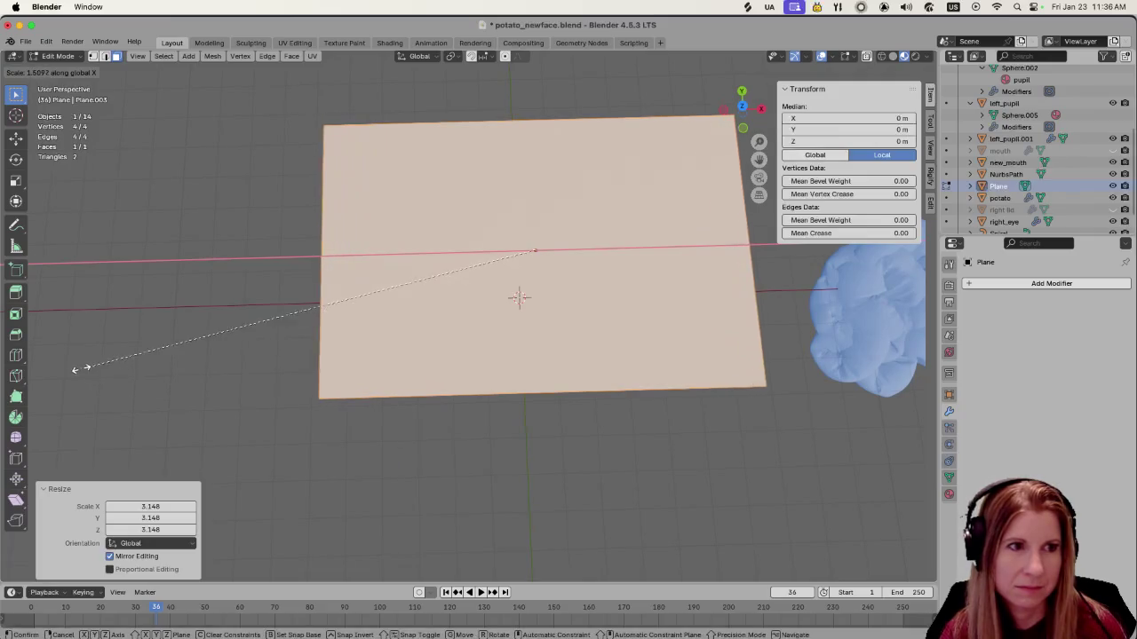
click(44, 356)
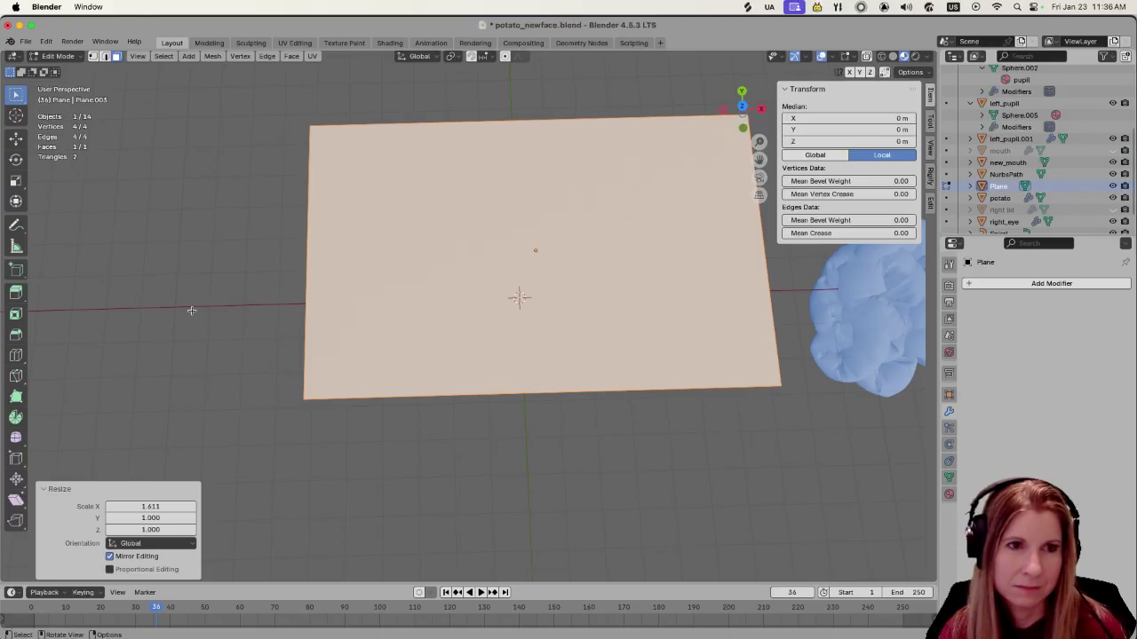
key(s)
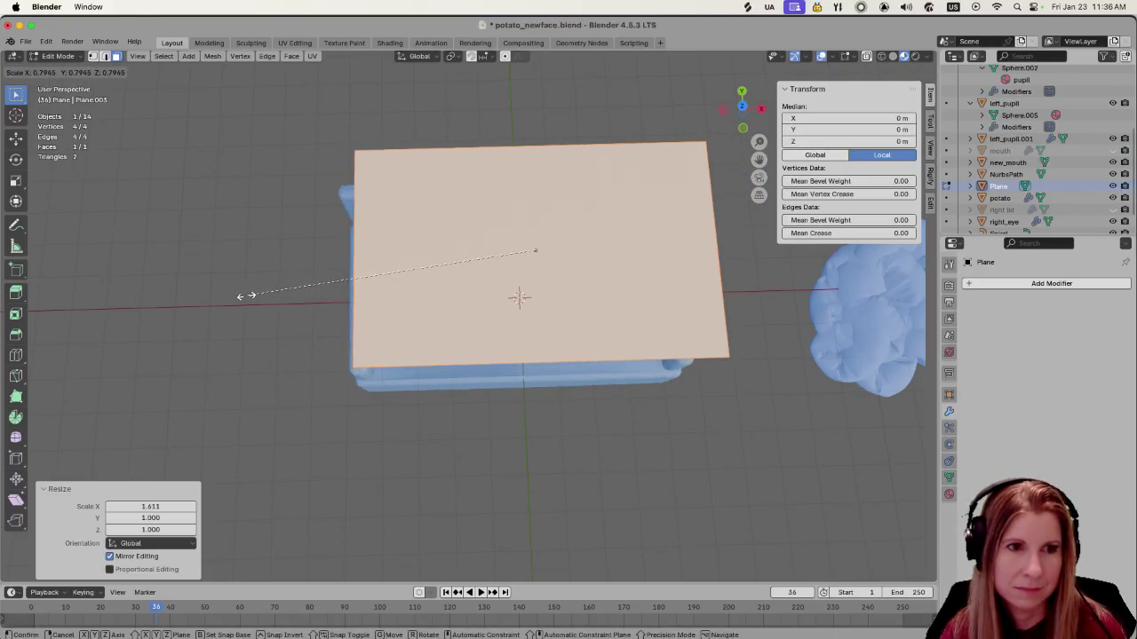
click(246, 295)
middle_drag(562, 447, 562, 393)
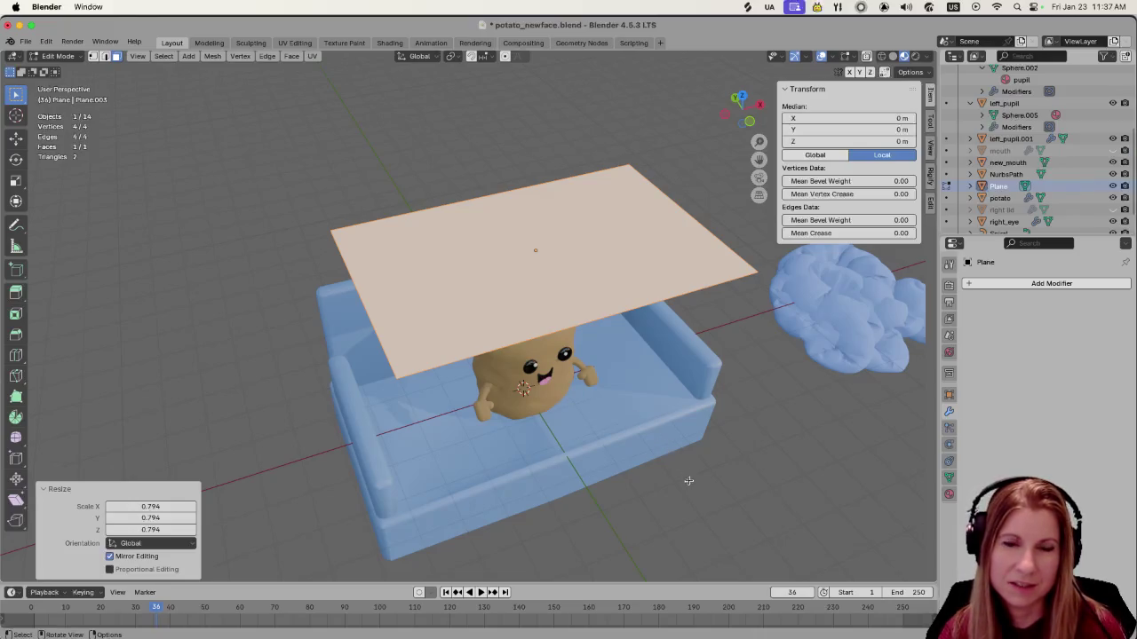
middle_drag(689, 480, 653, 437)
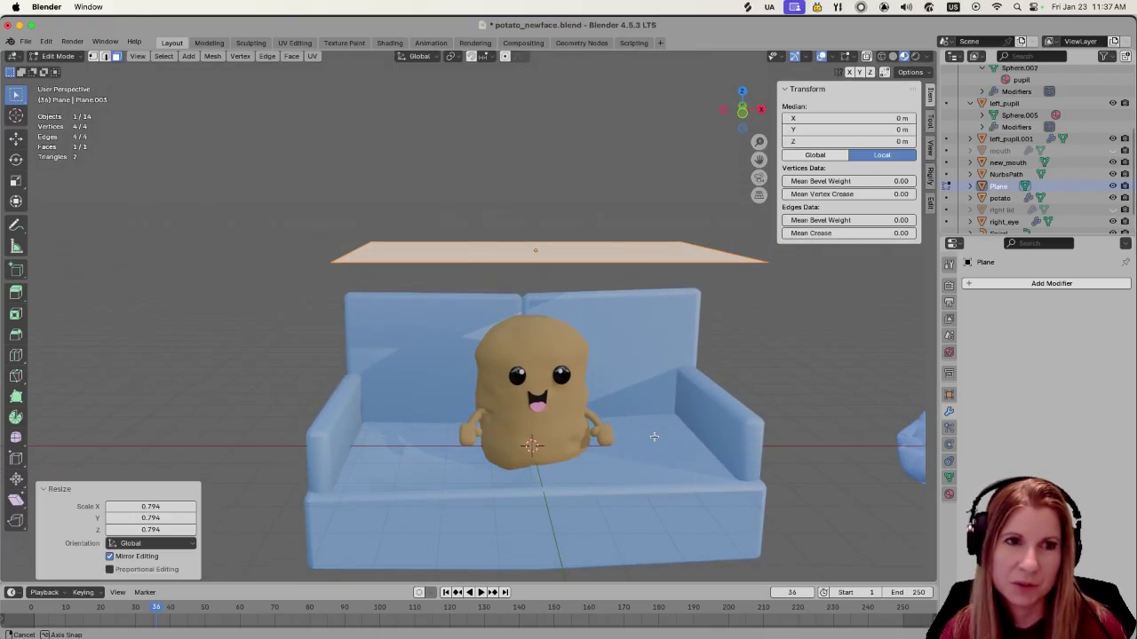
scroll(622, 417, up, 3)
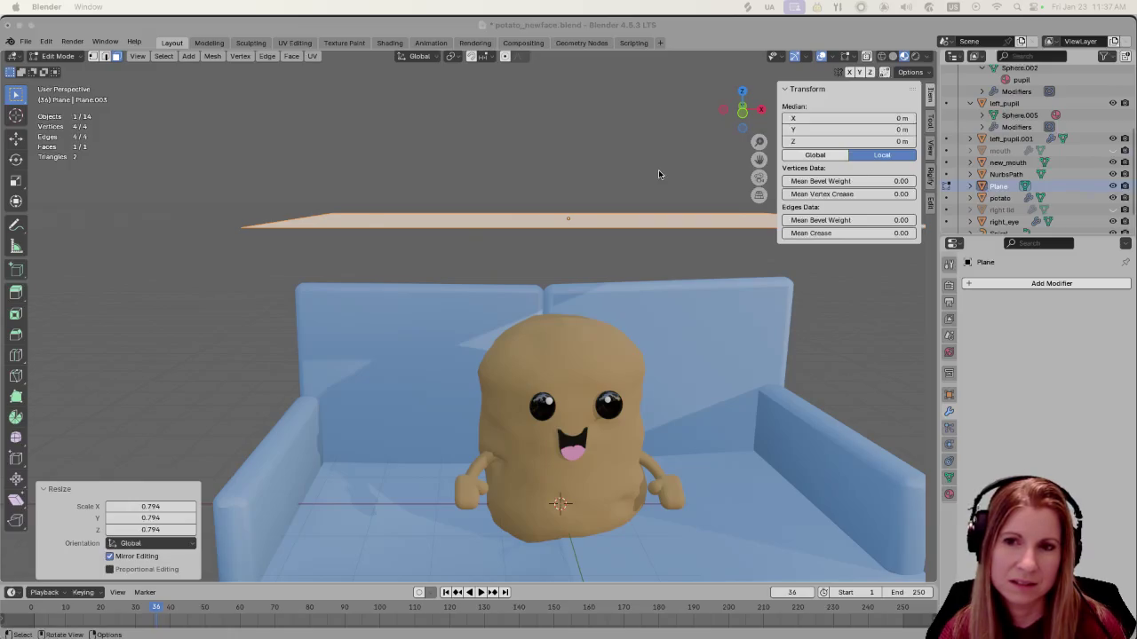
key(super+Tab)
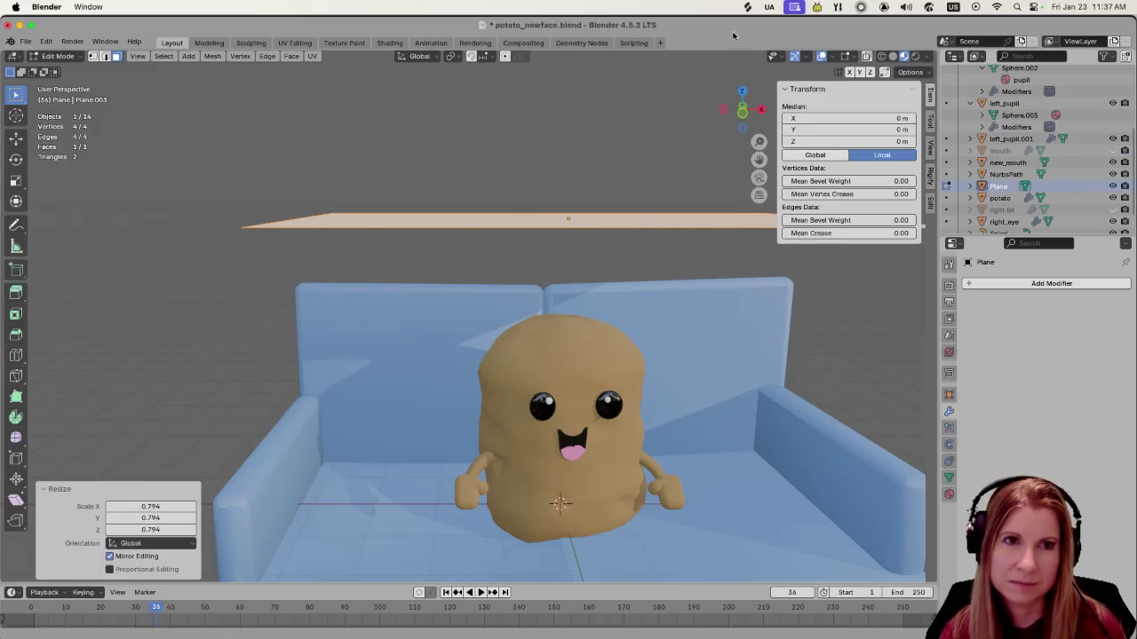
key(Tab)
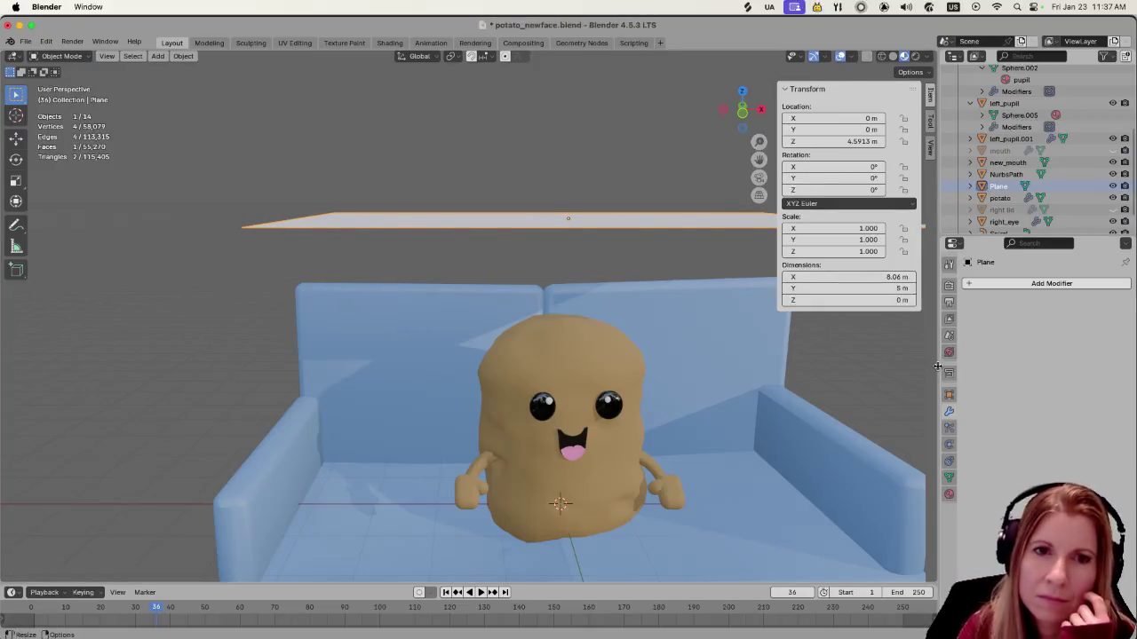
Add Cloth physics to the plane with 3 quality steps and reset to frame 1
click(949, 442)
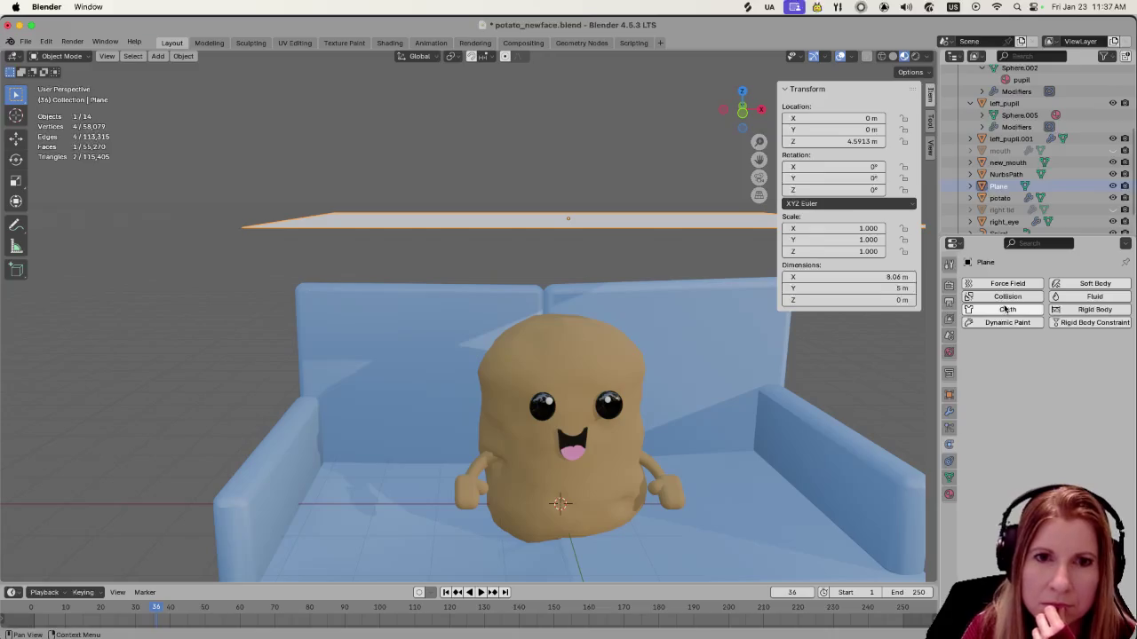
click(1002, 309)
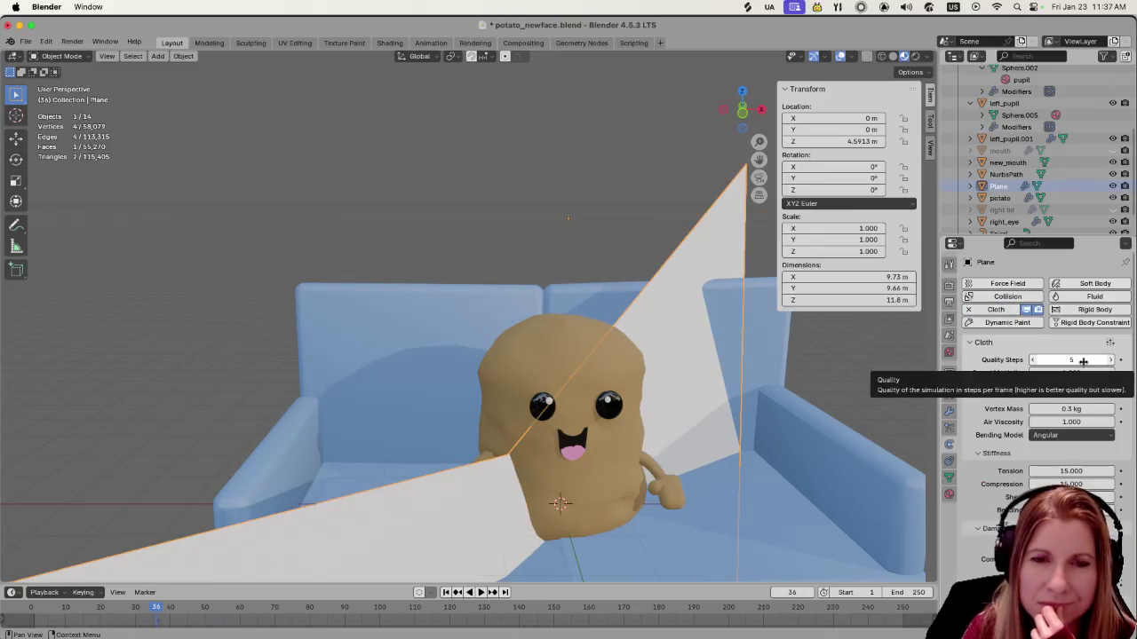
click(1033, 361)
click(1033, 361)
click(804, 593)
text(1)
key(Return)
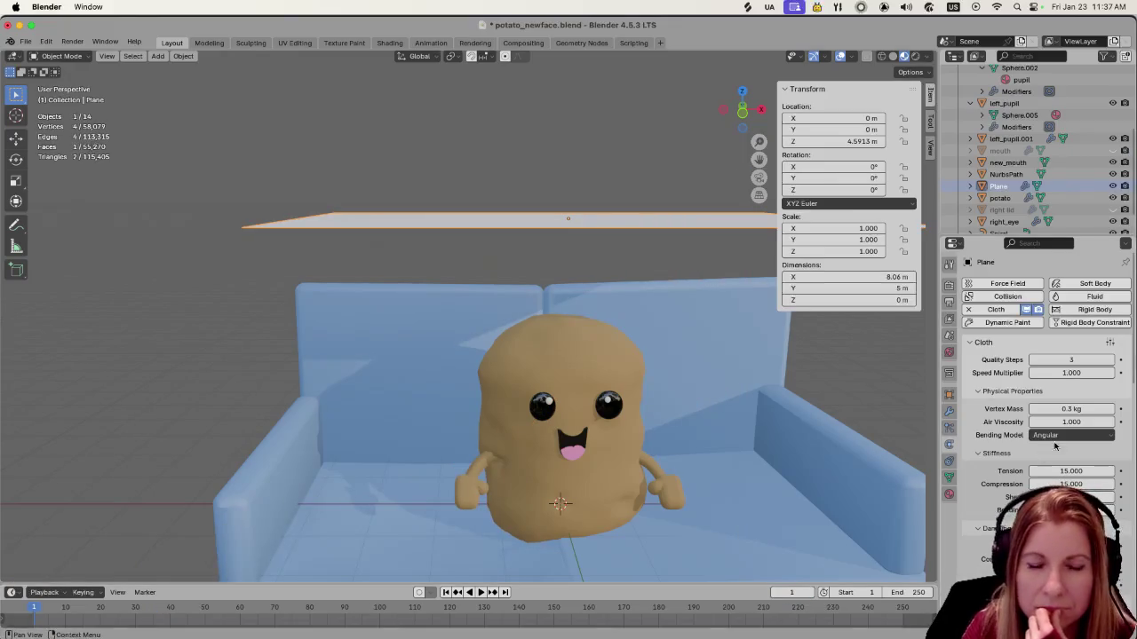
Set cloth vertex mass to 2 kg, play the drop, then rewind to frame 1
click(1071, 408)
text(2)
key(Return)
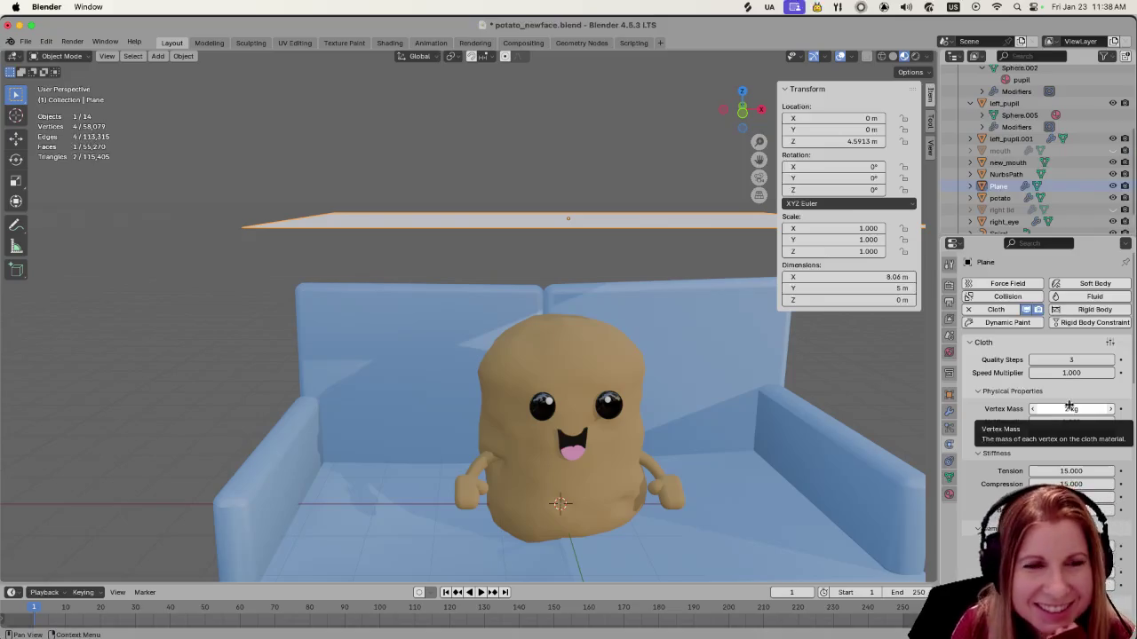
scroll(701, 383, down, 3)
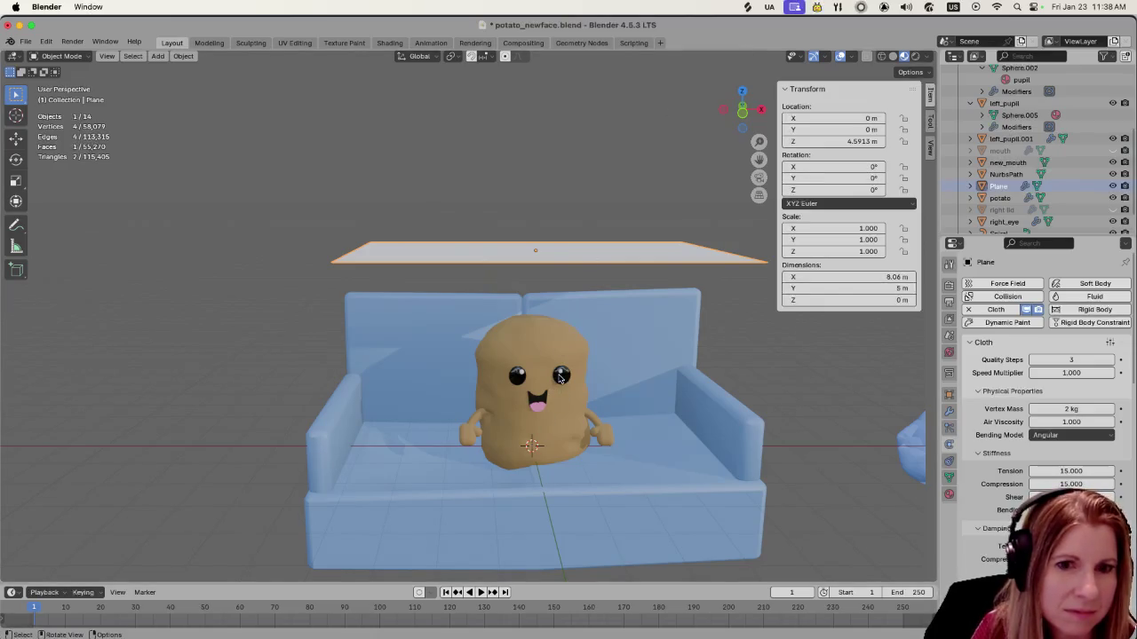
key(space)
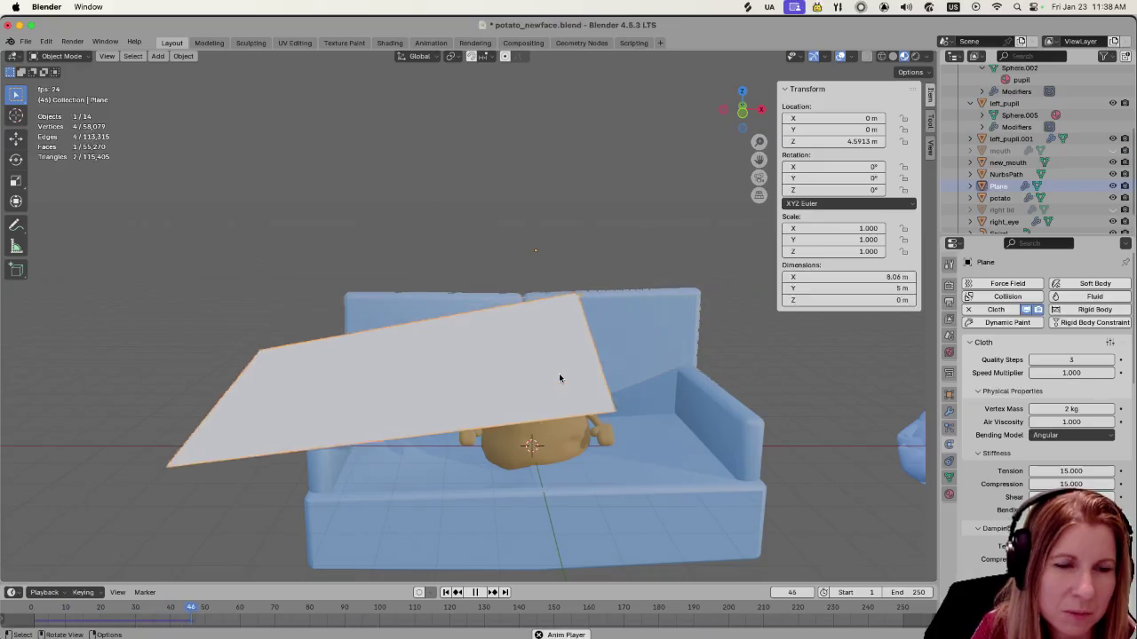
key(space)
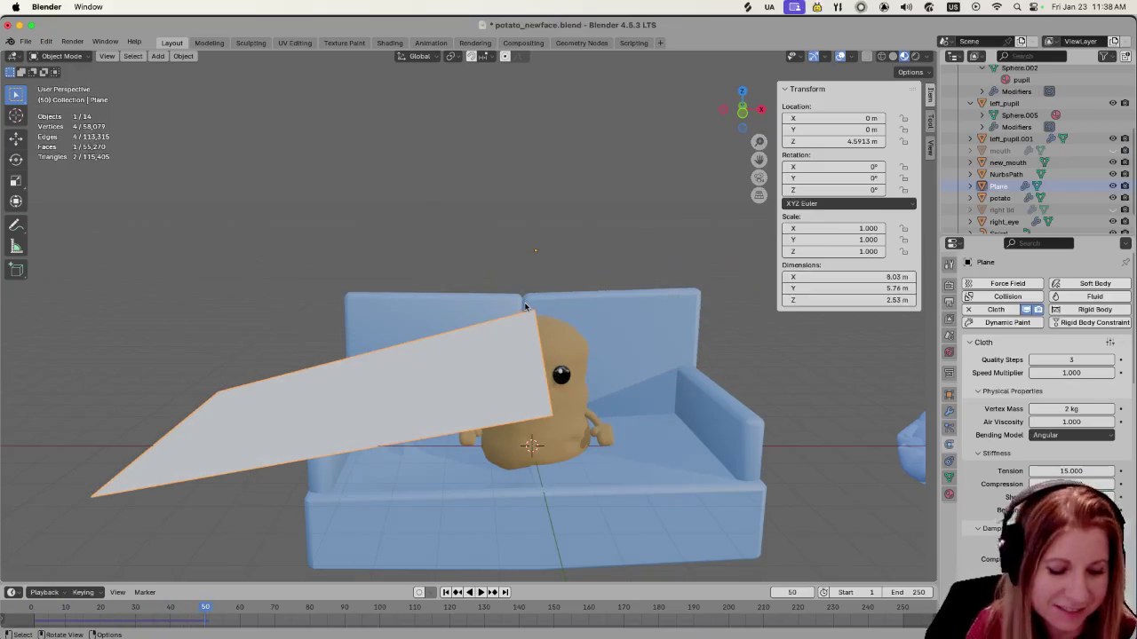
key(shift+Left)
Subdivide the plane in Edit Mode, raising the cuts from 20 to 30 to 40
key(Tab)
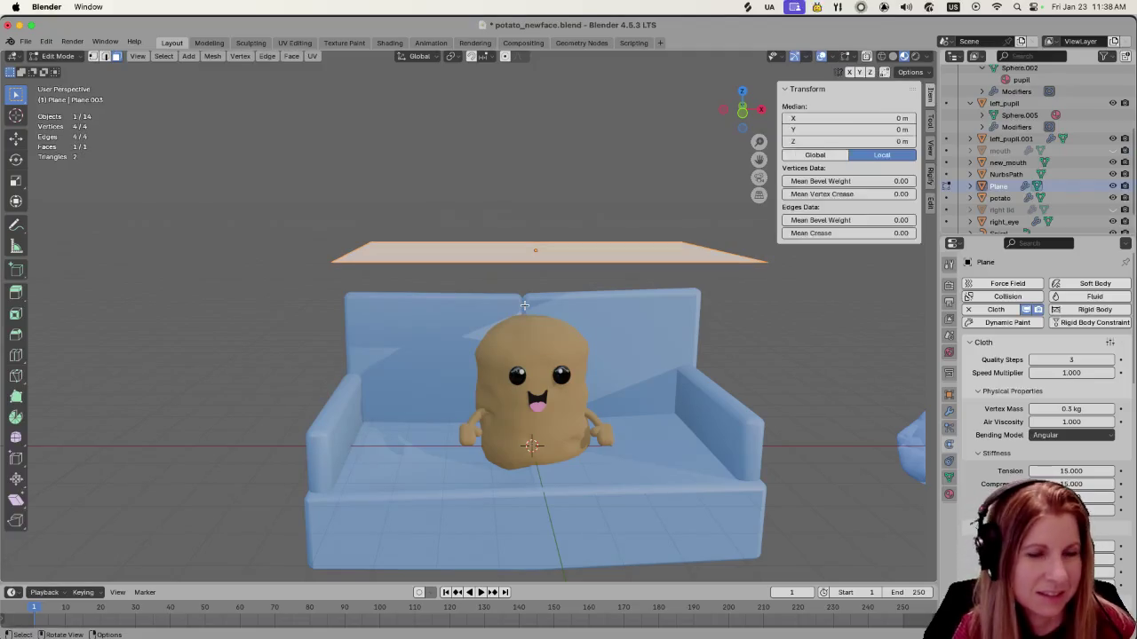
middle_drag(524, 305, 546, 347)
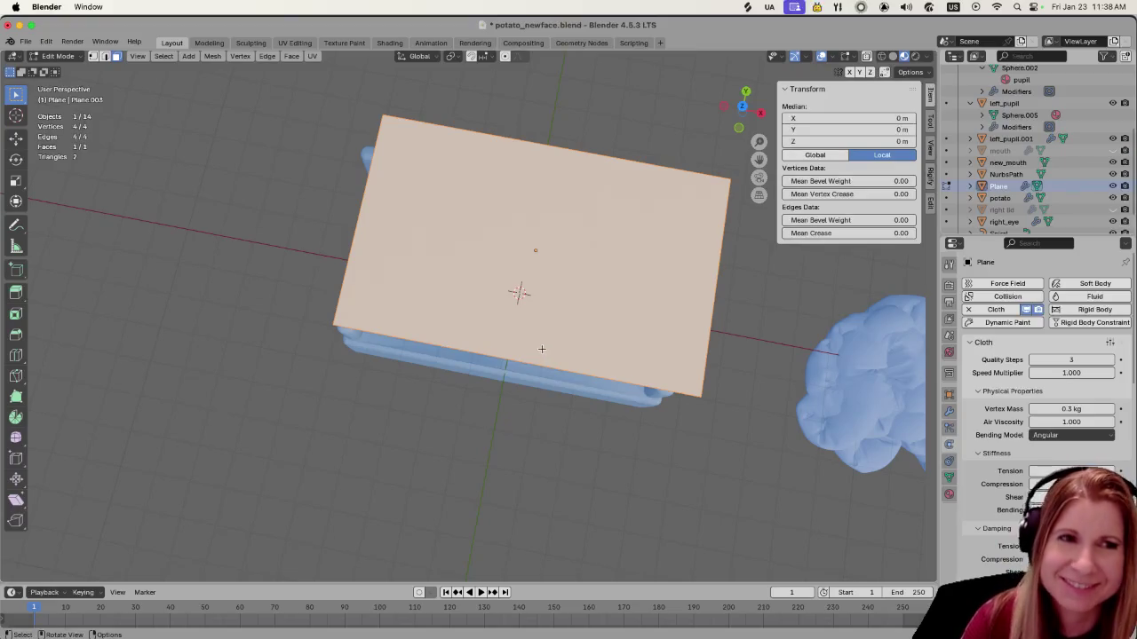
right_click(634, 304)
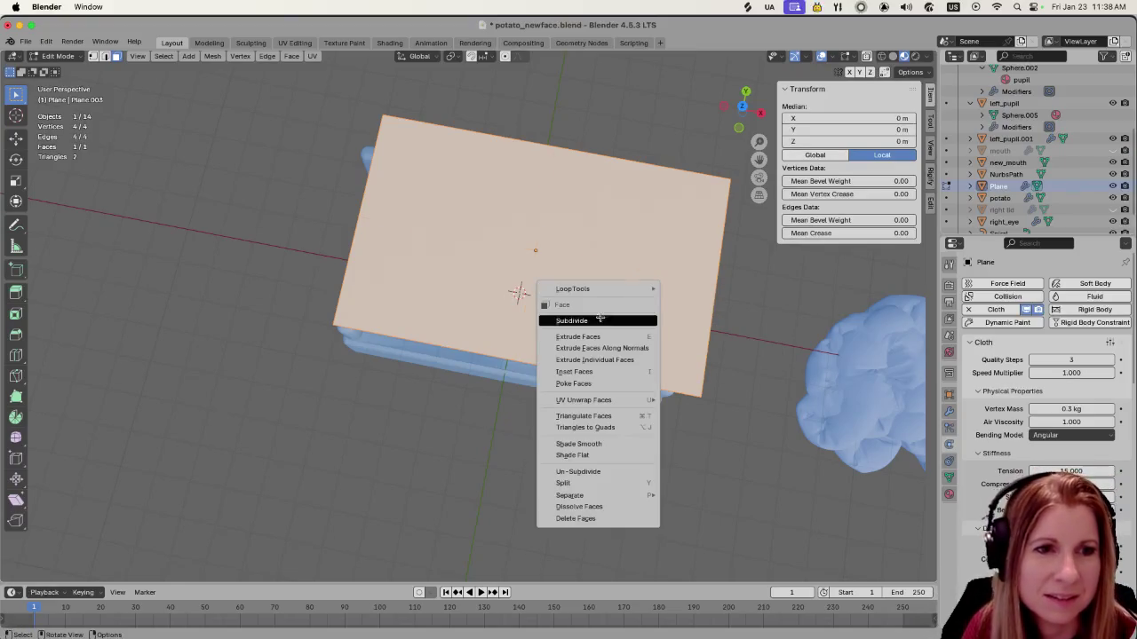
click(601, 317)
click(151, 491)
text(2)
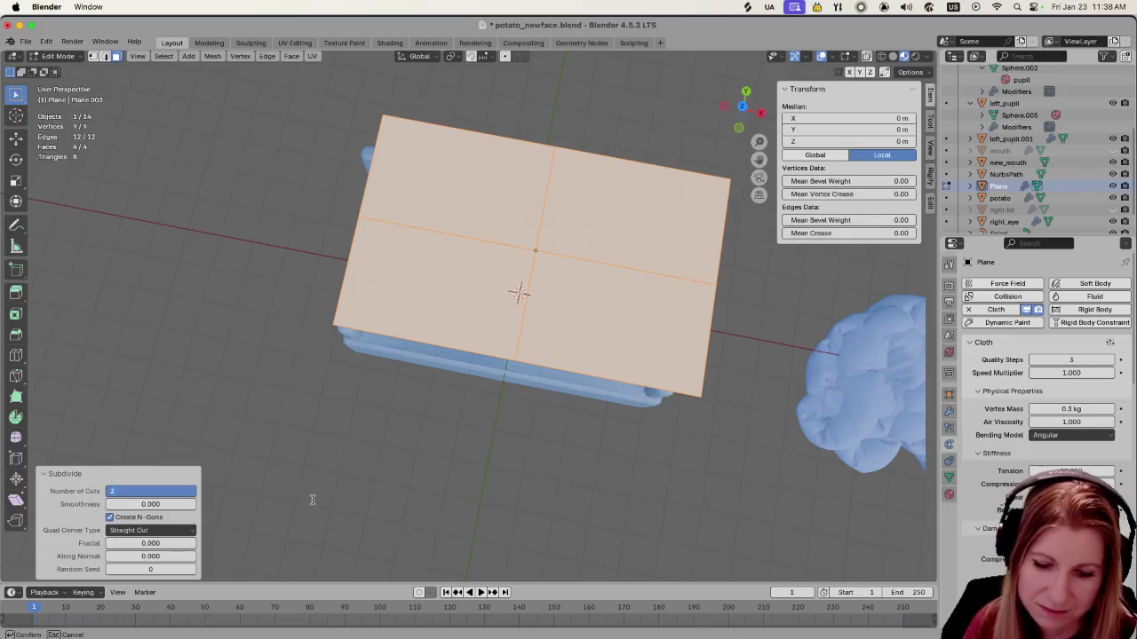
text(0)
key(Return)
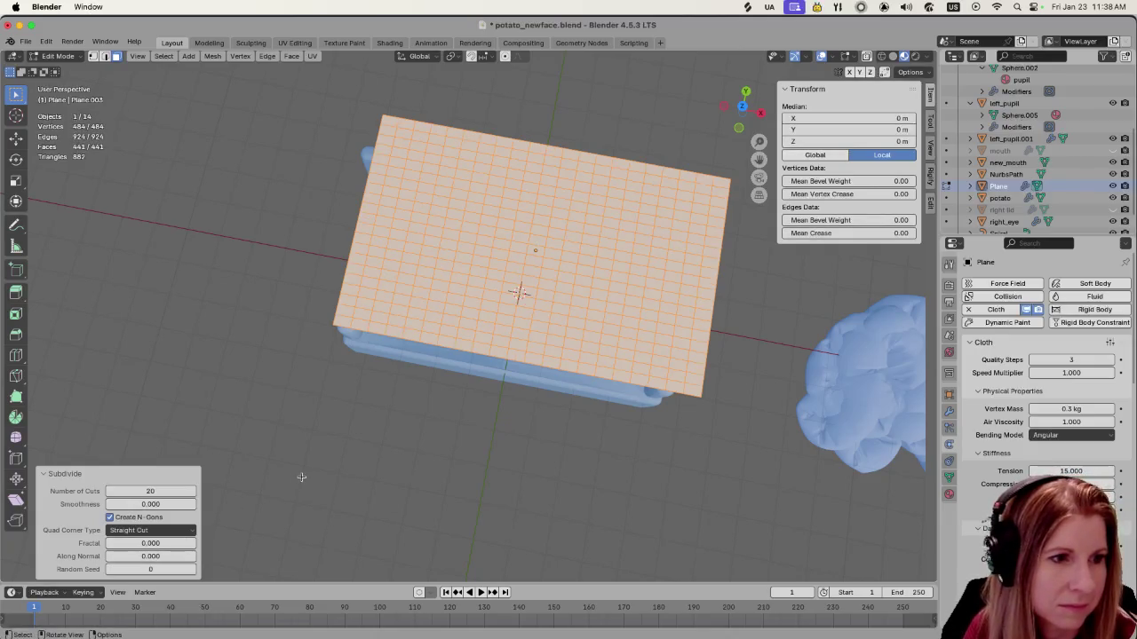
click(180, 491)
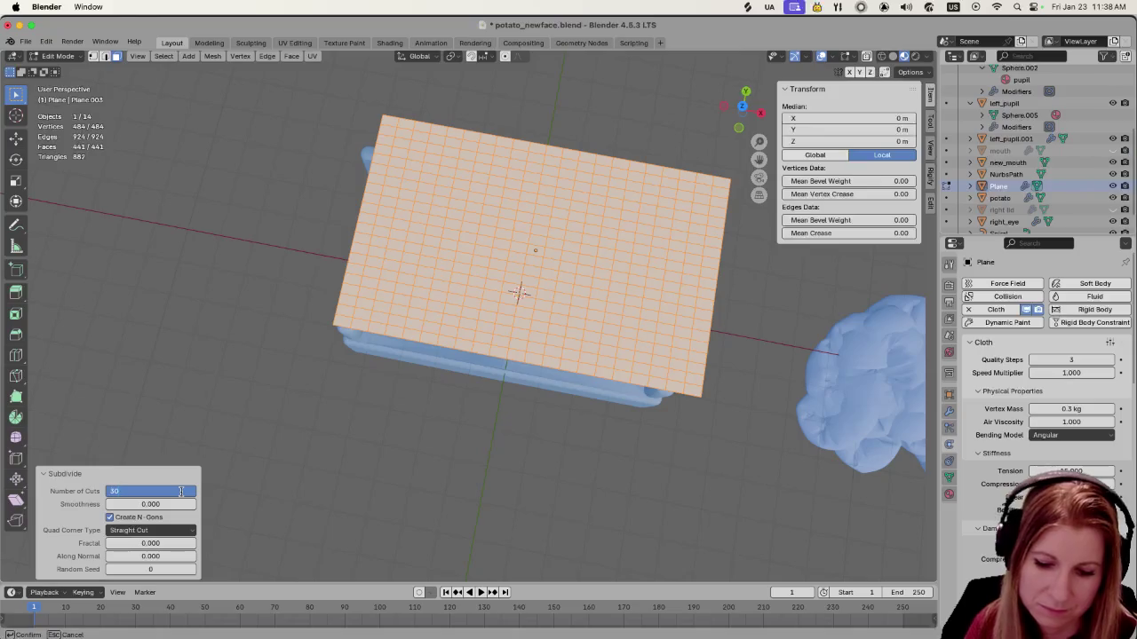
text(0)
key(Return)
click(180, 491)
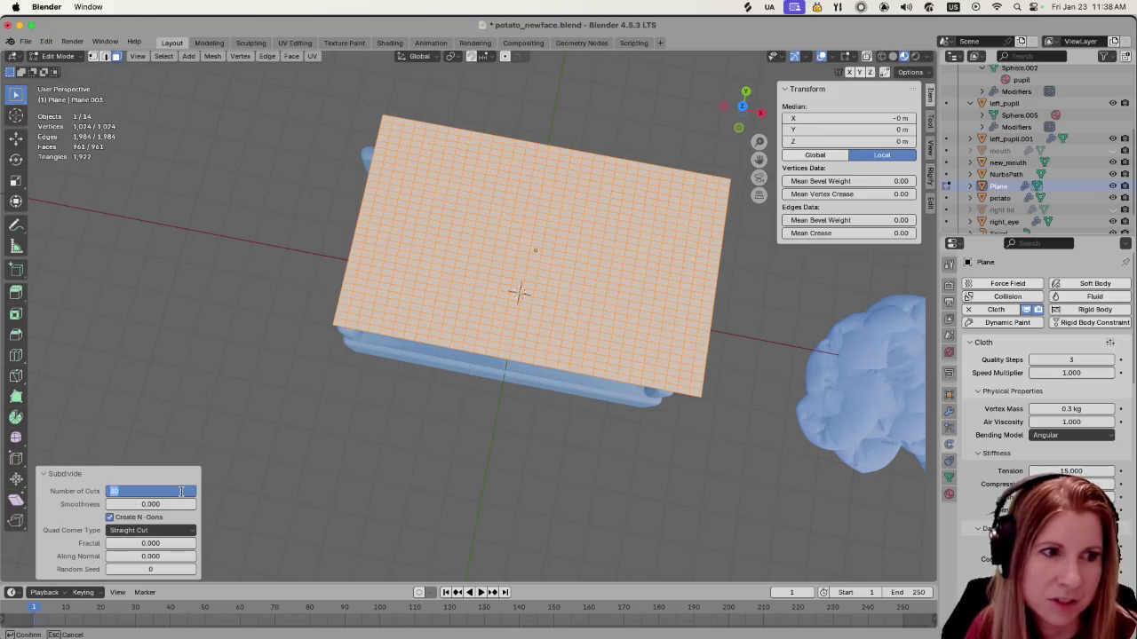
text(40)
key(Return)
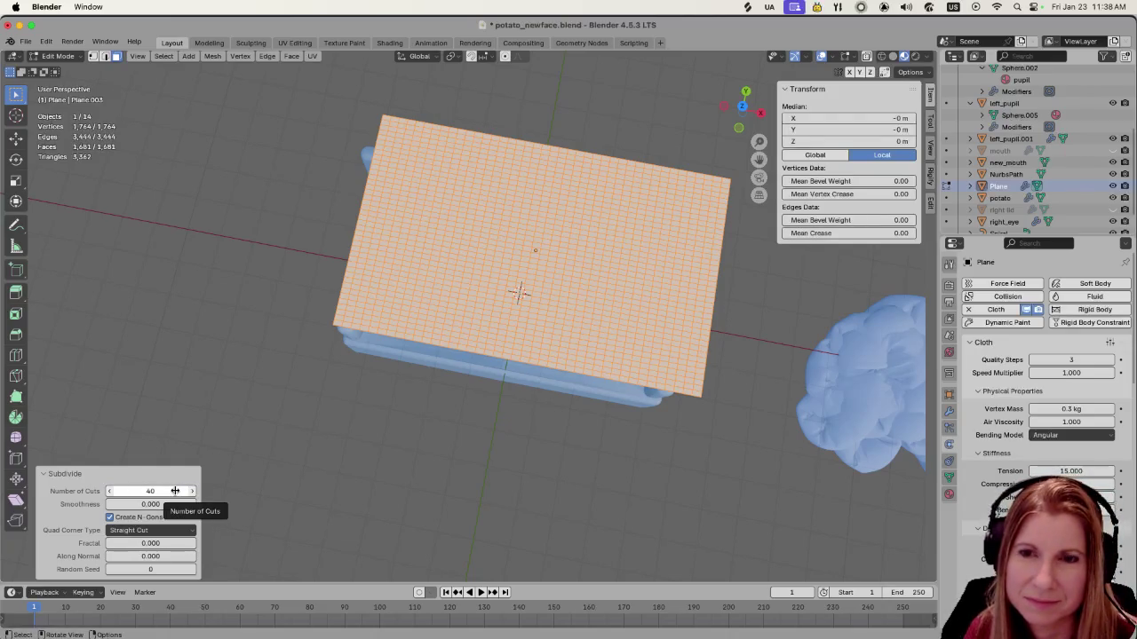
Deselect the mesh, return to Object Mode and reselect the plane above the couch
click(347, 465)
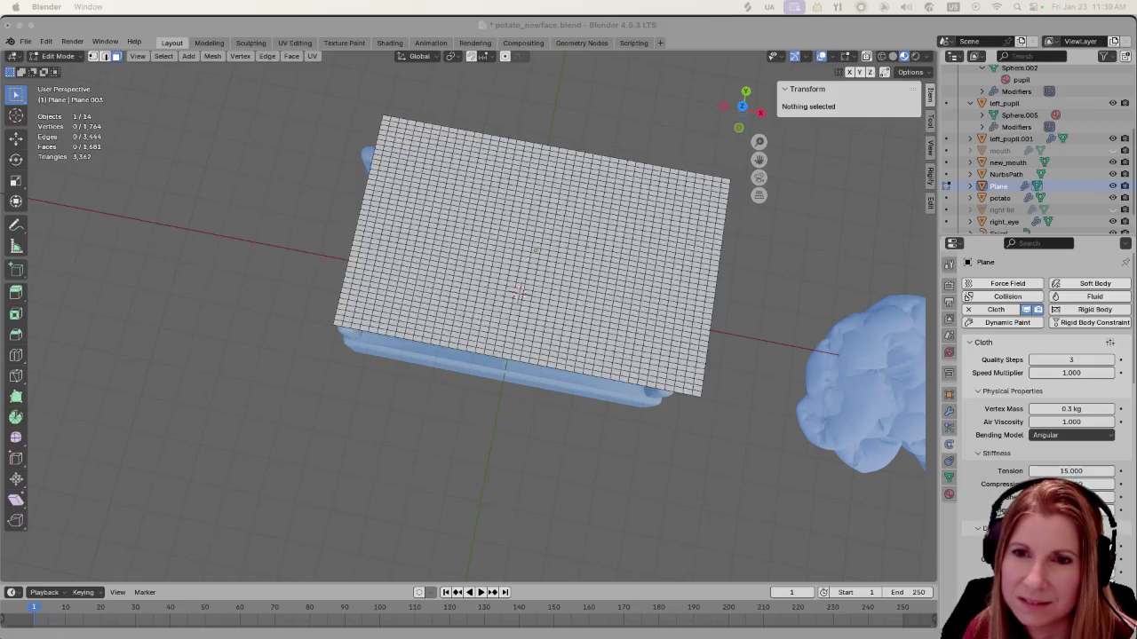
click(636, 259)
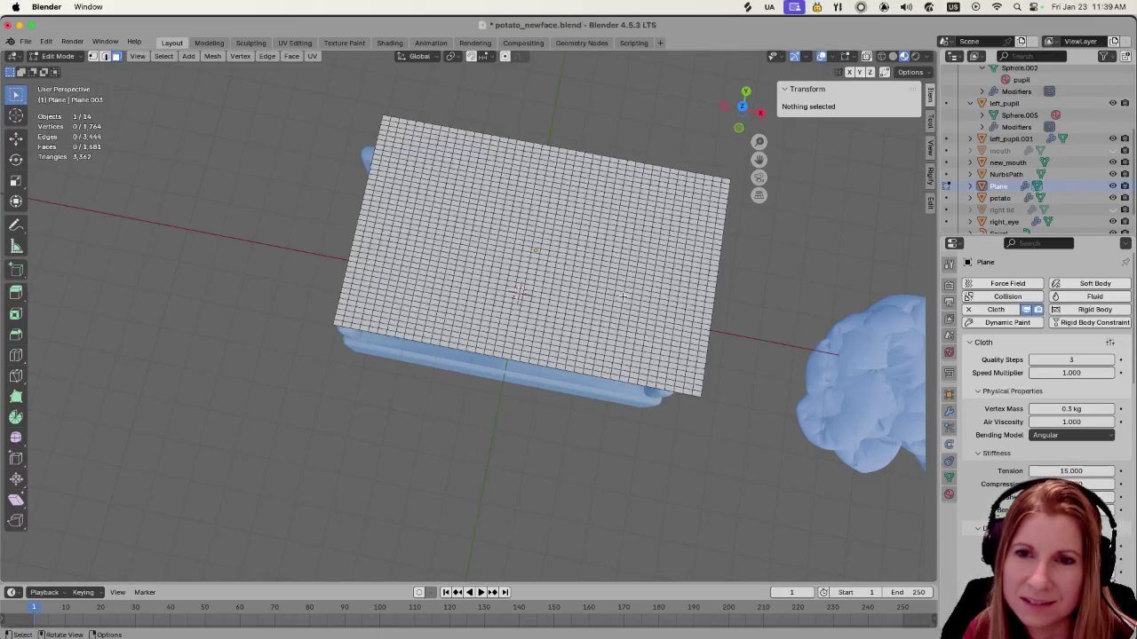
mouse_move(684, 446)
middle_down()
mouse_move(708, 330)
mouse_move(720, 363)
middle_up()
key(Tab)
click(603, 279)
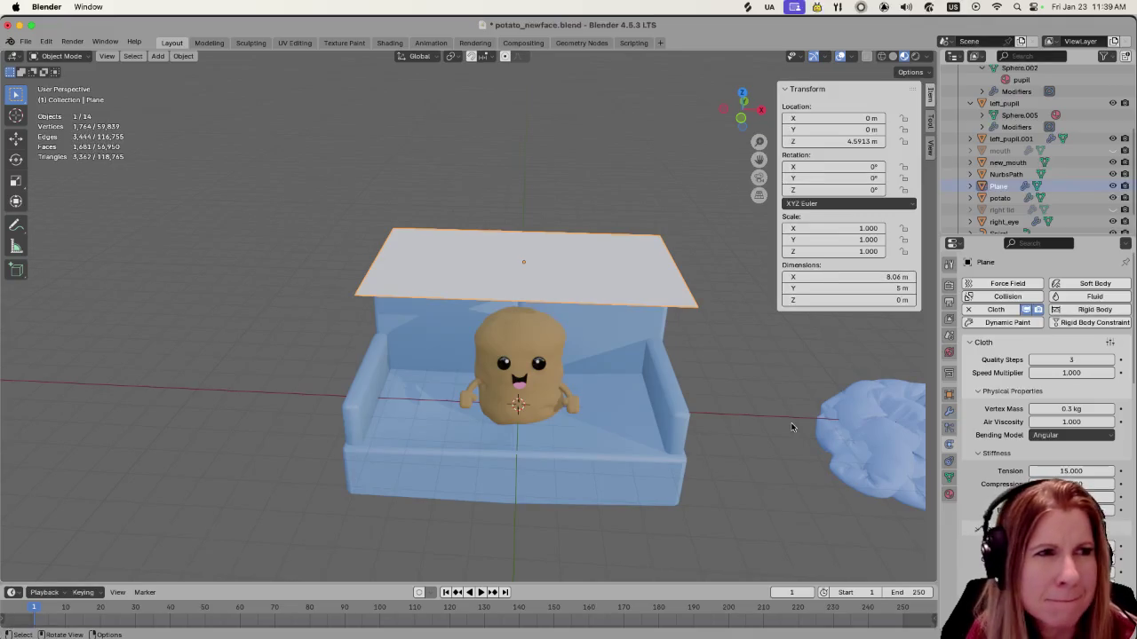
Set the cloth's Vertex Mass to 2 kg
click(1084, 408)
text(2)
key(Return)
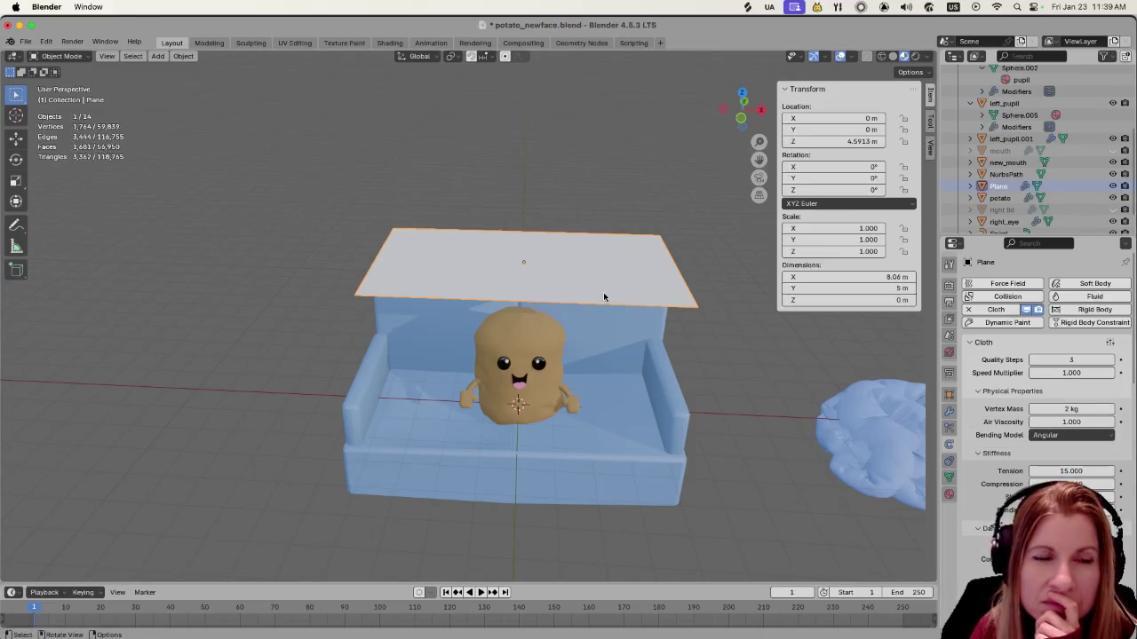
Duplicate the plane along X to the left of the couch and keep the original selected
key(shift+d)
key(x)
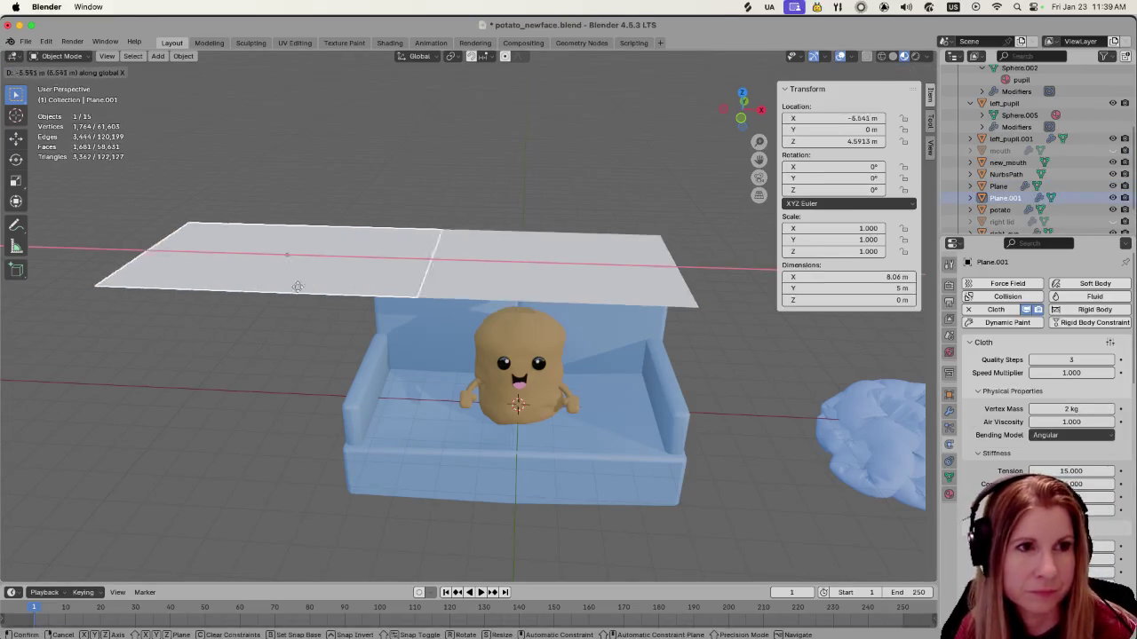
click(446, 283)
click(446, 284)
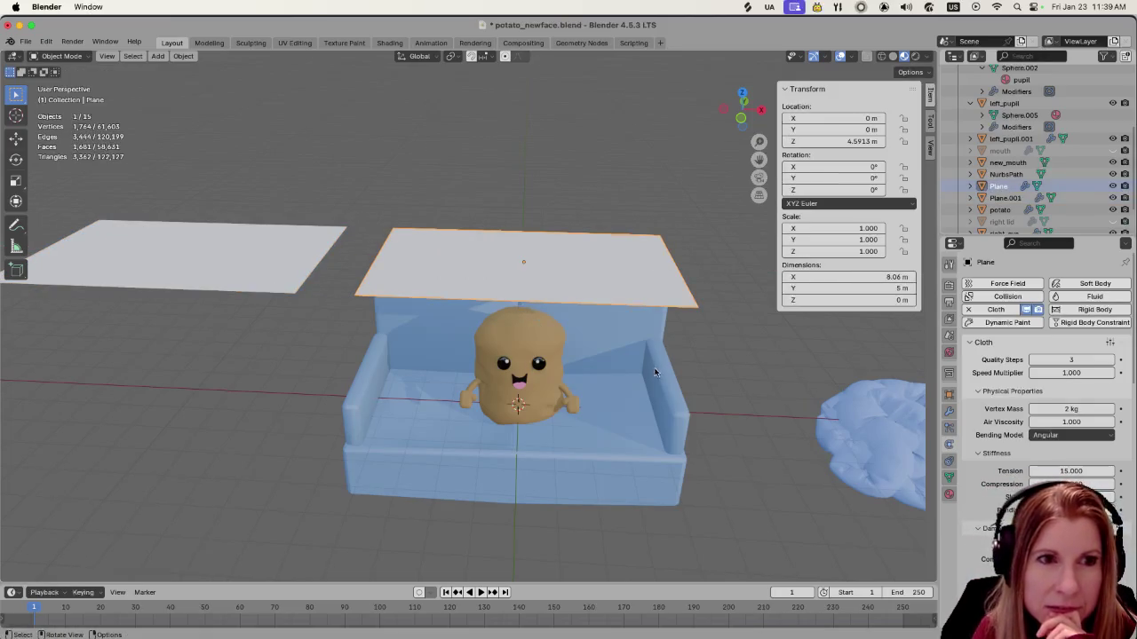
mouse_move(650, 366)
middle_down()
mouse_move(695, 336)
mouse_move(762, 350)
middle_up()
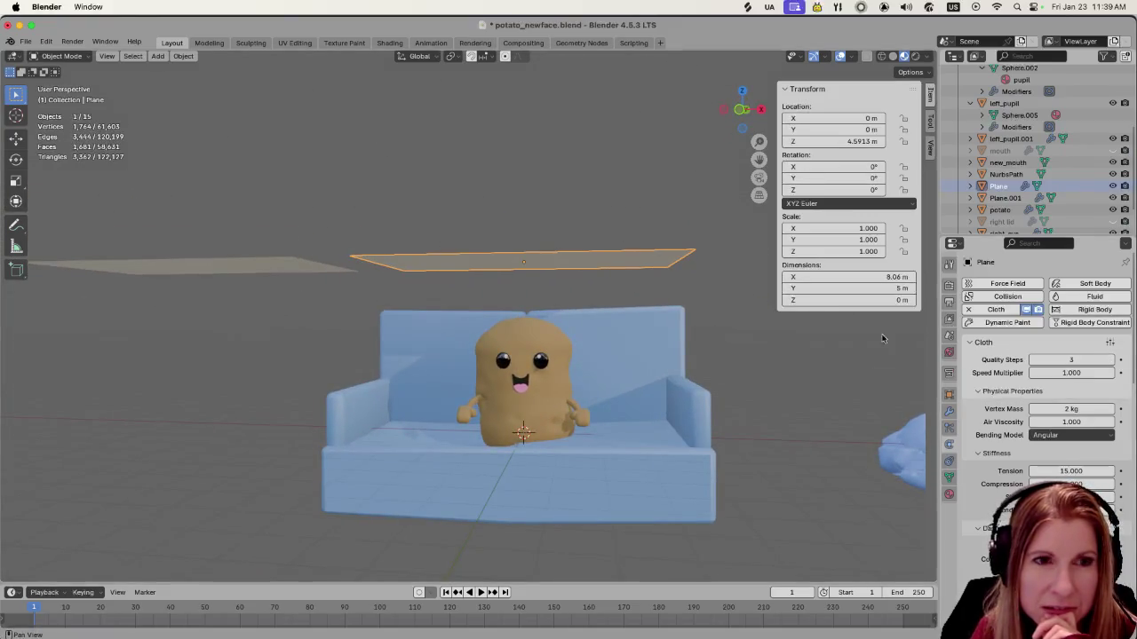
Lower the cloth Quality Steps from 3 to 2
click(1035, 360)
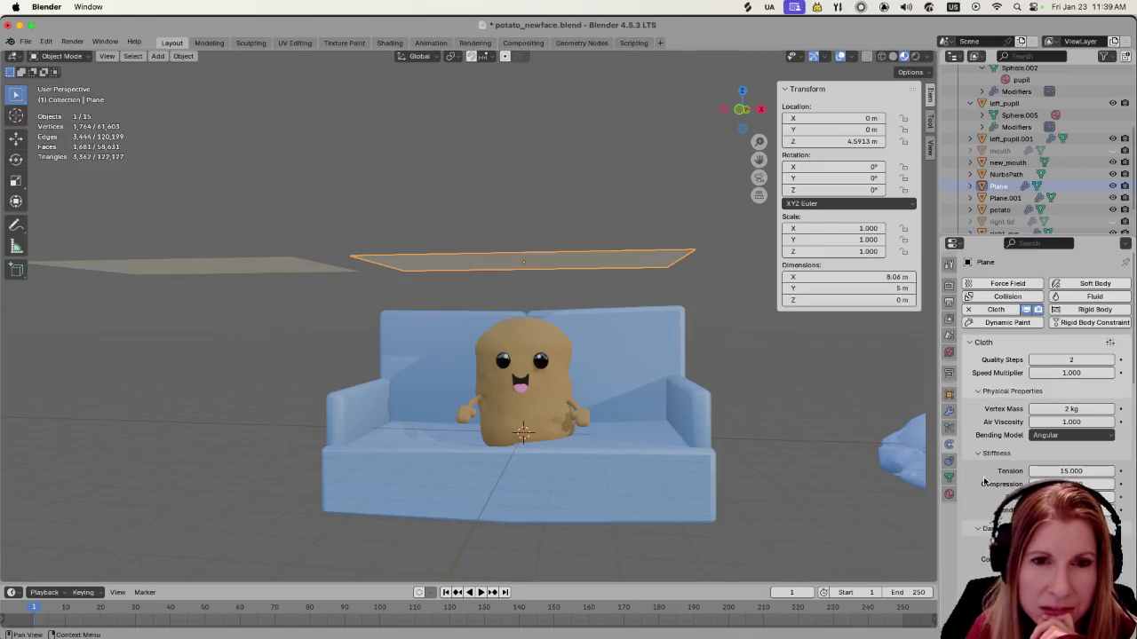
scroll(991, 492, down, 1)
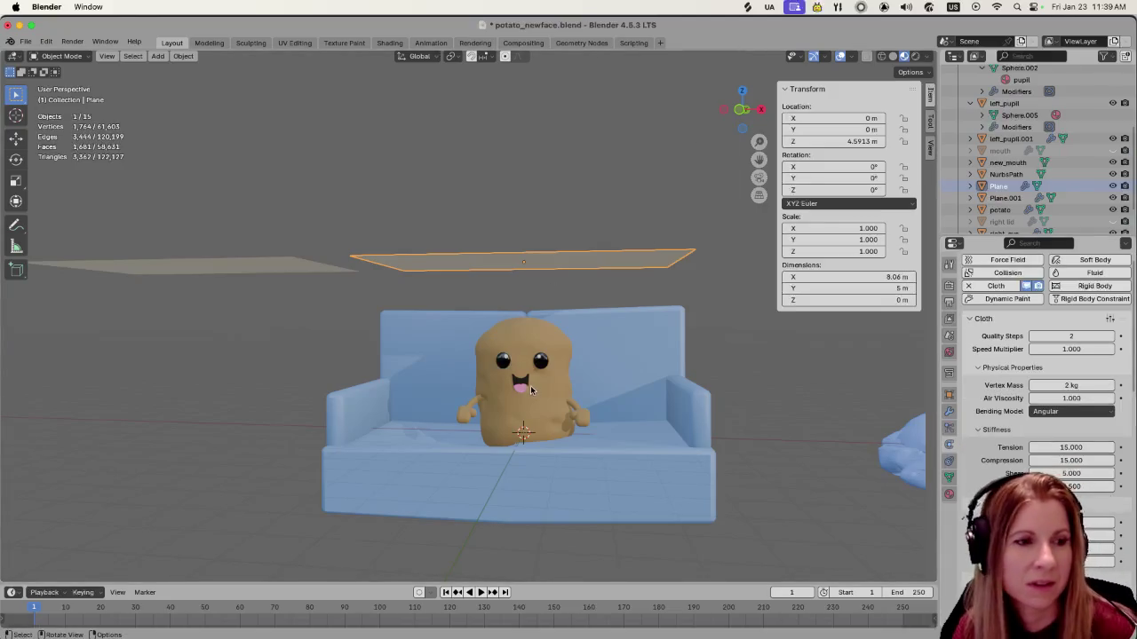
middle_drag(569, 456, 476, 476)
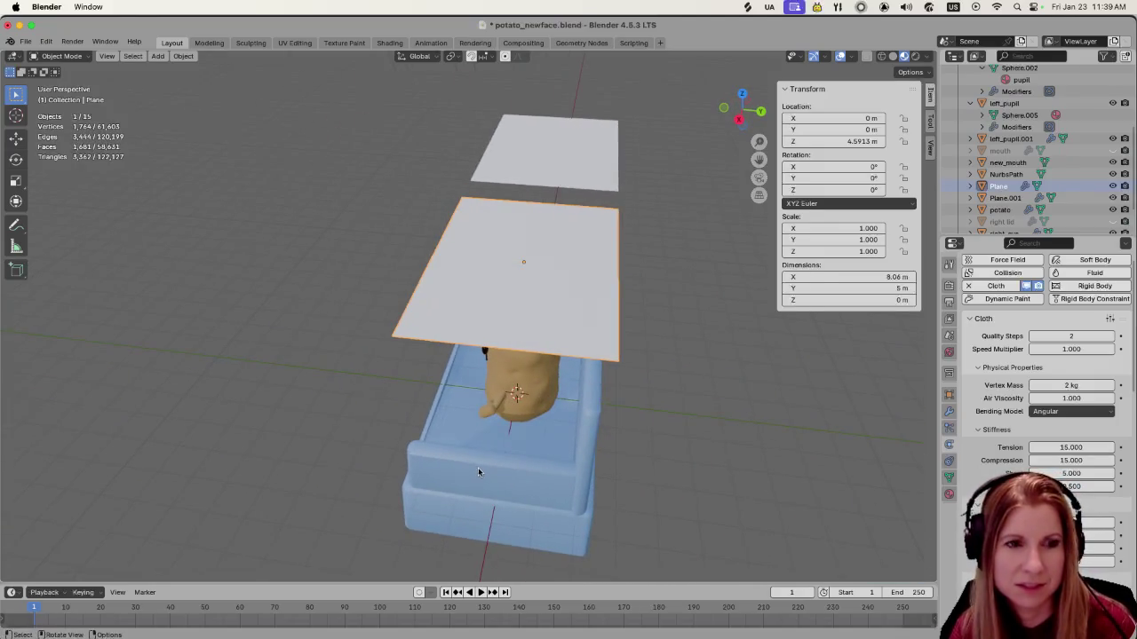
Move the original plane along Y to −0.747 m and play the cloth simulation
key(g)
key(y)
click(463, 456)
mouse_move(463, 456)
middle_down()
mouse_move(461, 420)
mouse_move(569, 346)
middle_up()
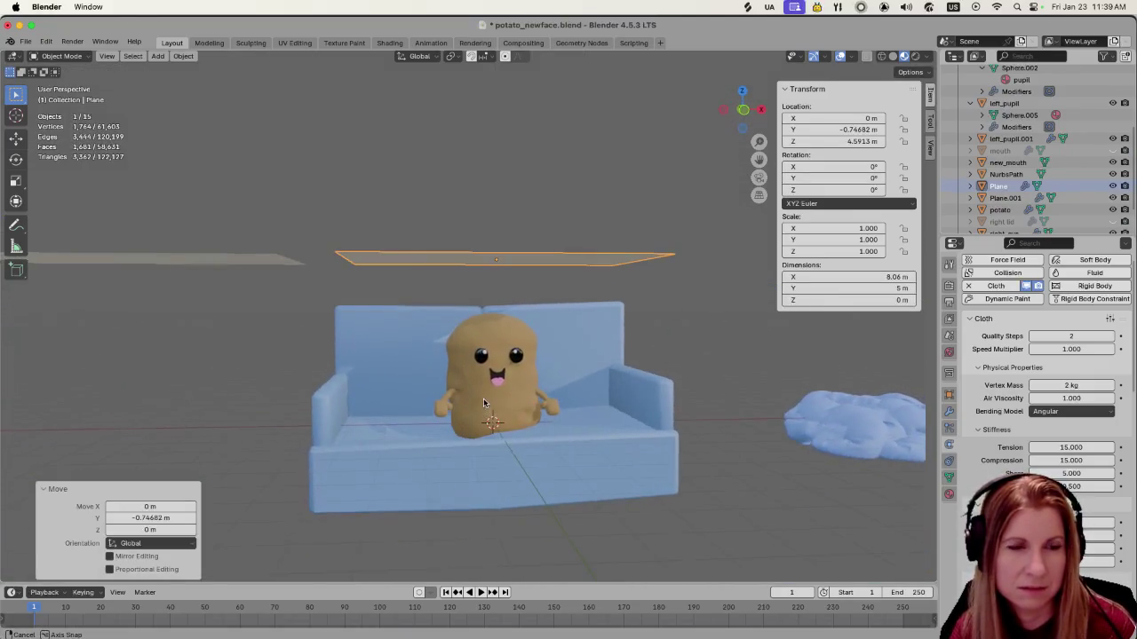
key(space)
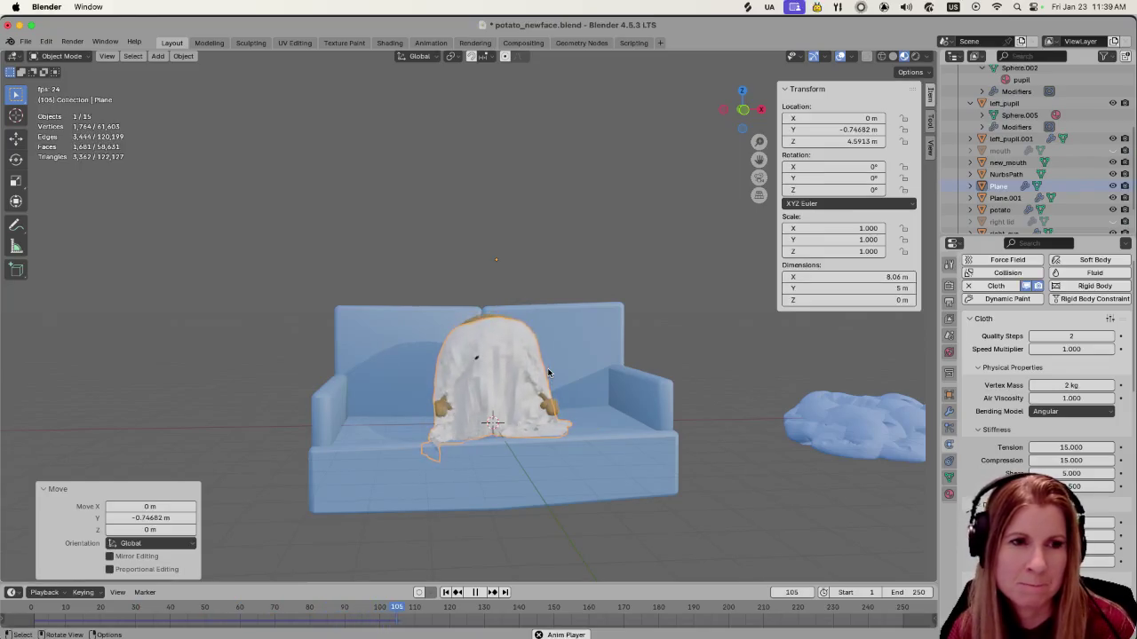
key(space)
key(space)
drag(574, 605, 271, 601)
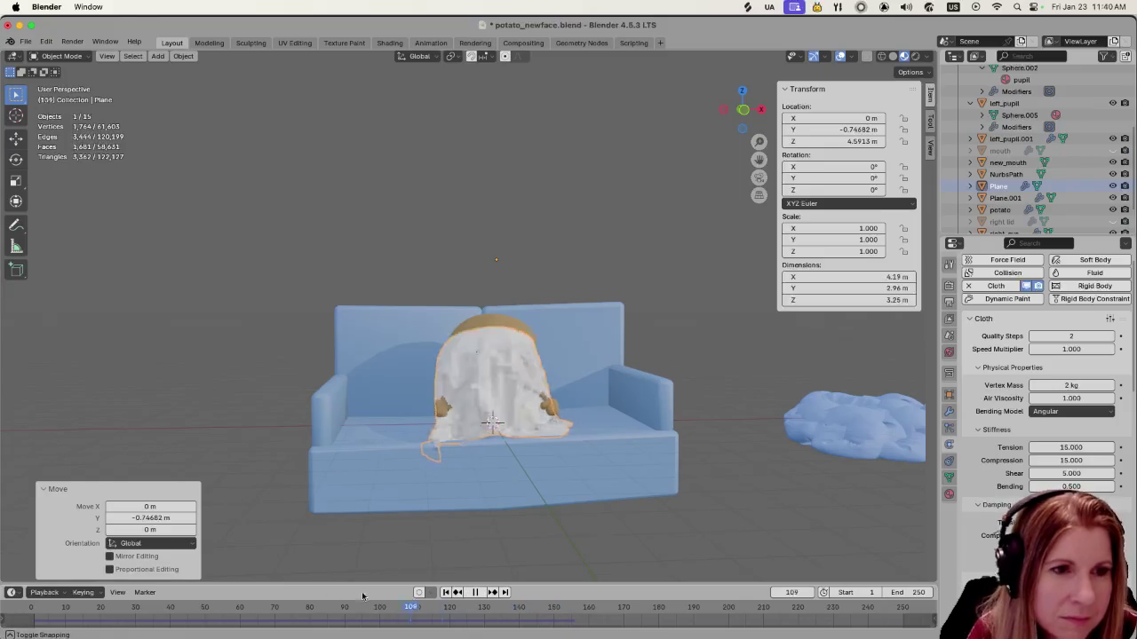
key(space)
mouse_move(426, 533)
middle_down()
mouse_move(528, 484)
mouse_move(480, 515)
middle_up()
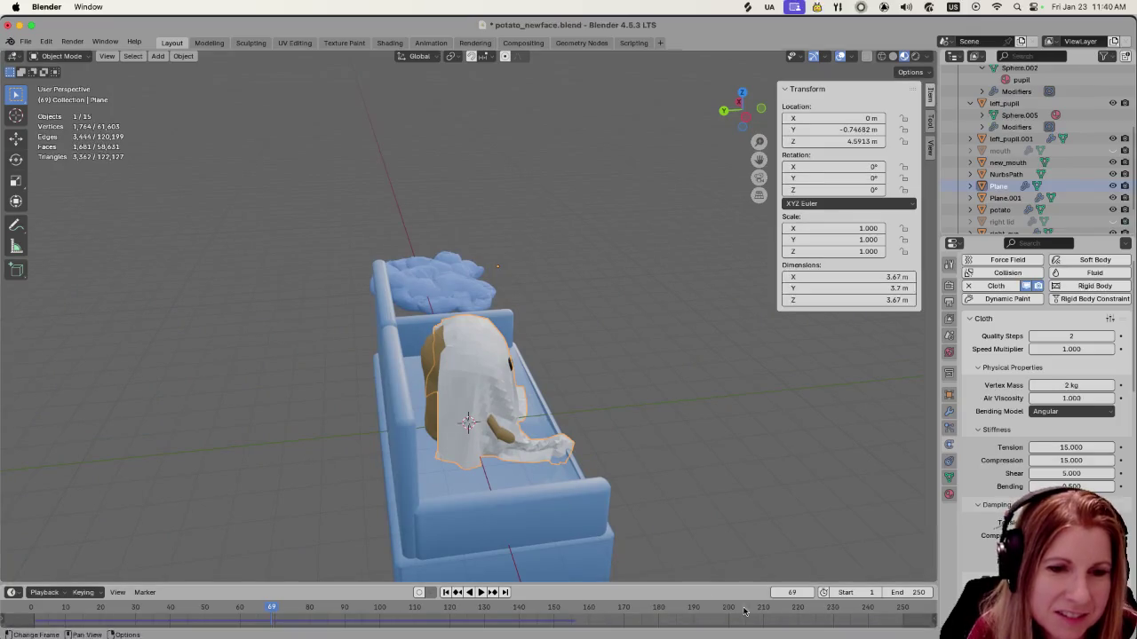
key(space)
drag(261, 612, 160, 615)
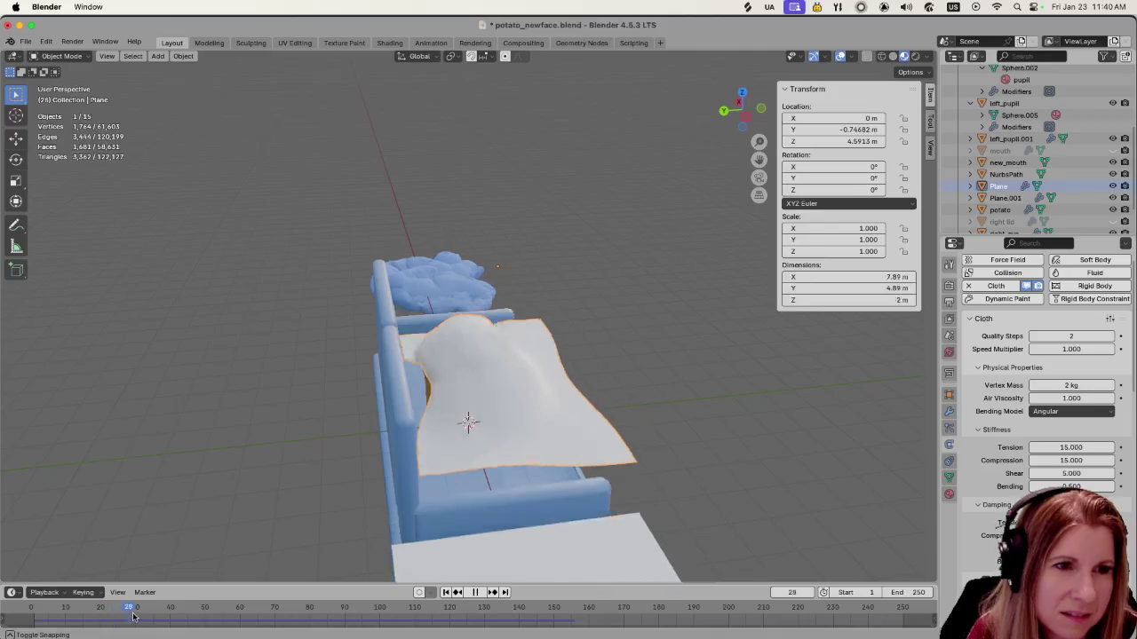
mouse_move(418, 498)
middle_down()
mouse_move(529, 432)
mouse_move(428, 469)
mouse_move(330, 451)
middle_up()
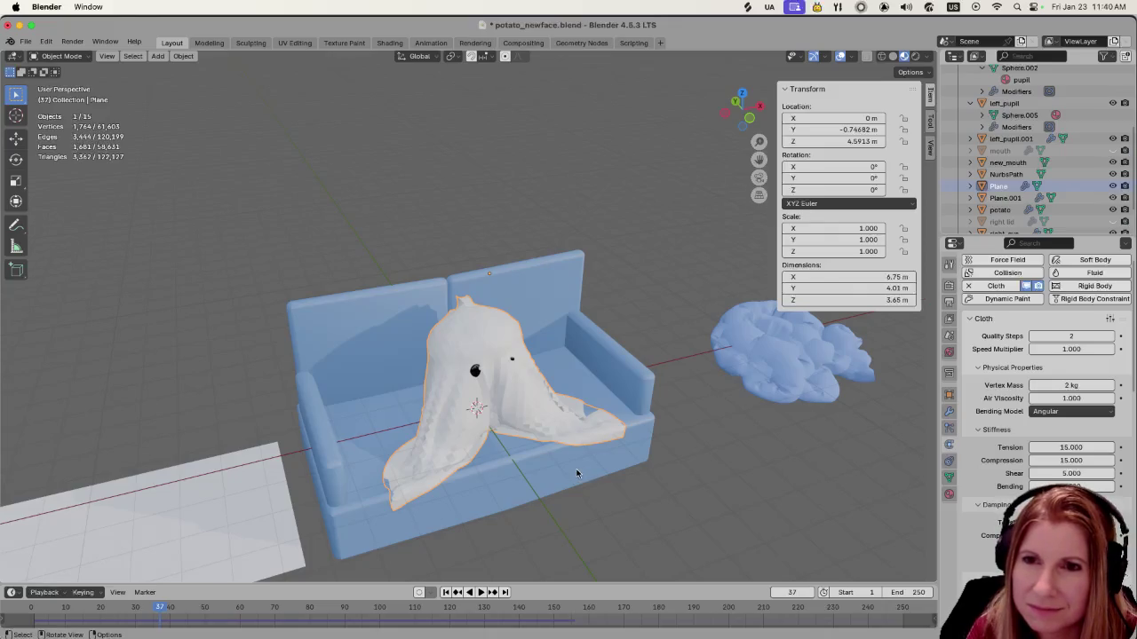
mouse_move(572, 476)
middle_down()
mouse_move(490, 462)
mouse_move(592, 476)
middle_up()
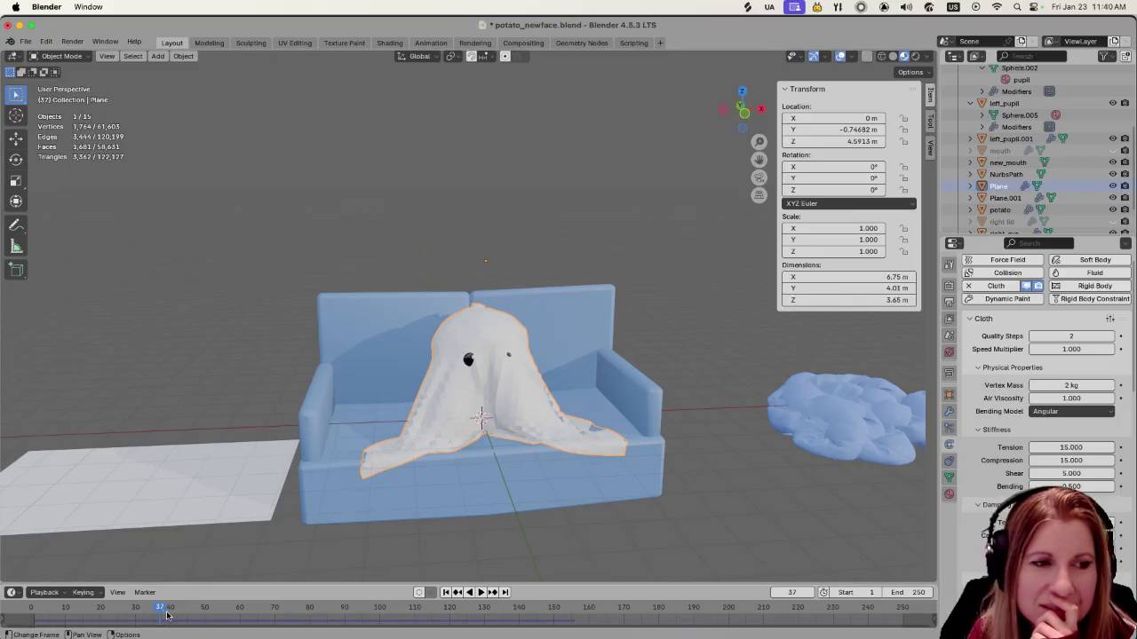
key(space)
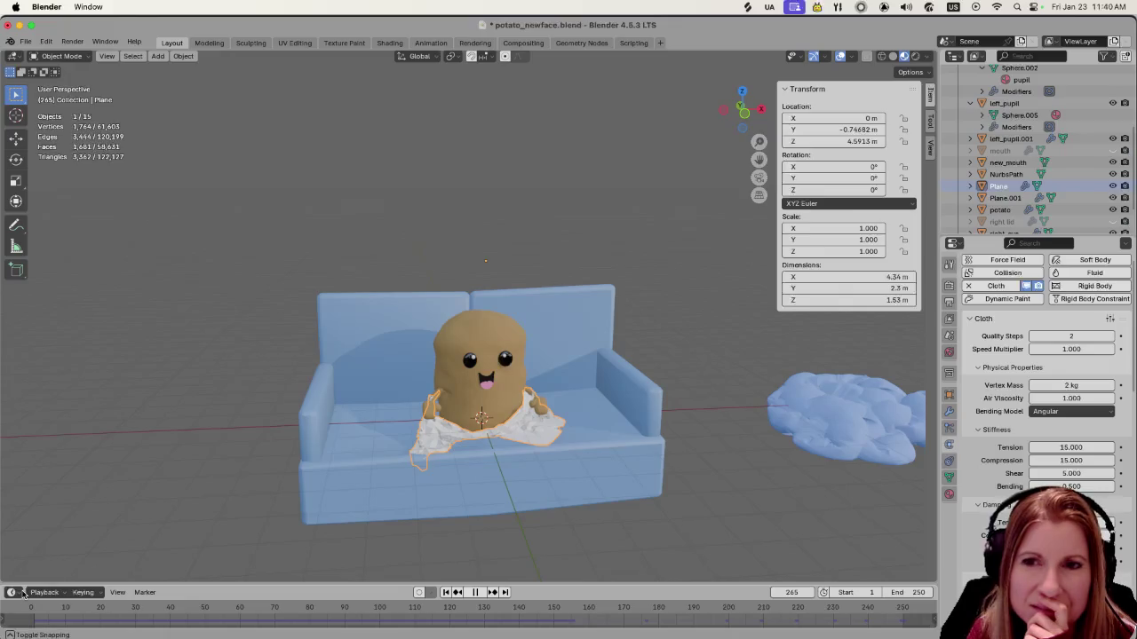
mouse_move(36, 607)
mouse_down()
mouse_move(180, 604)
mouse_move(165, 603)
mouse_up()
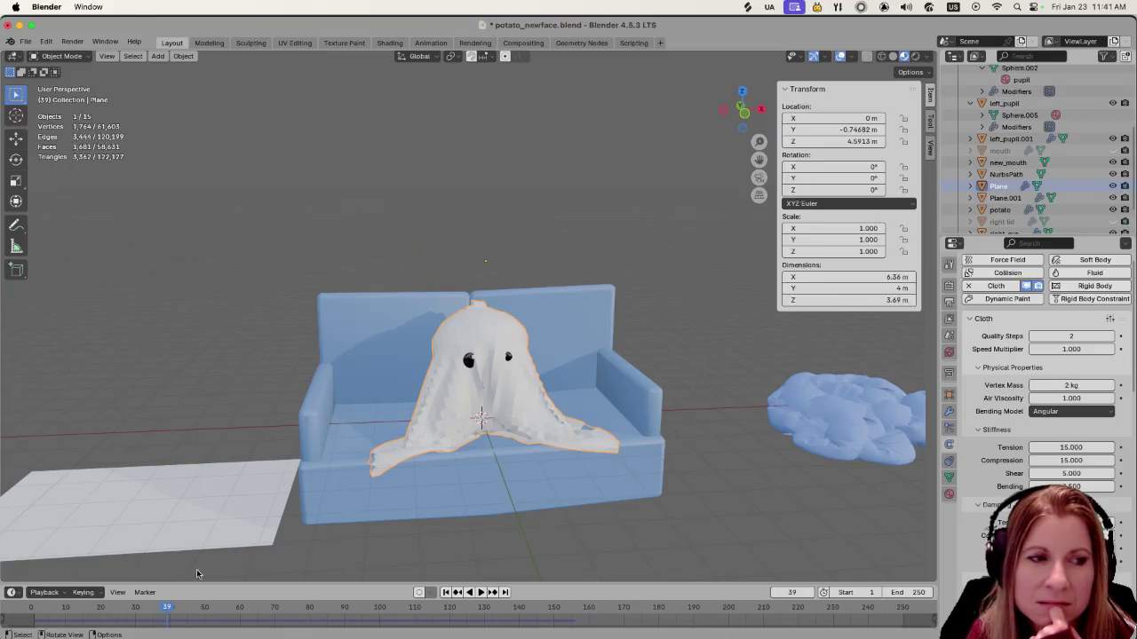
click(792, 592)
text(1)
key(Return)
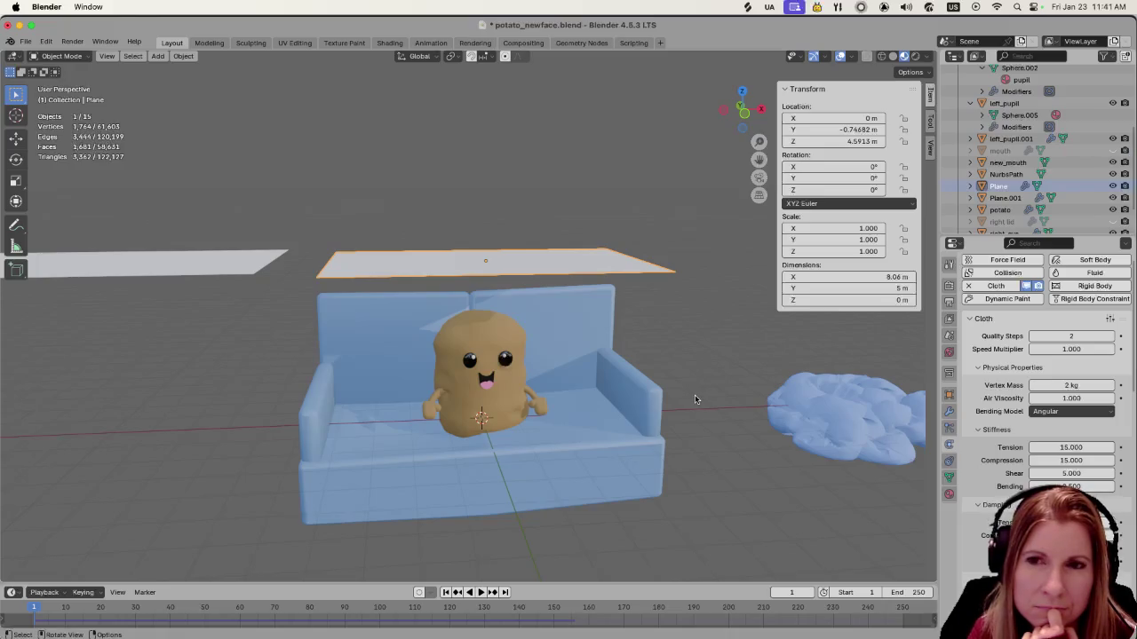
Tilt the plane slightly and inspect it from the front and from behind the couch
middle_drag(696, 399, 582, 387)
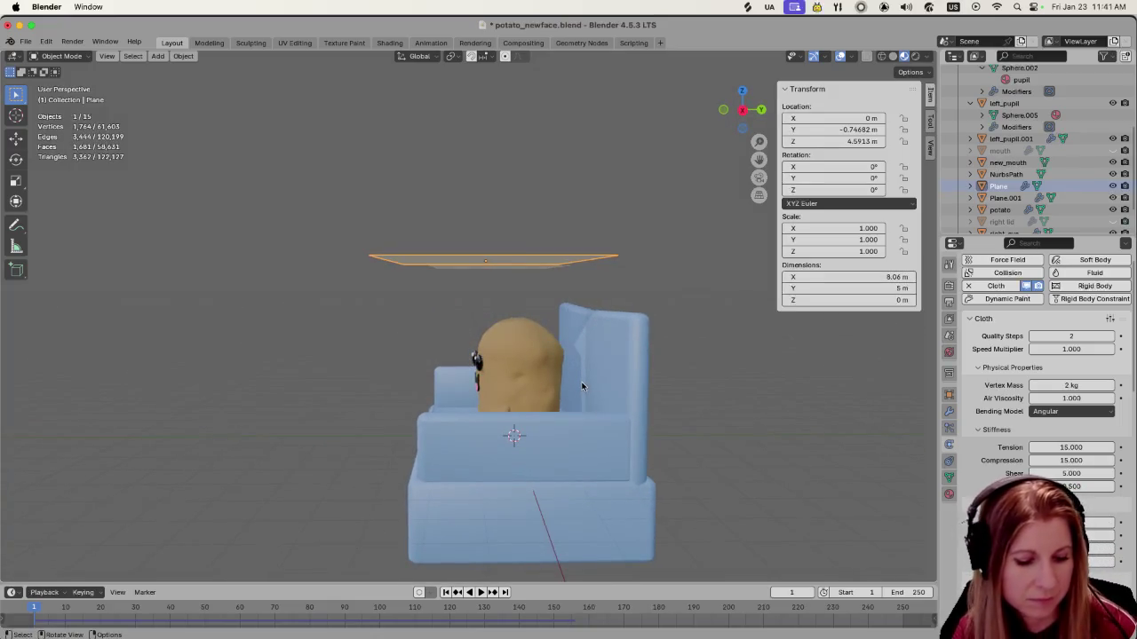
key(s)
key(y)
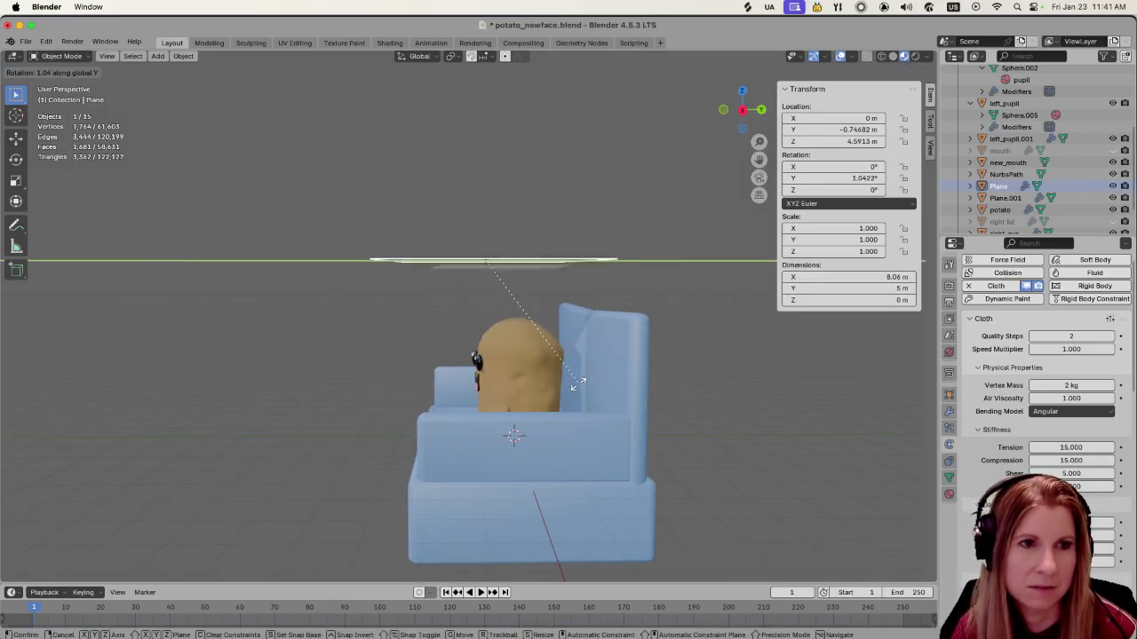
key(y)
key(y)
key(r)
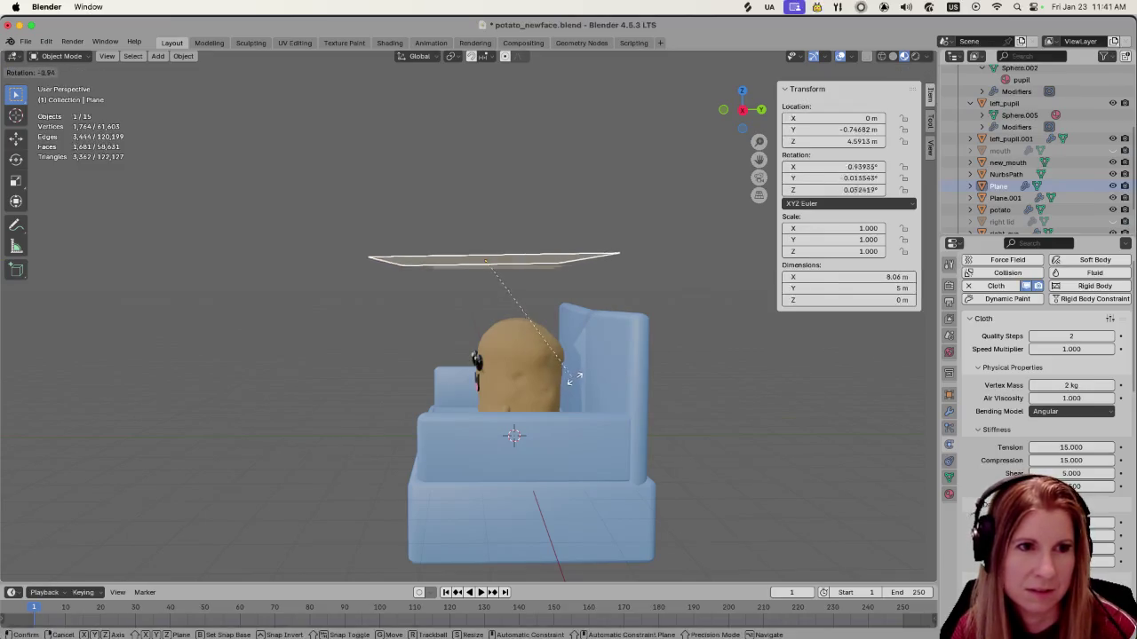
click(573, 401)
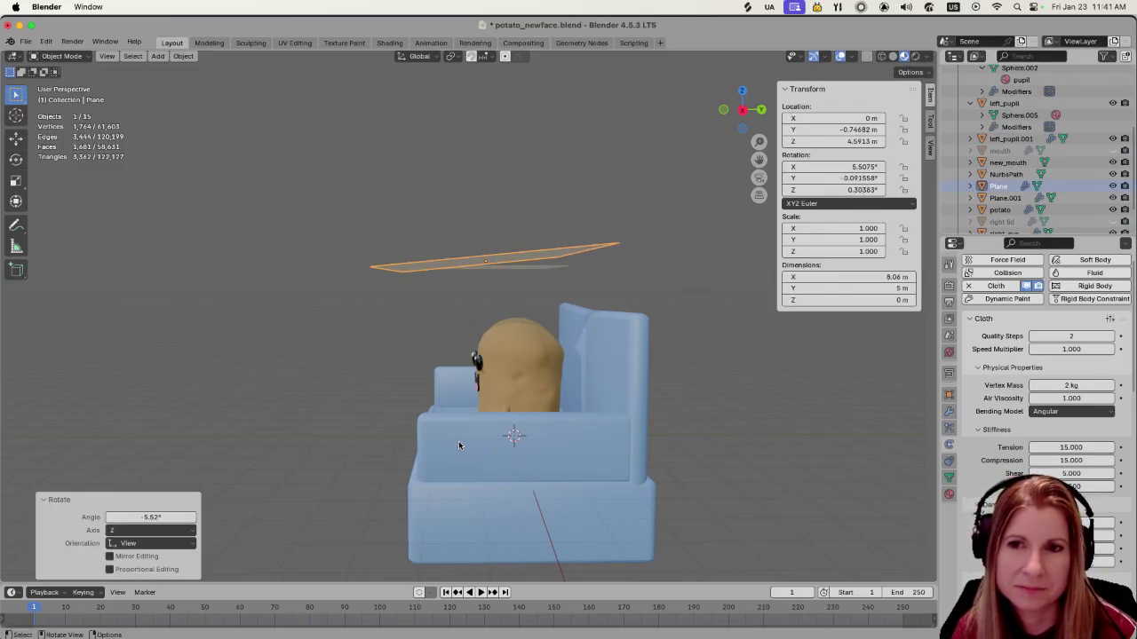
middle_drag(393, 423, 521, 412)
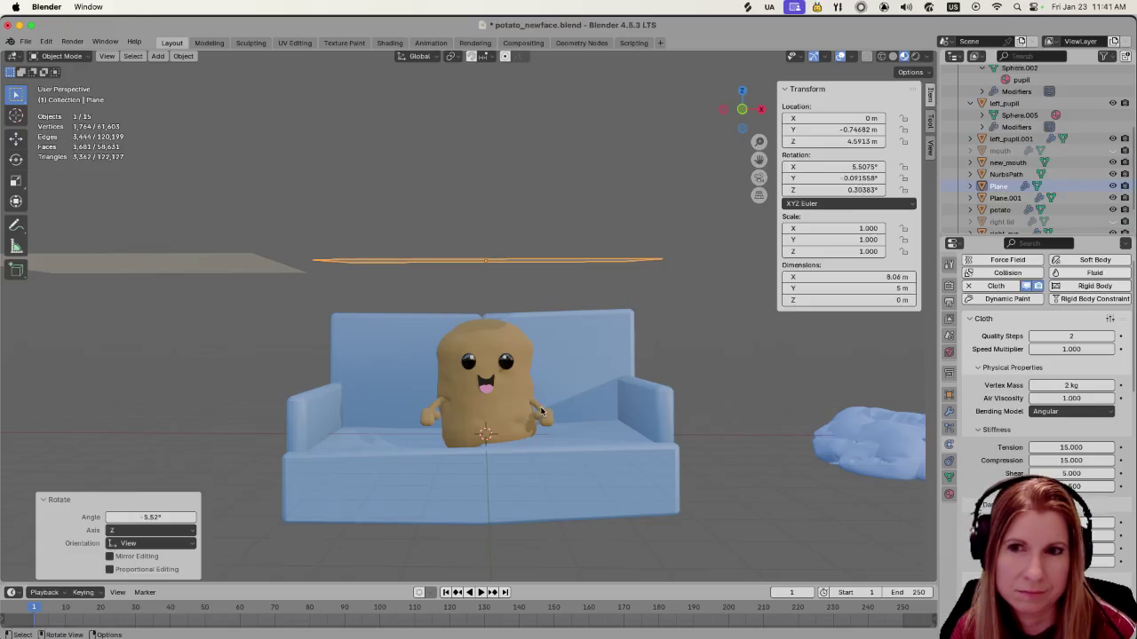
middle_drag(637, 370, 511, 378)
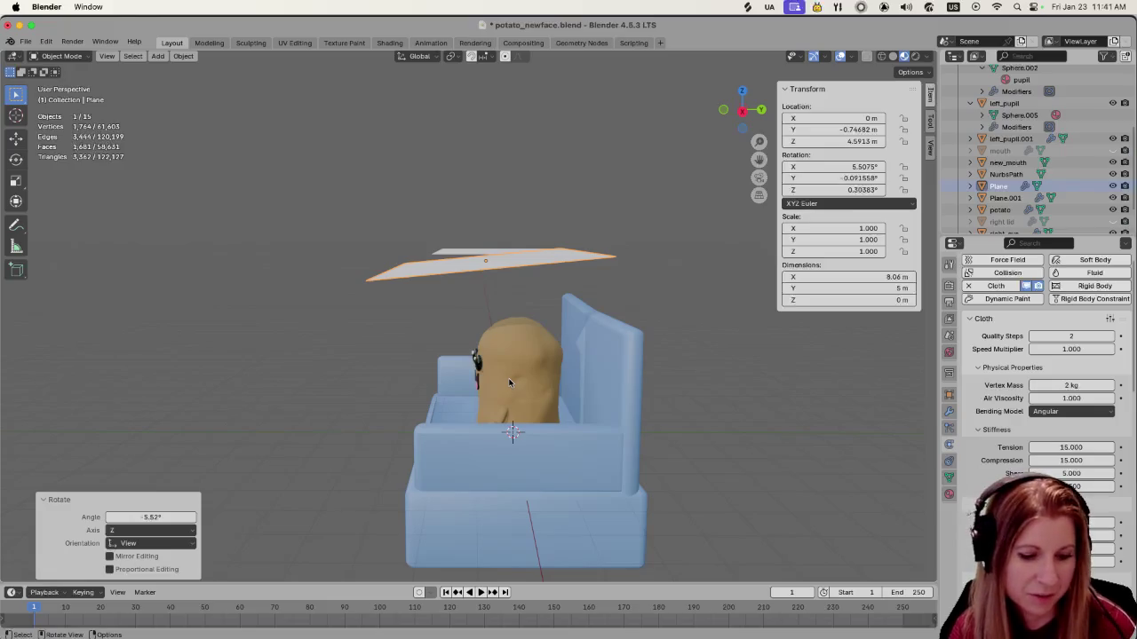
Clear the plane's rotation, then turn it about 3.59° around Z
key(alt+r)
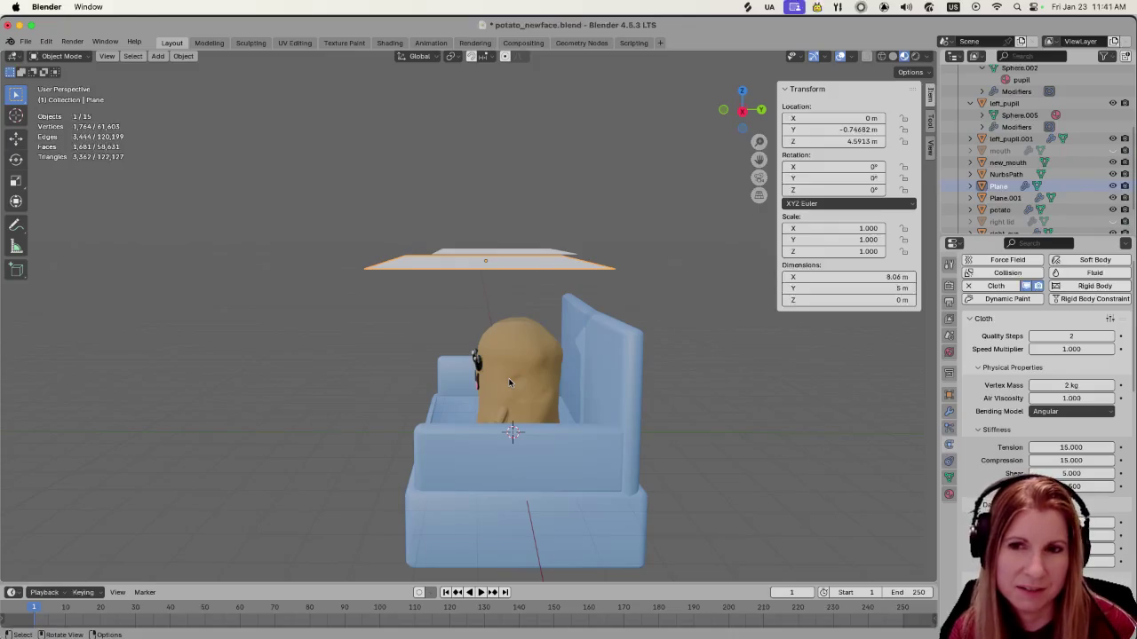
middle_drag(499, 378, 492, 345)
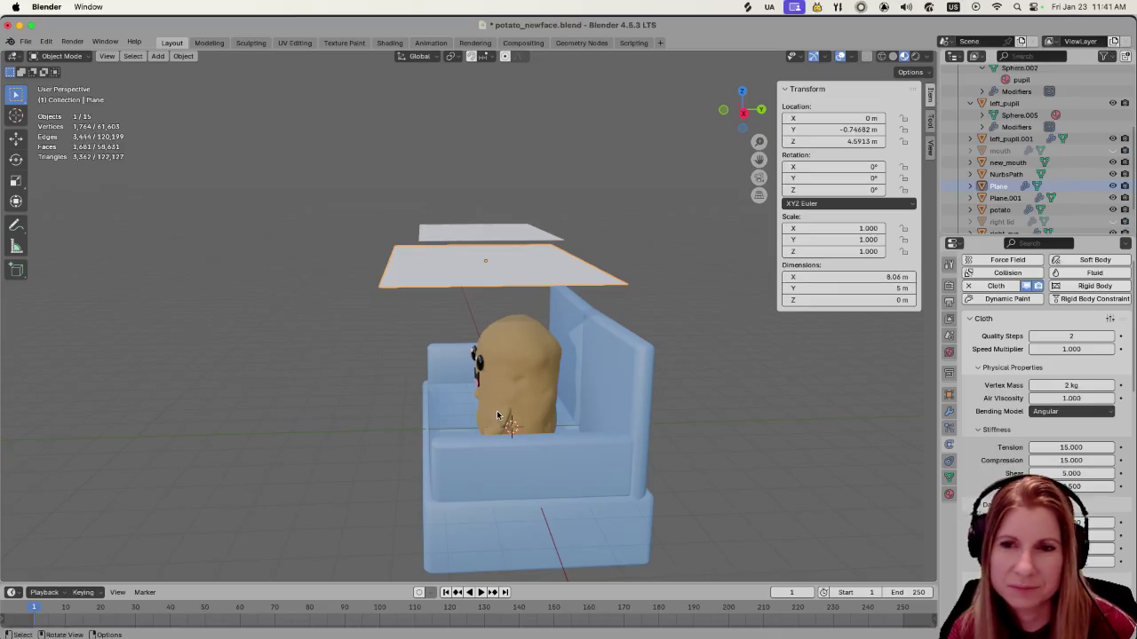
middle_drag(522, 396, 516, 389)
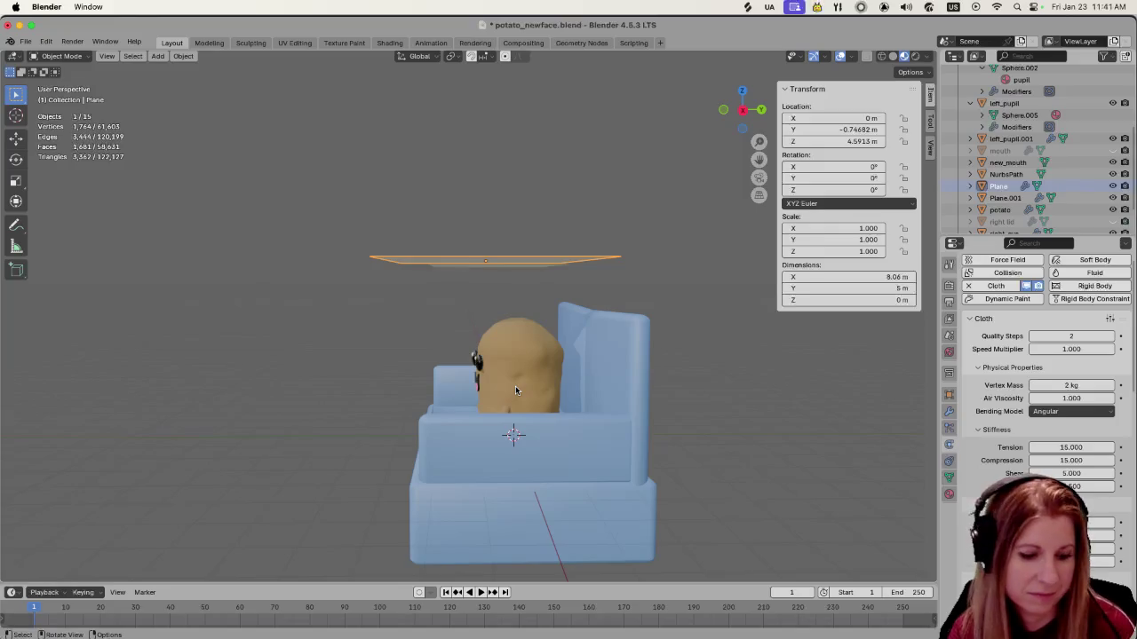
key(r)
key(z)
click(465, 386)
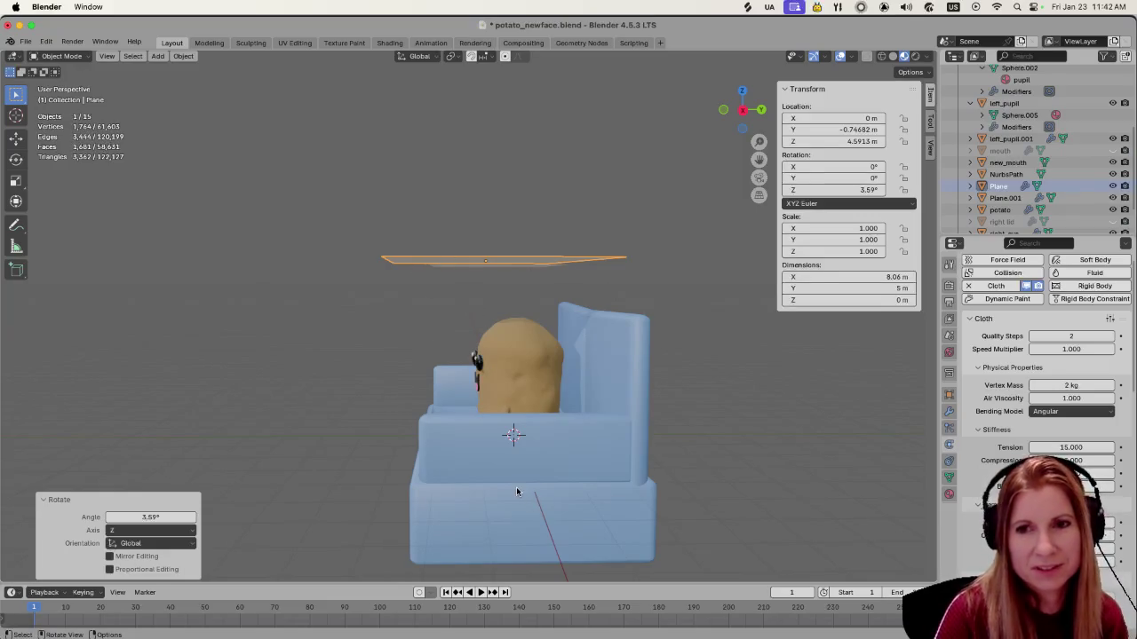
Rotate the plane to a slight tilt of about 5.6° on X and 3.9° on Z
key(r)
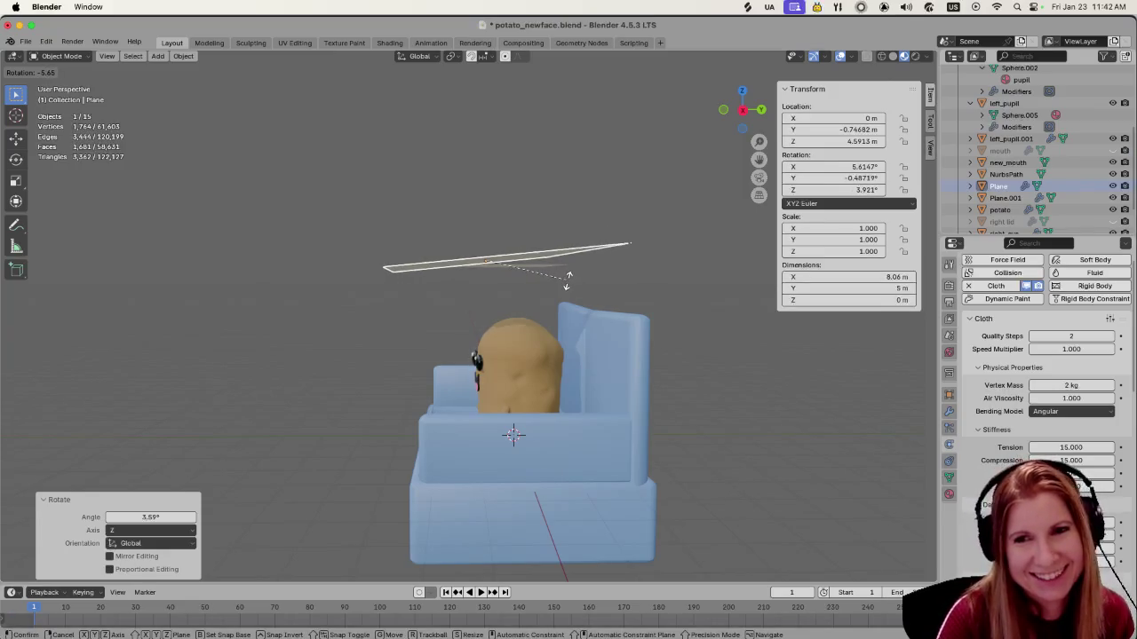
click(568, 281)
middle_drag(568, 280, 549, 325)
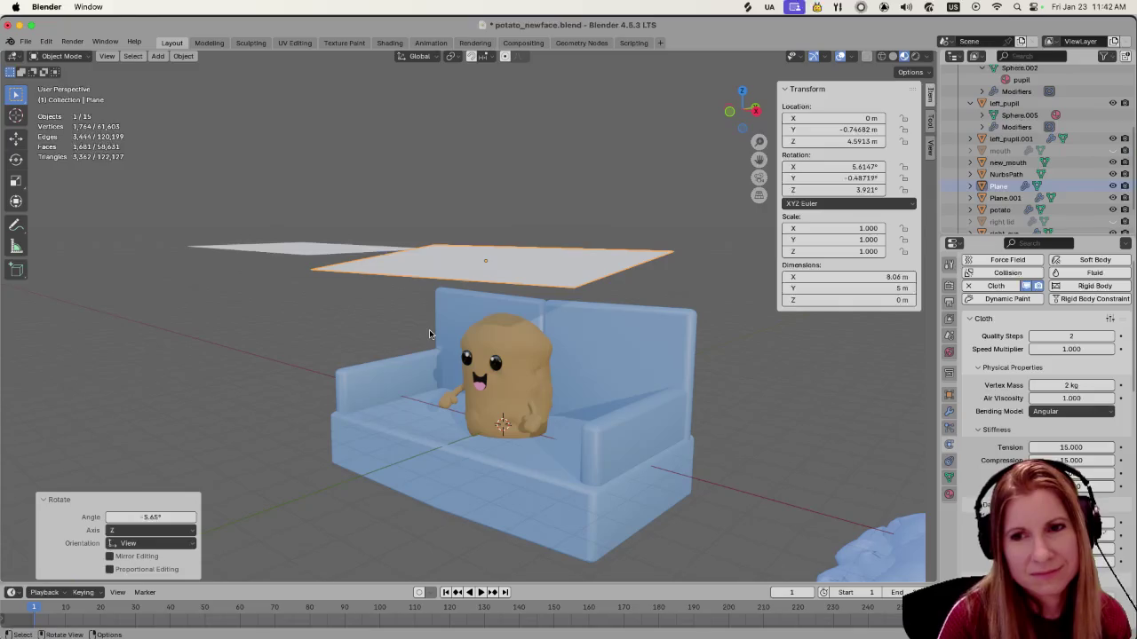
middle_drag(429, 334, 485, 334)
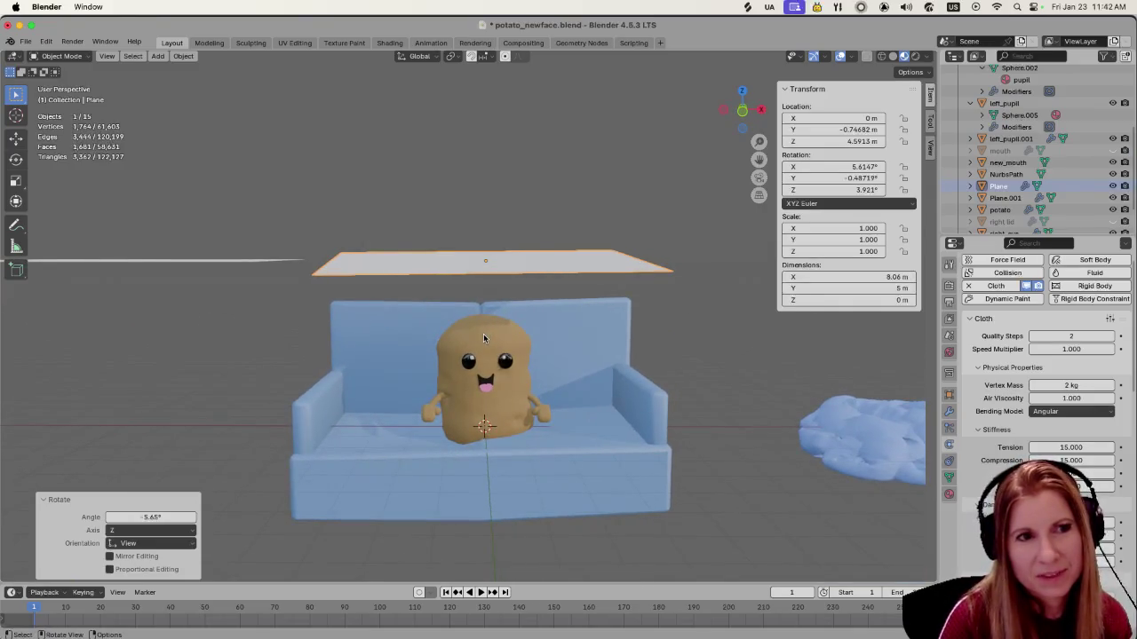
key(space)
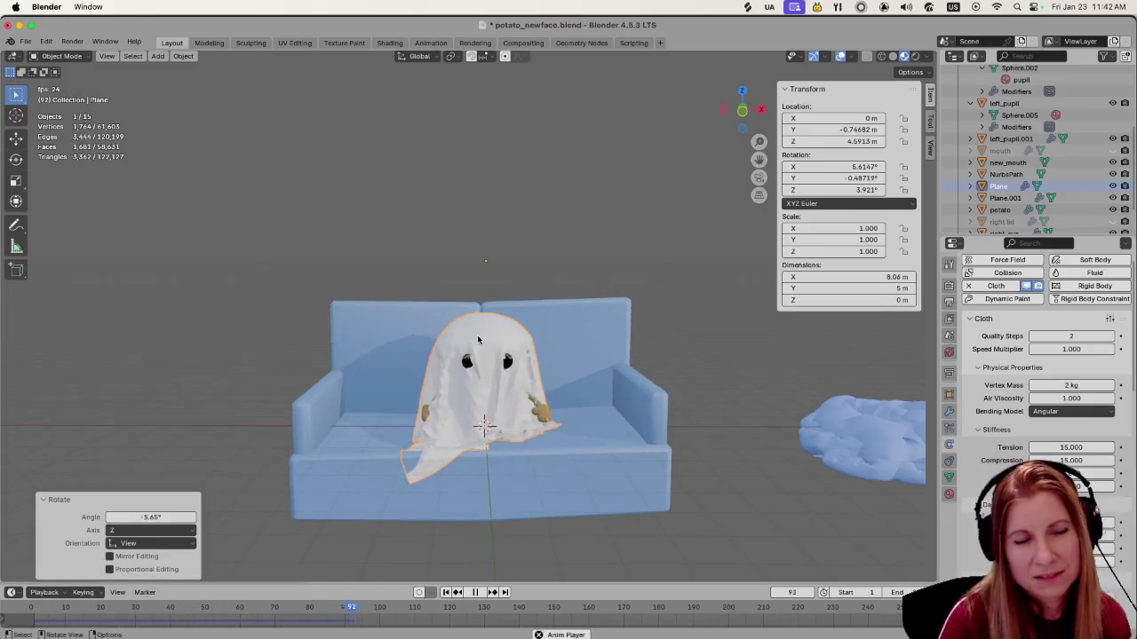
key(space)
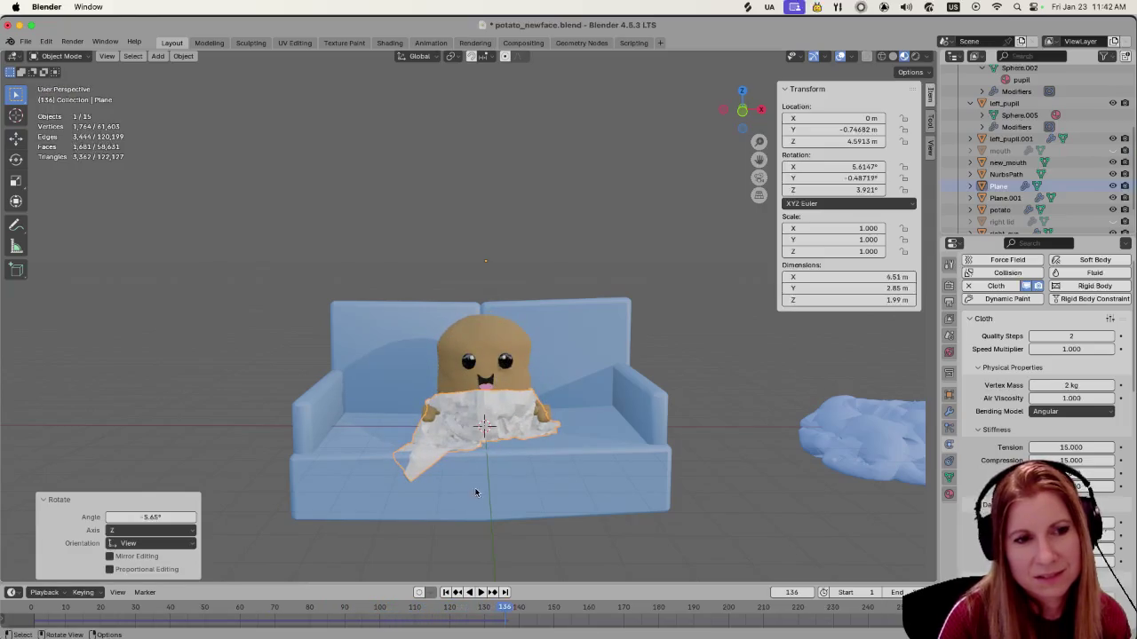
key(space)
drag(505, 608, 238, 606)
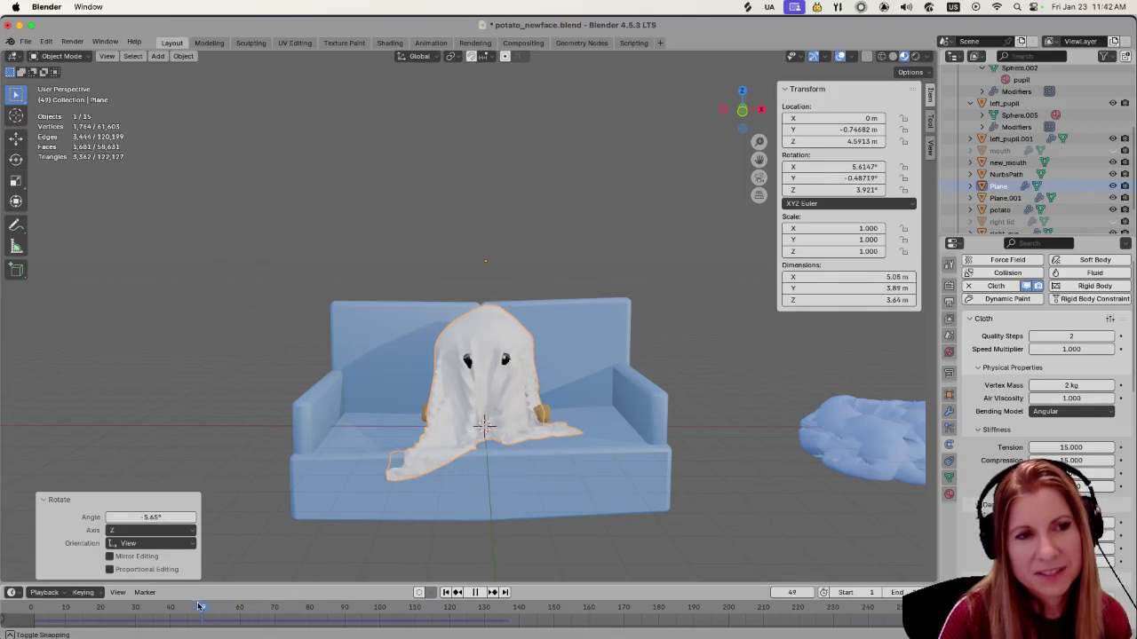
drag(238, 606, 151, 610)
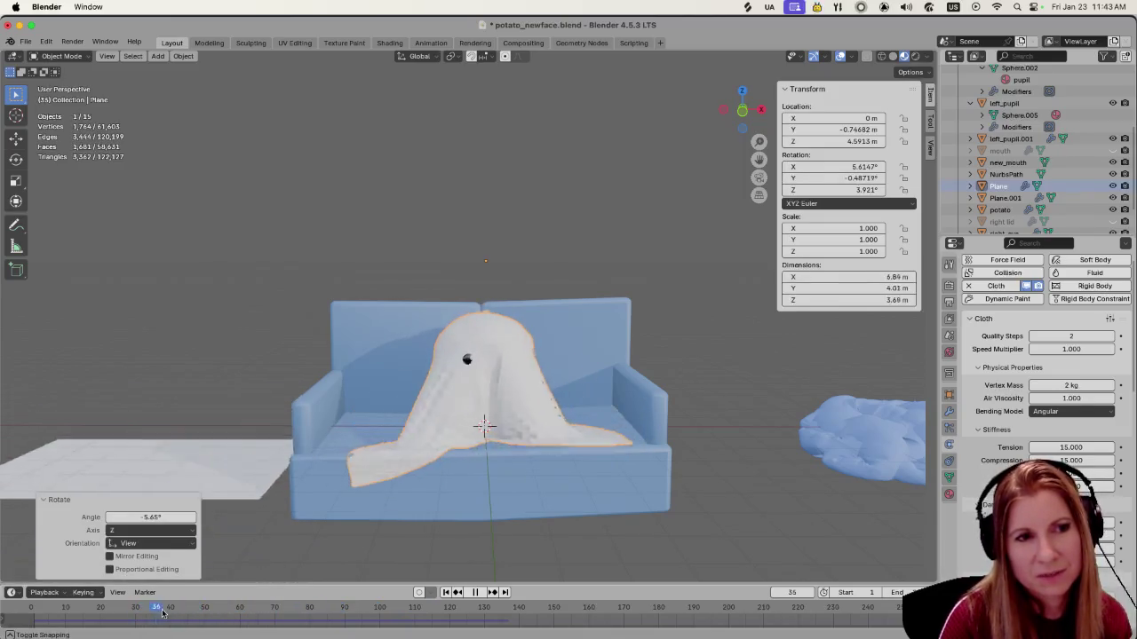
key(space)
middle_drag(354, 444, 538, 455)
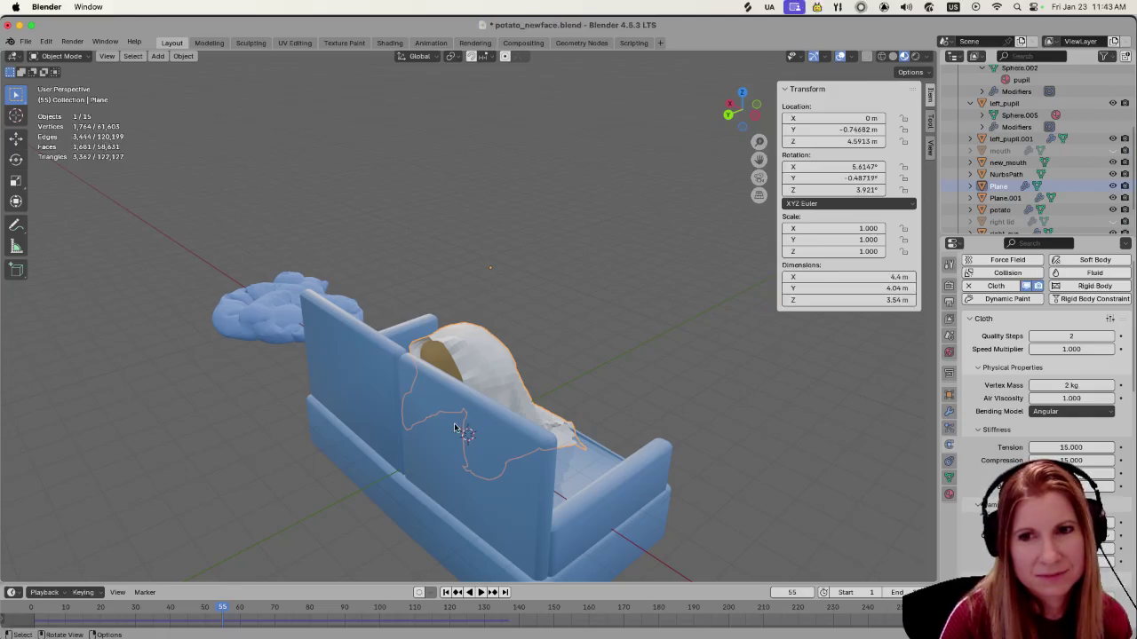
middle_drag(454, 429, 405, 443)
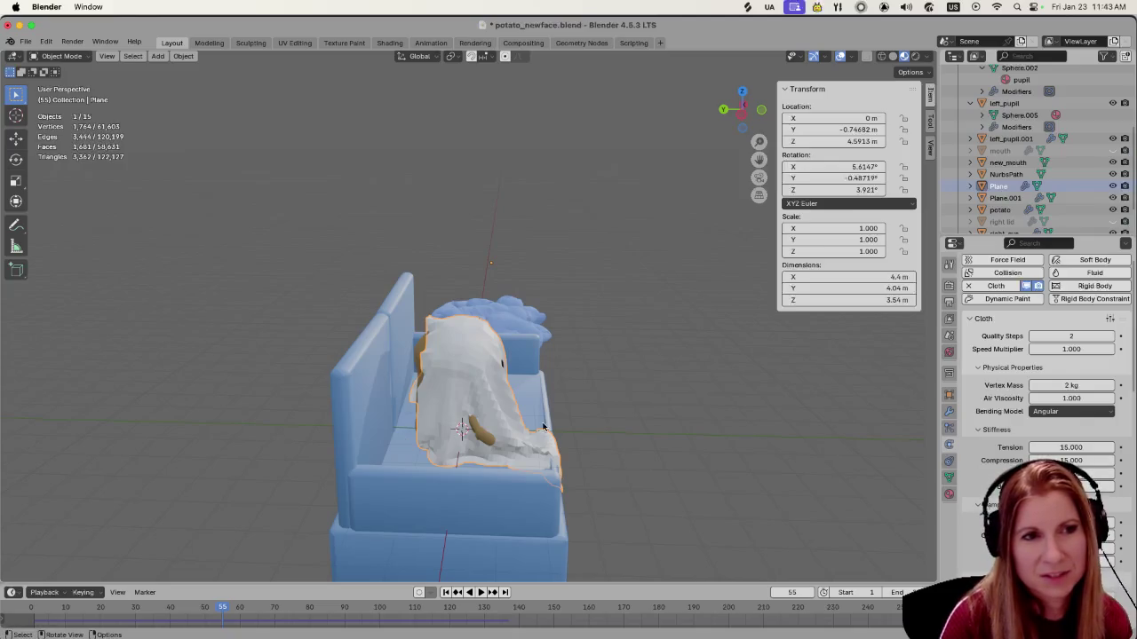
middle_drag(543, 428, 651, 346)
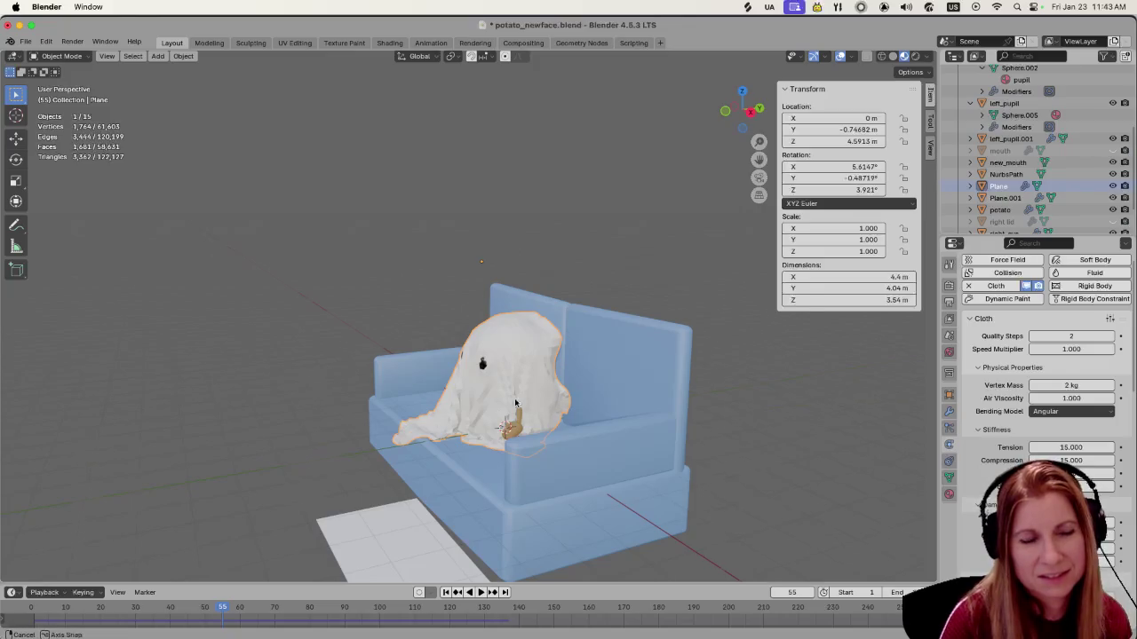
middle_drag(433, 423, 488, 430)
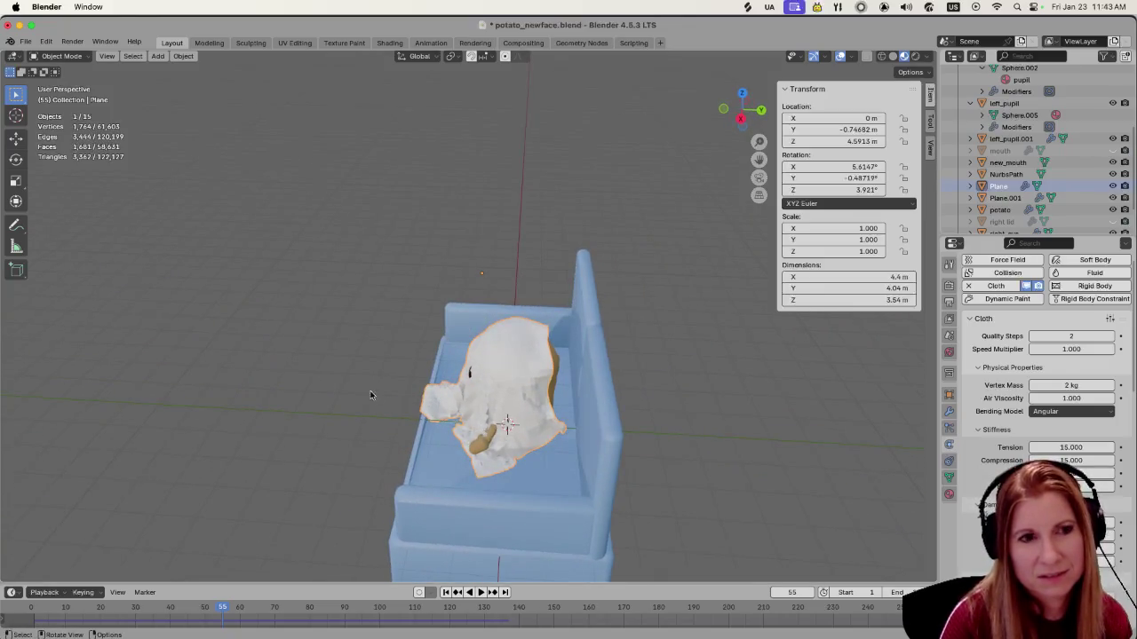
middle_drag(372, 391, 509, 377)
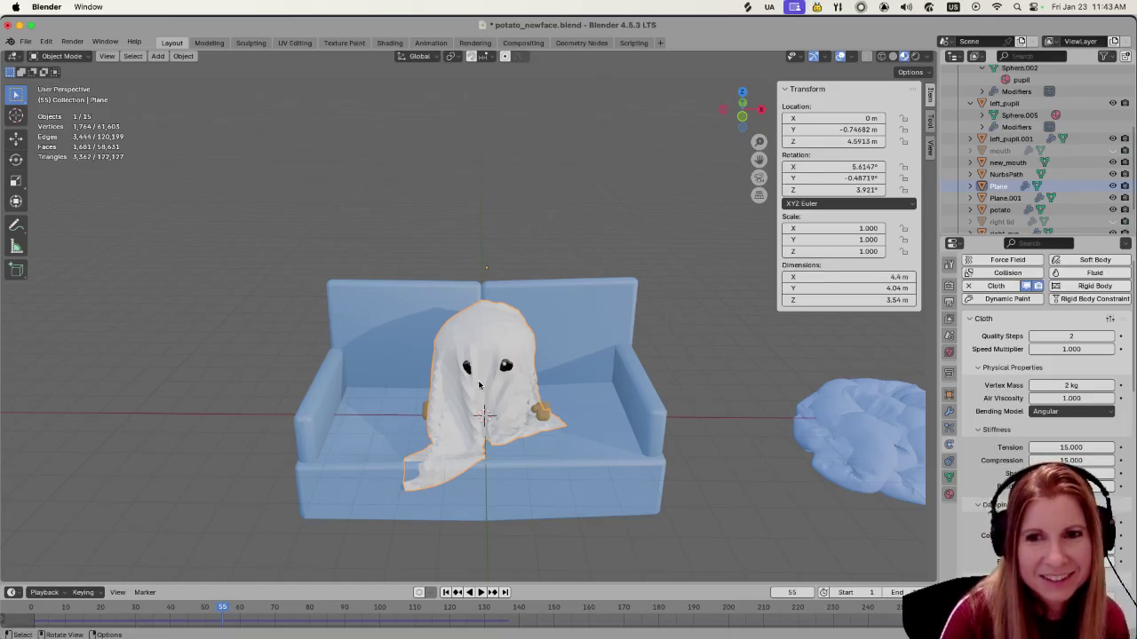
mouse_move(489, 384)
middle_down()
mouse_move(470, 386)
mouse_move(613, 435)
middle_up()
scroll(533, 400, up, 3)
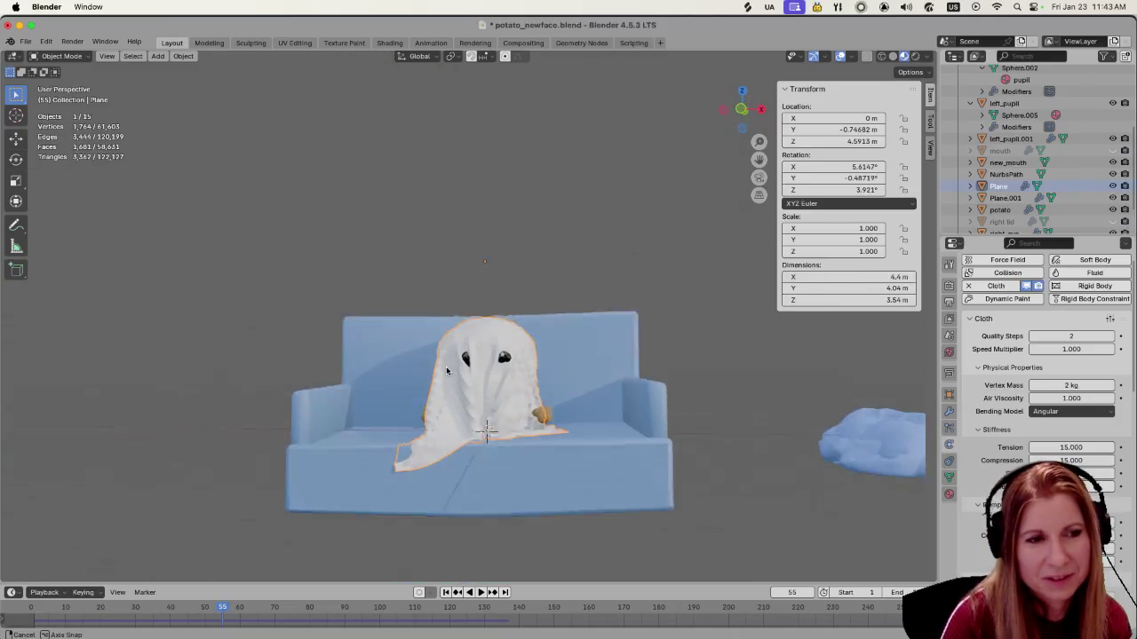
drag(224, 609, 574, 604)
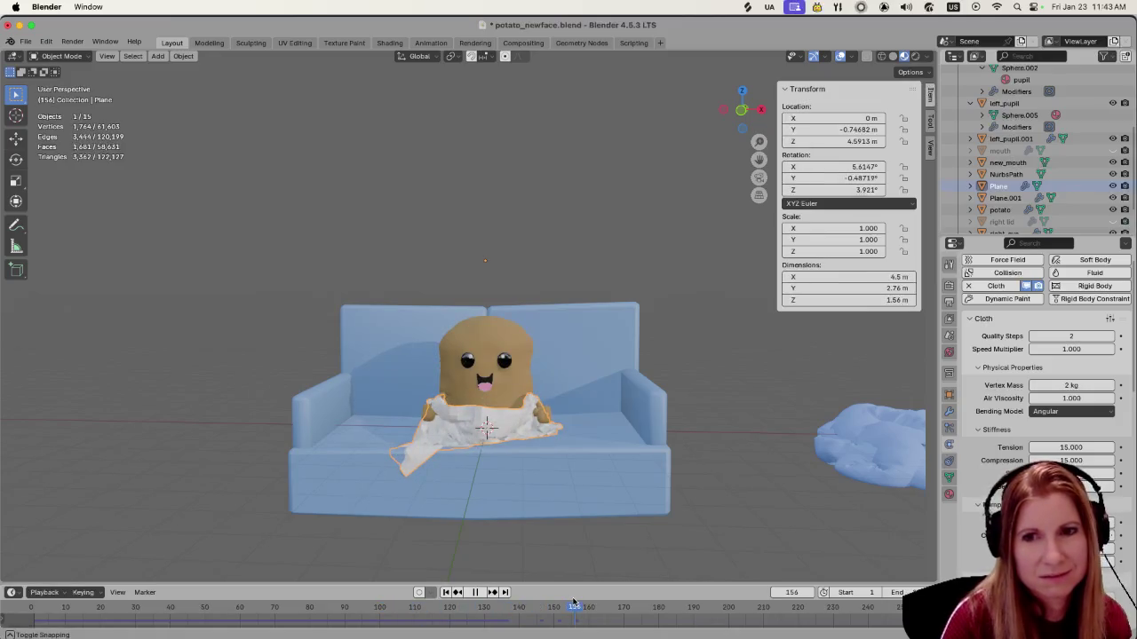
mouse_move(575, 604)
mouse_down()
mouse_move(757, 595)
mouse_move(868, 620)
mouse_up()
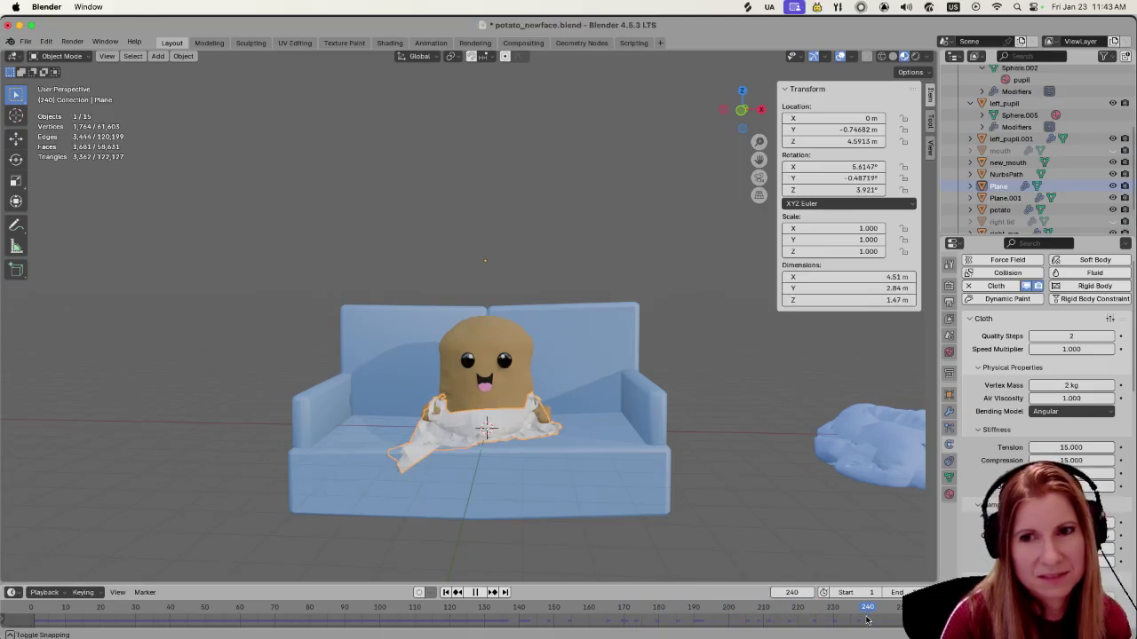
key(Escape)
mouse_move(470, 484)
middle_down()
mouse_move(582, 533)
mouse_move(482, 450)
mouse_move(430, 484)
middle_up()
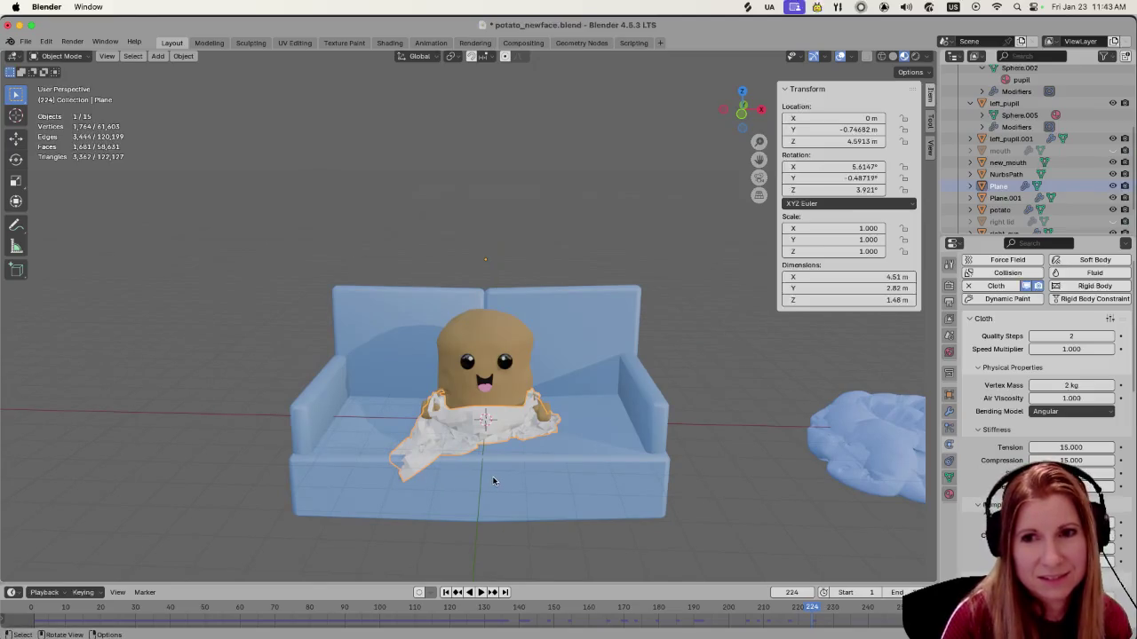
scroll(494, 480, up, 2)
scroll(480, 481, down, 2)
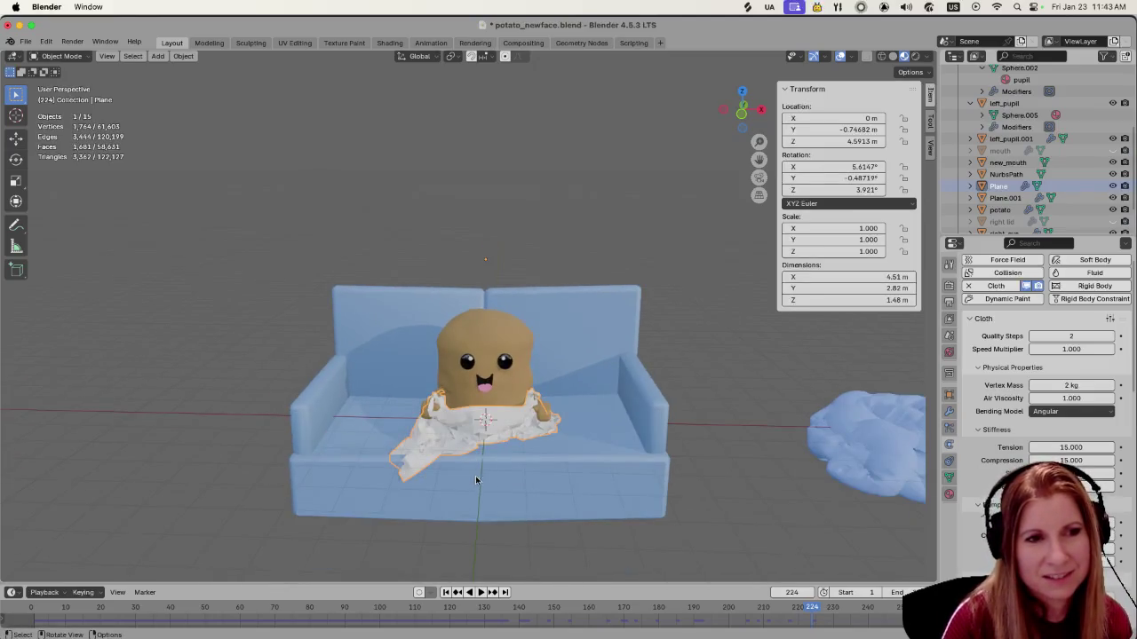
middle_drag(473, 480, 471, 485)
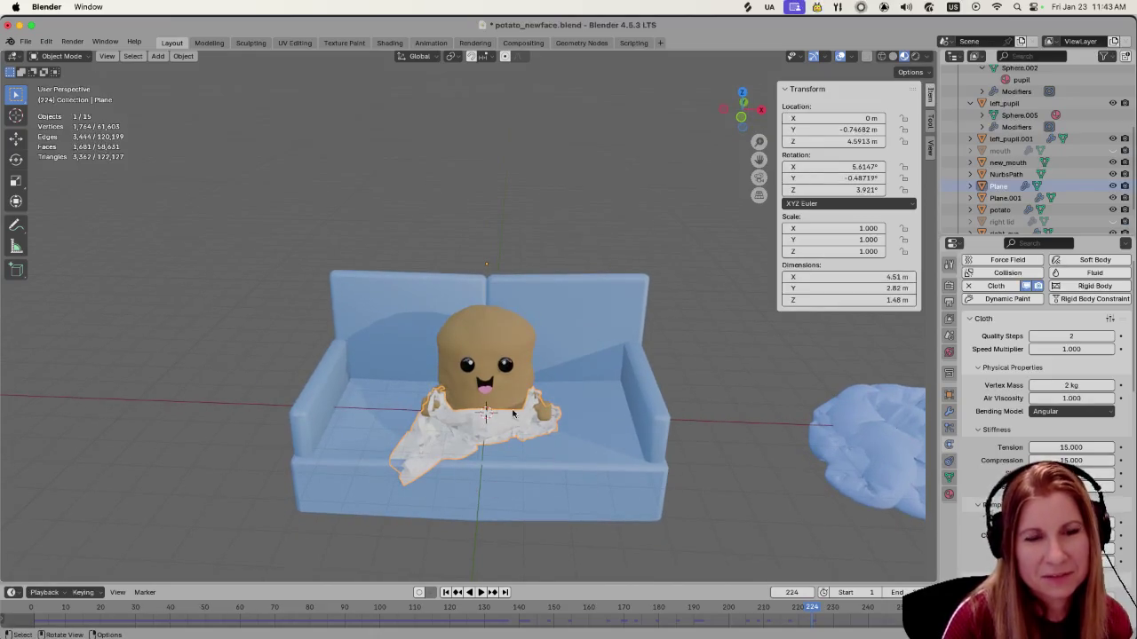
mouse_move(444, 455)
middle_down()
mouse_move(606, 438)
mouse_move(557, 431)
mouse_move(594, 436)
middle_up()
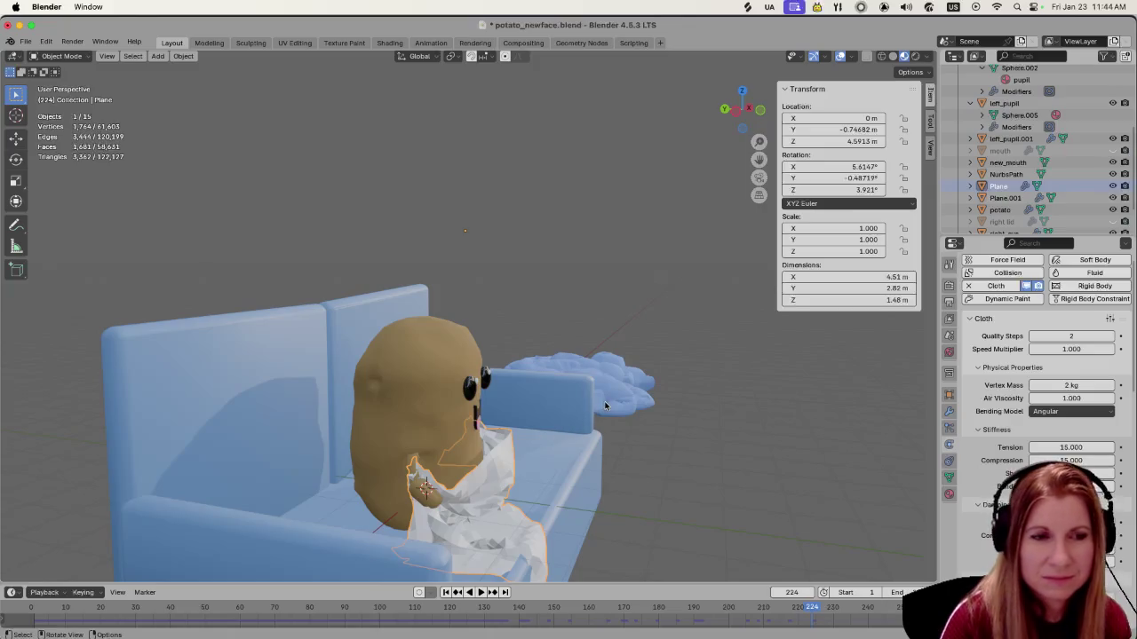
middle_drag(613, 417, 519, 441)
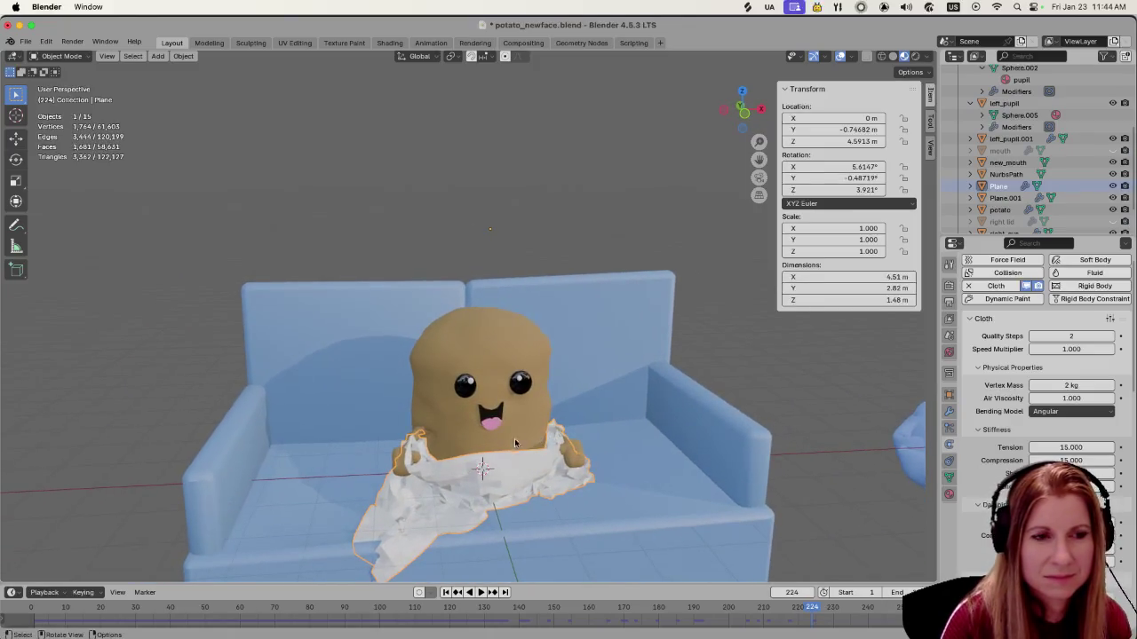
click(791, 592)
text(1)
key(Return)
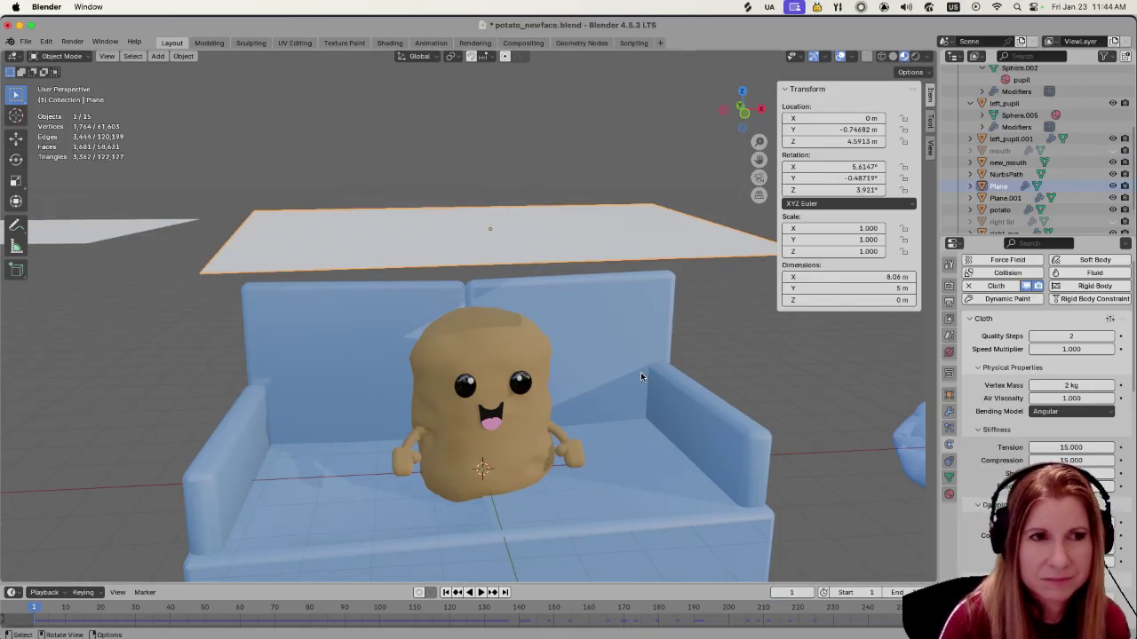
Tilt the cloth plane about −15° around the X axis
middle_drag(566, 325, 474, 325)
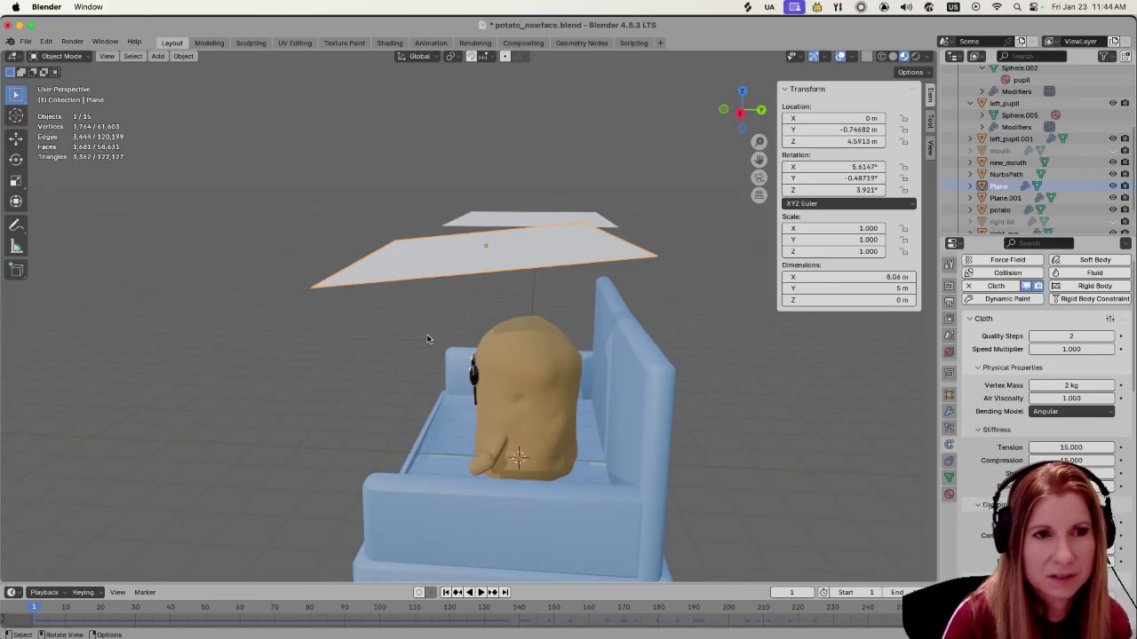
key(r)
key(x)
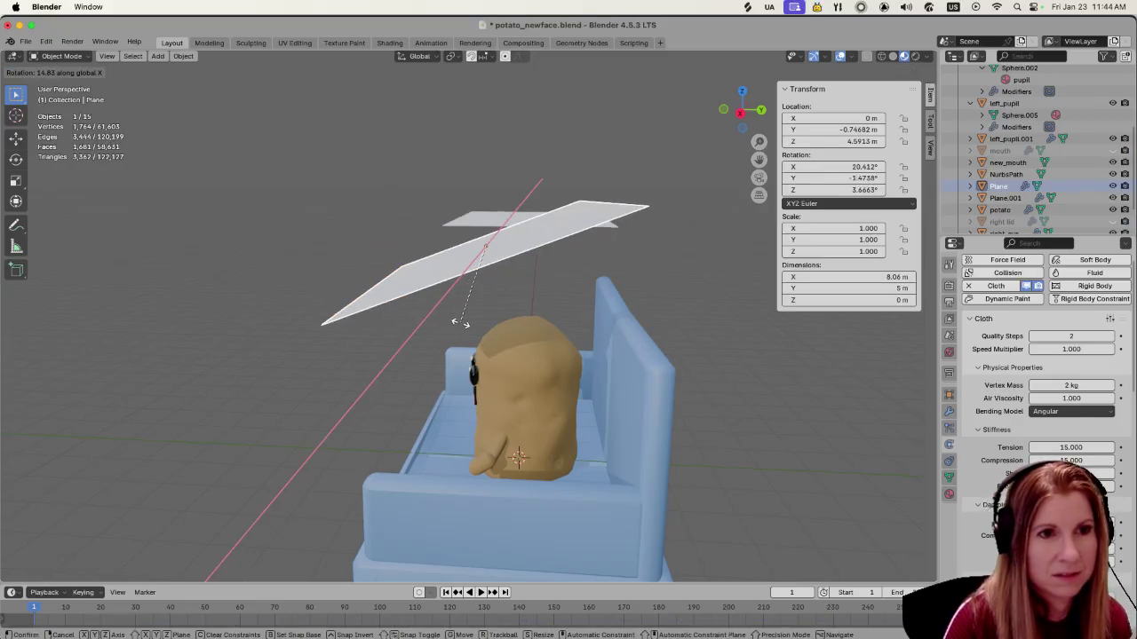
click(330, 353)
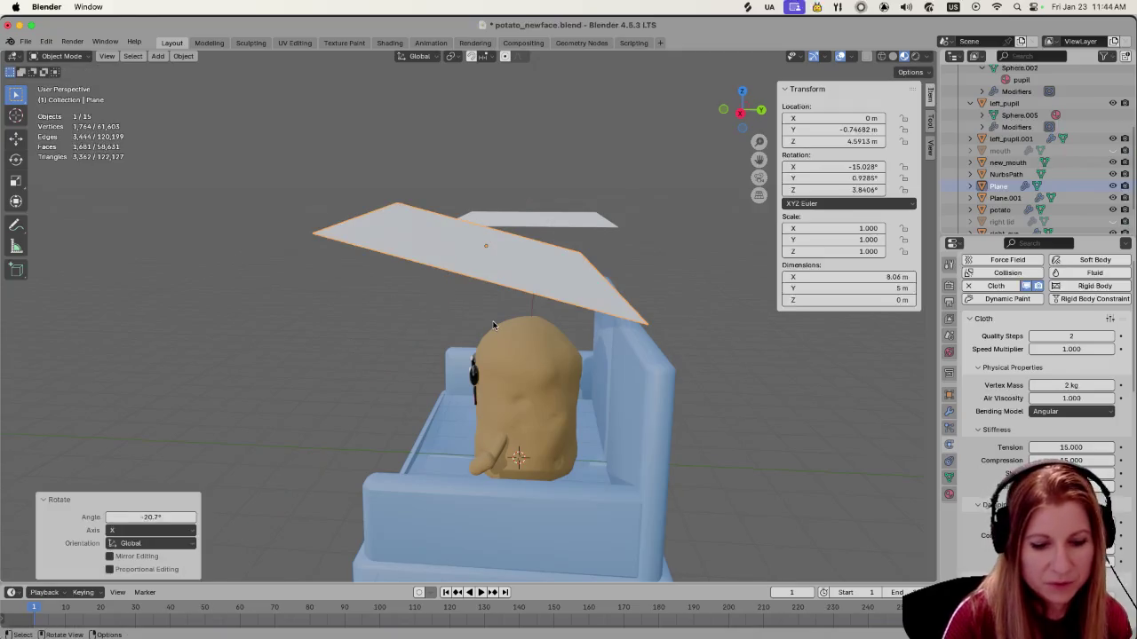
Shift the plane along Y to −1.2084 m and replay the simulation
key(g)
key(y)
click(465, 322)
mouse_move(597, 357)
middle_down()
mouse_move(569, 382)
mouse_move(630, 379)
mouse_move(384, 332)
mouse_move(497, 352)
middle_up()
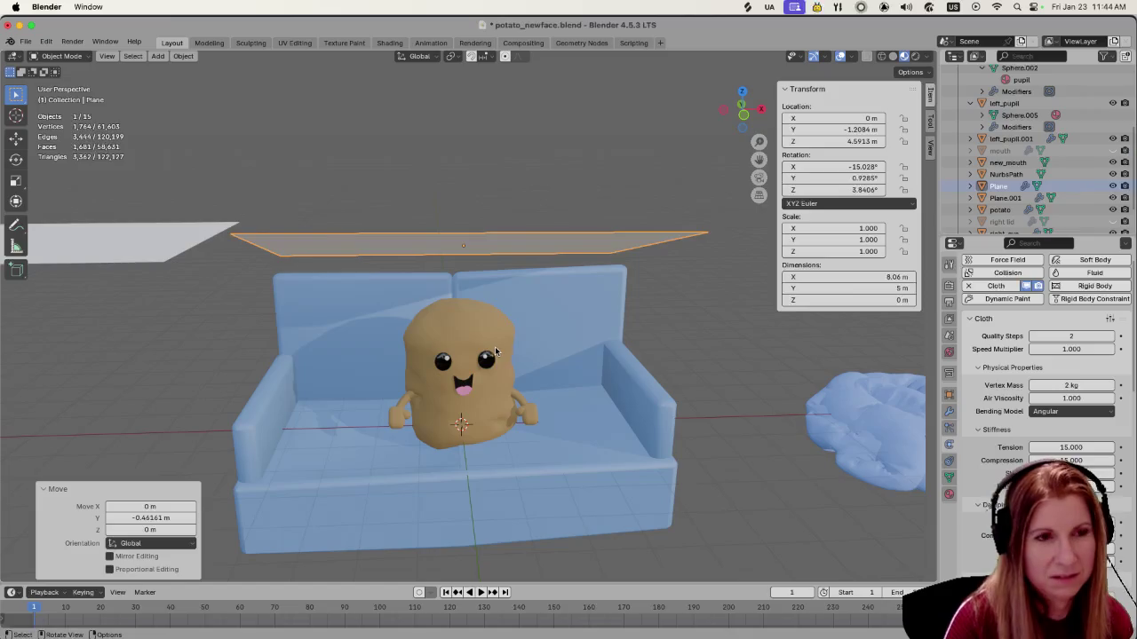
key(space)
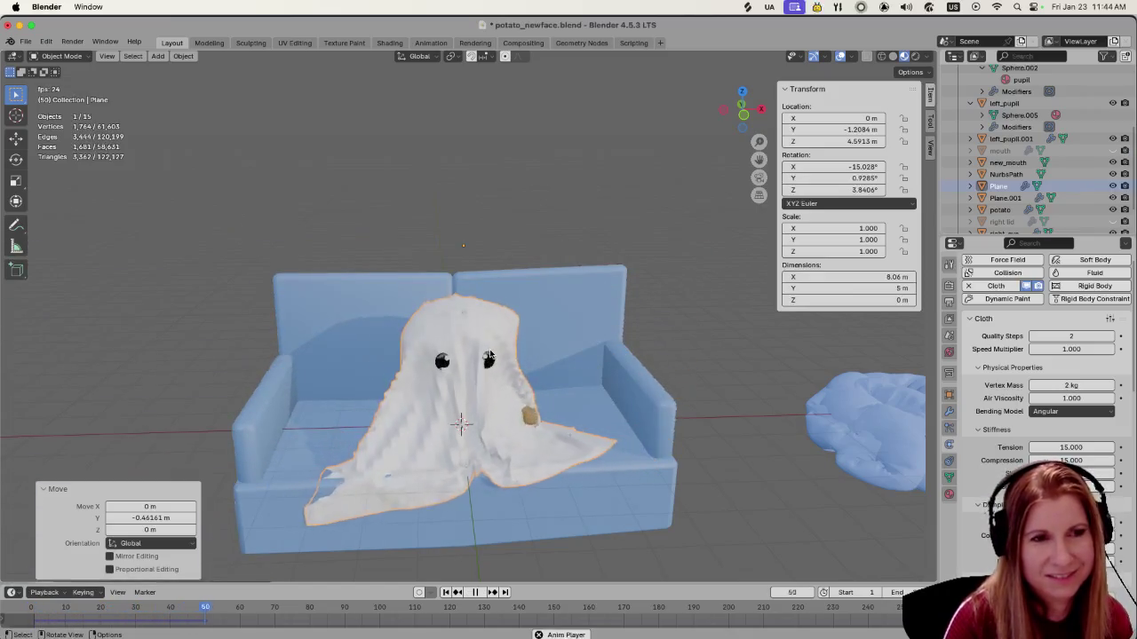
Stop playback and move the cloth plane along Y back to −0.747 m
key(space)
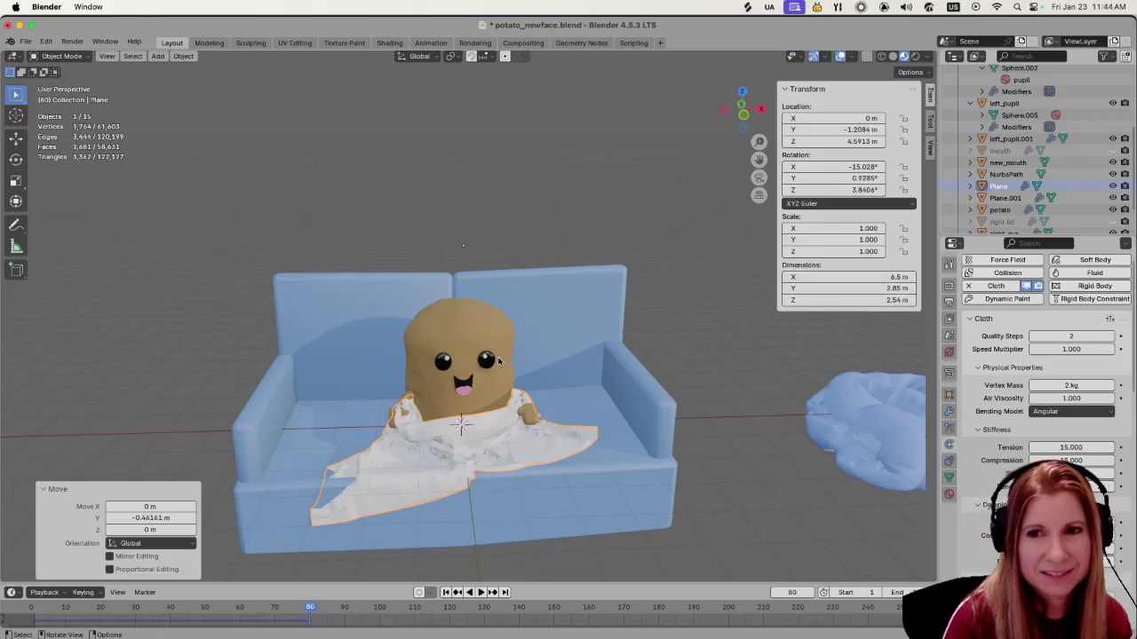
mouse_move(499, 360)
middle_down()
mouse_move(539, 370)
mouse_move(405, 354)
mouse_move(517, 449)
middle_up()
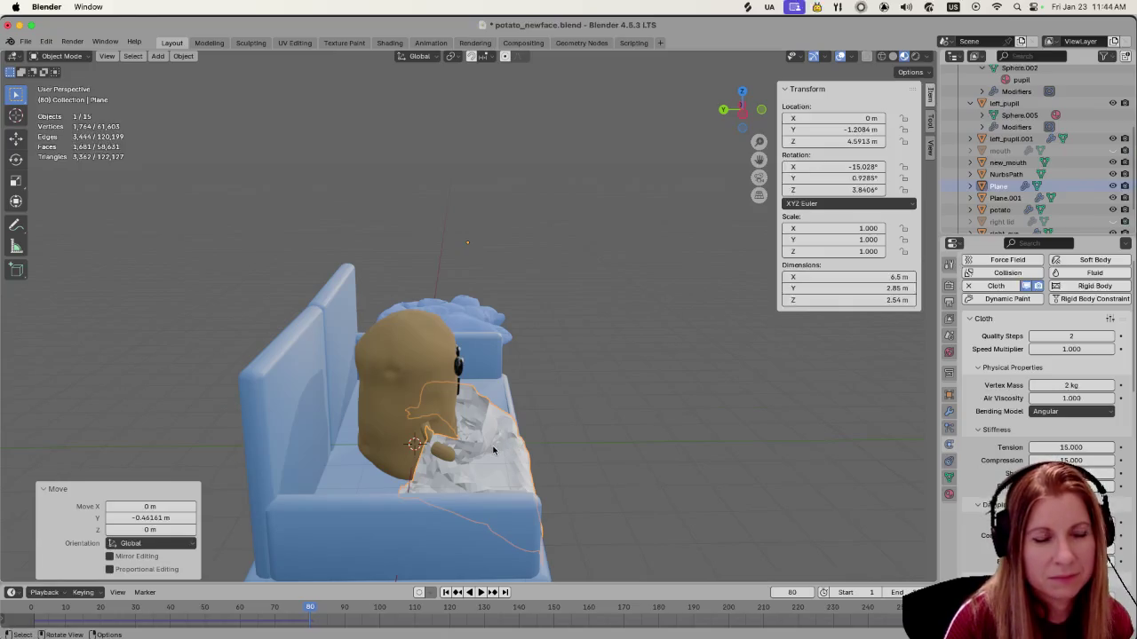
key(g)
key(y)
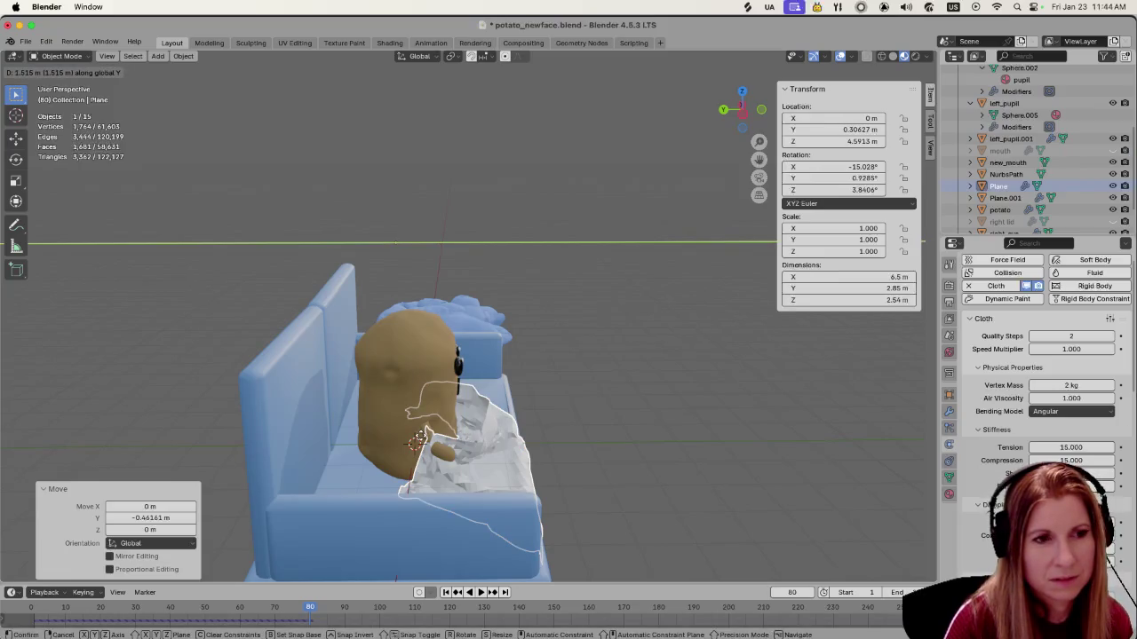
click(497, 438)
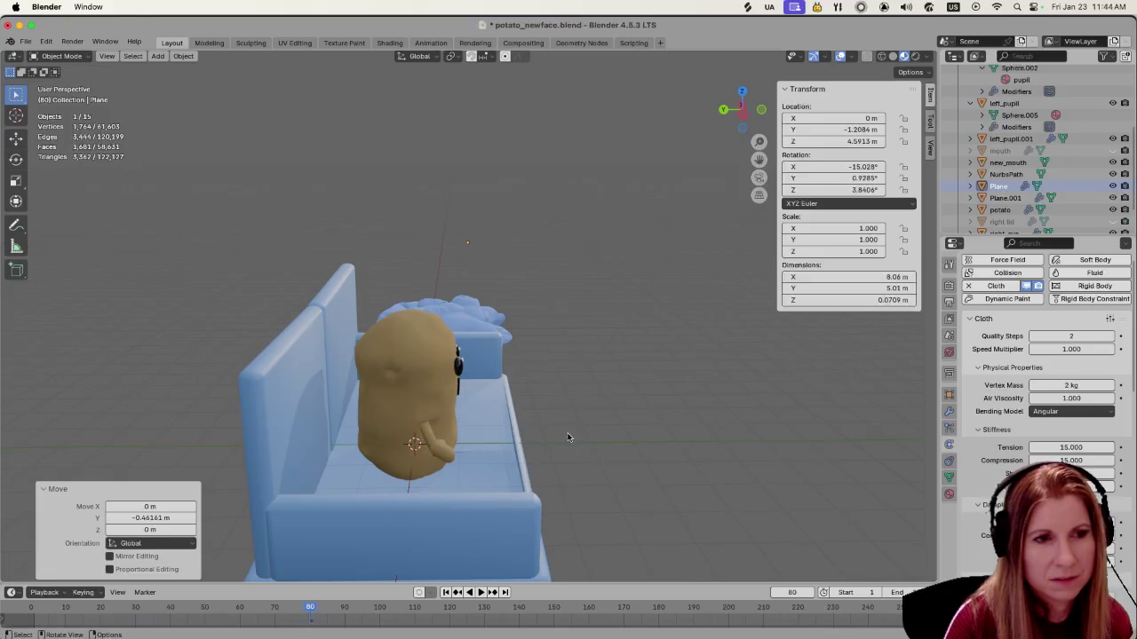
middle_drag(563, 435, 496, 417)
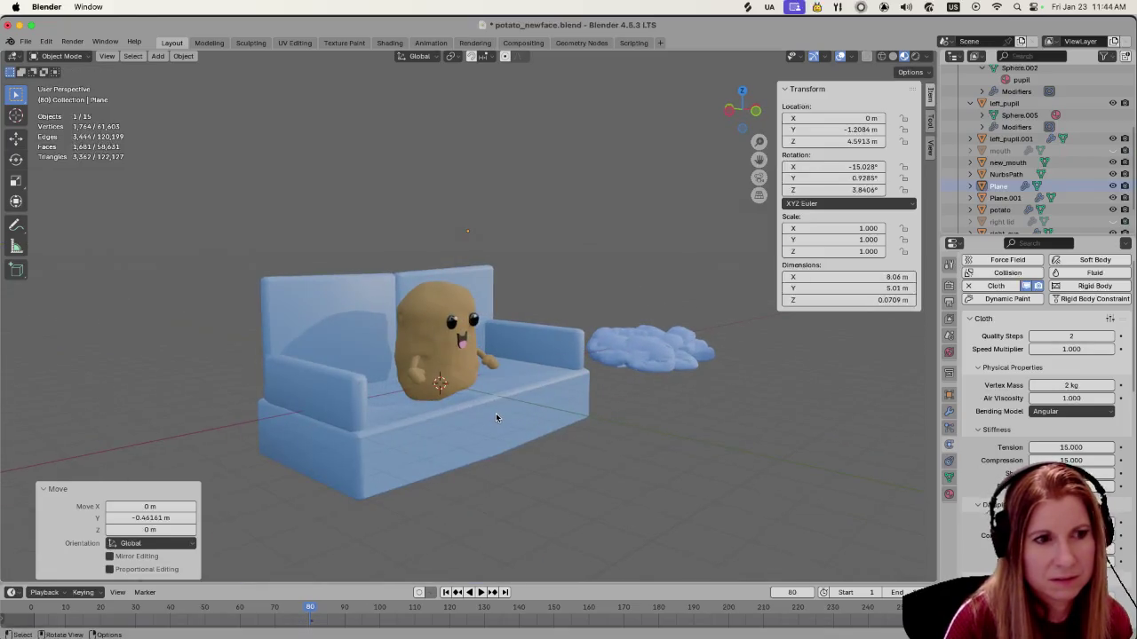
scroll(495, 413, down, 3)
scroll(494, 414, left, 2)
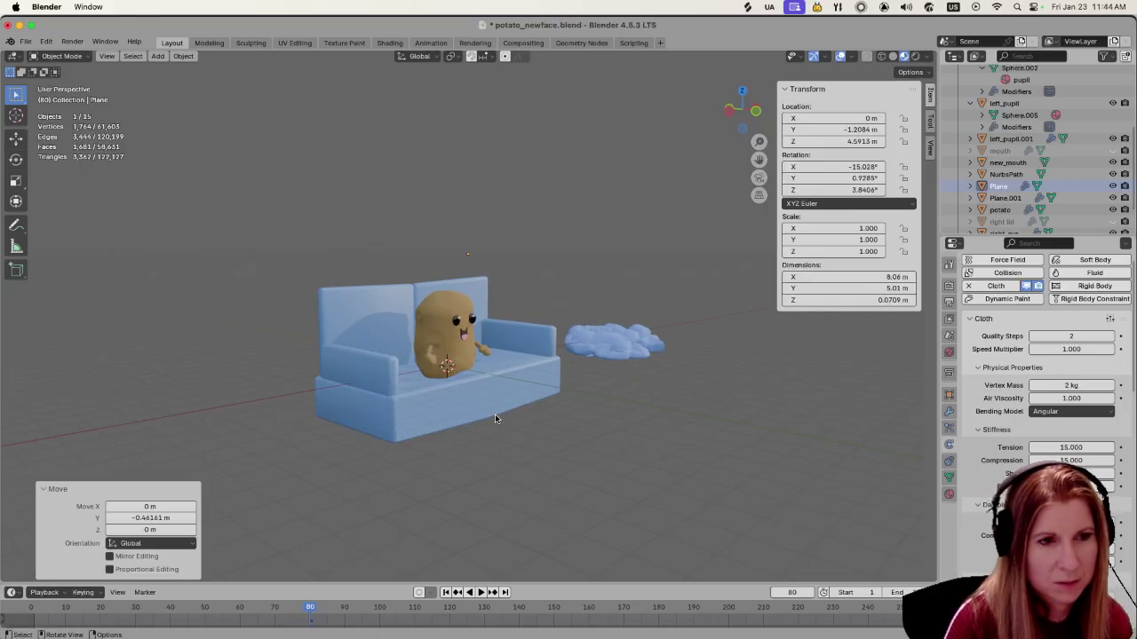
scroll(495, 414, up, 2)
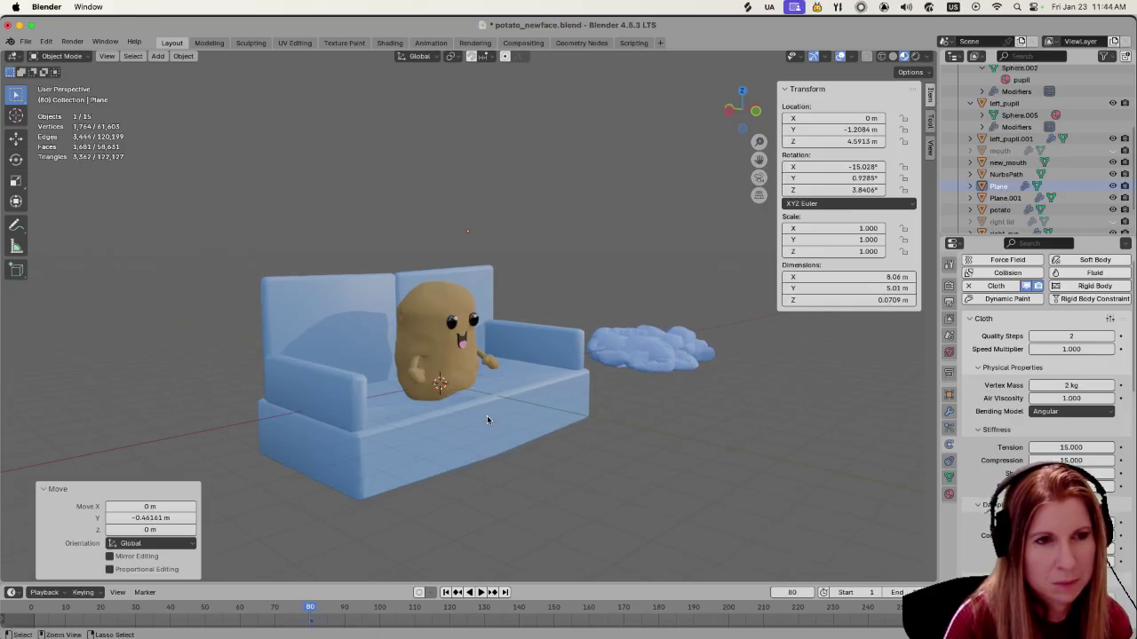
Rewind to the first frame, replay the cloth drop and inspect the drape on the potato's lap
key(shift+Left)
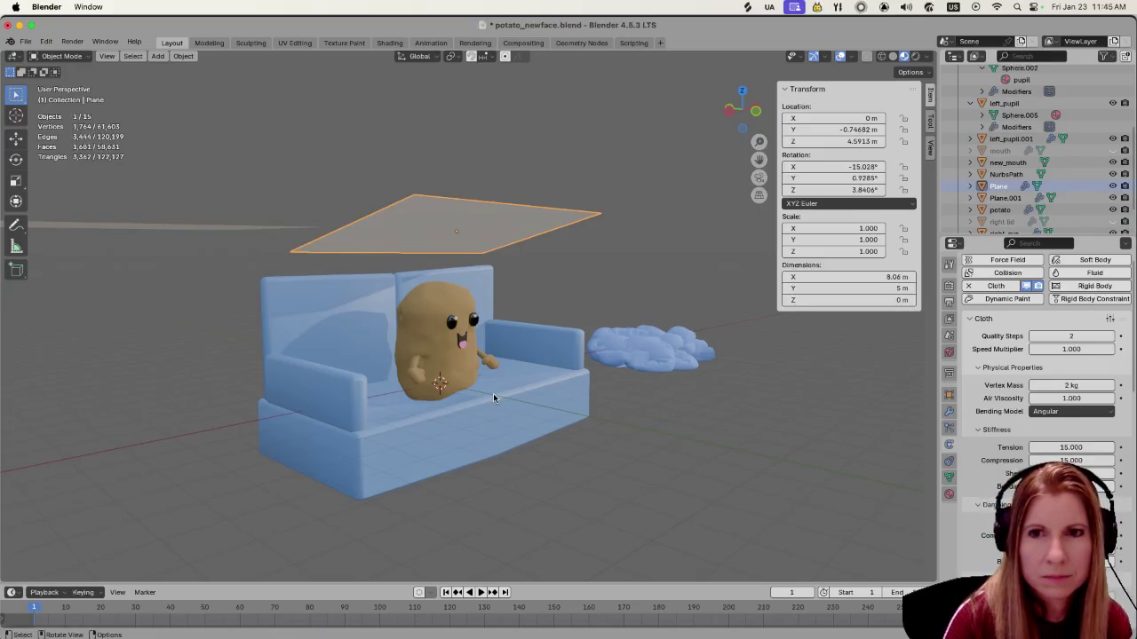
scroll(548, 377, up, 1)
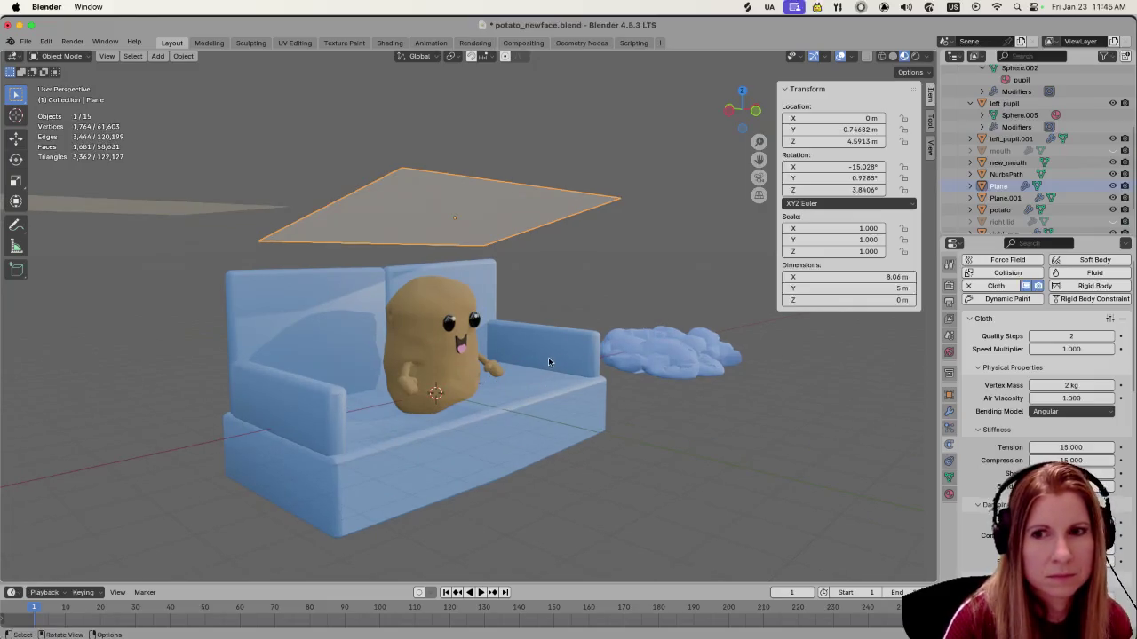
key(space)
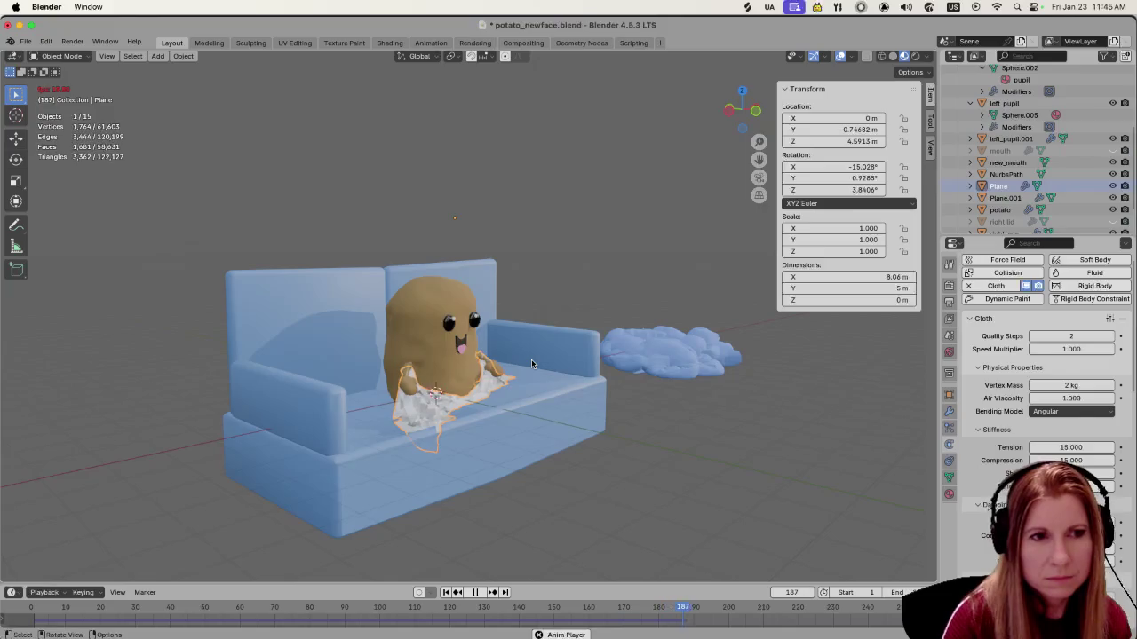
key(space)
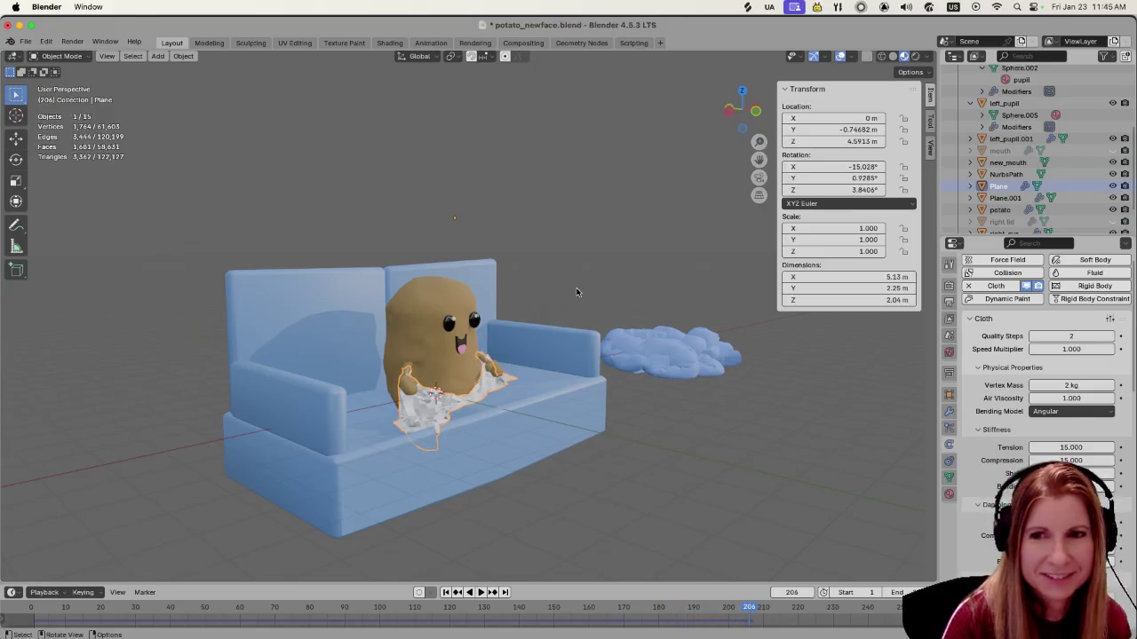
scroll(547, 461, up, 3)
scroll(547, 461, up, 2)
mouse_move(533, 452)
middle_down()
mouse_move(593, 474)
mouse_move(469, 457)
middle_up()
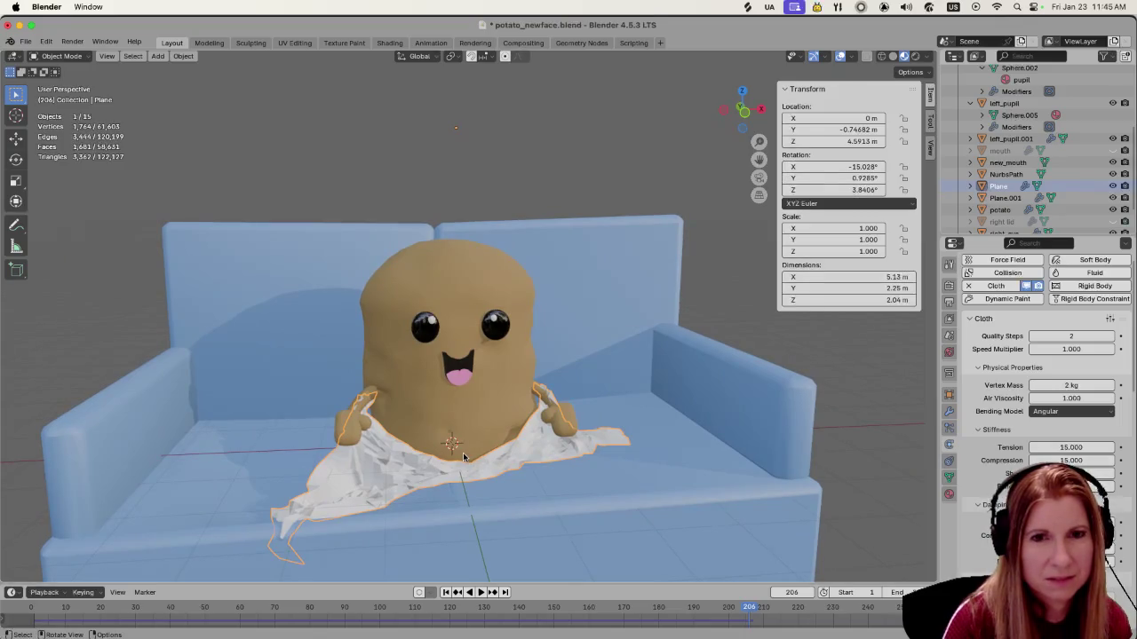
scroll(462, 457, down, 3)
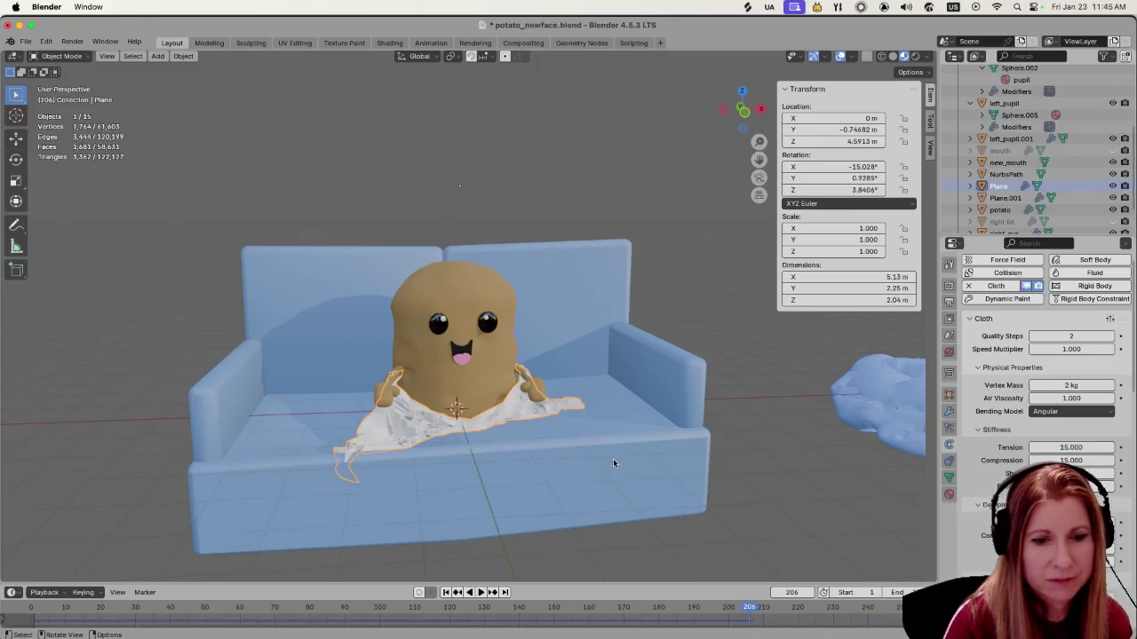
double_click(791, 593)
Set the current frame to 1 and add Collision physics to the cloth plane
text(1)
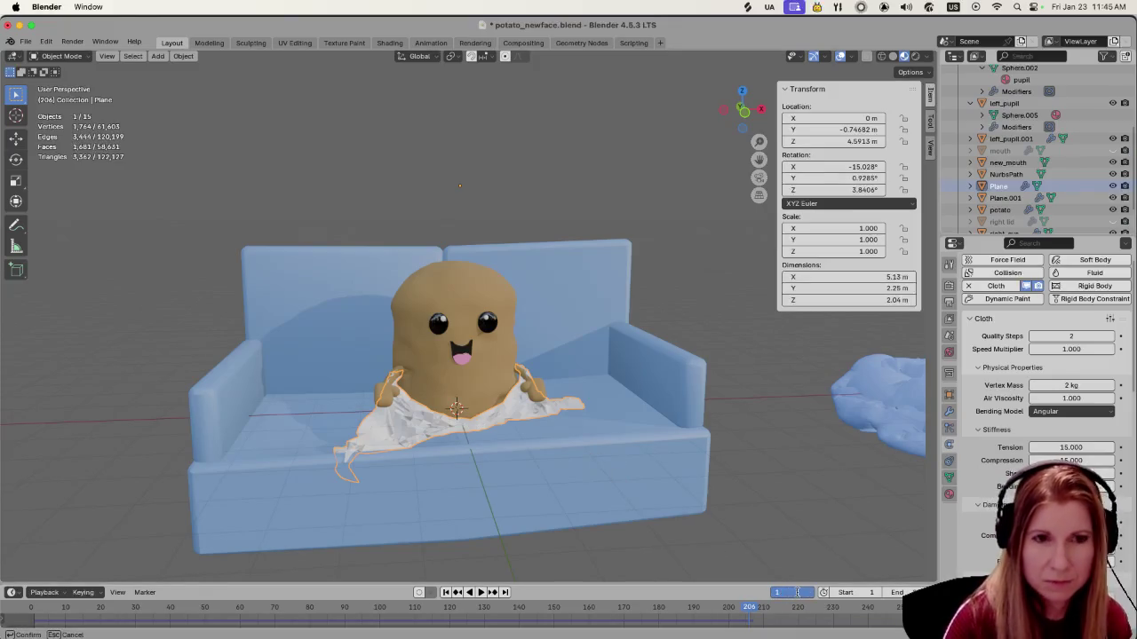
key(Return)
click(1003, 273)
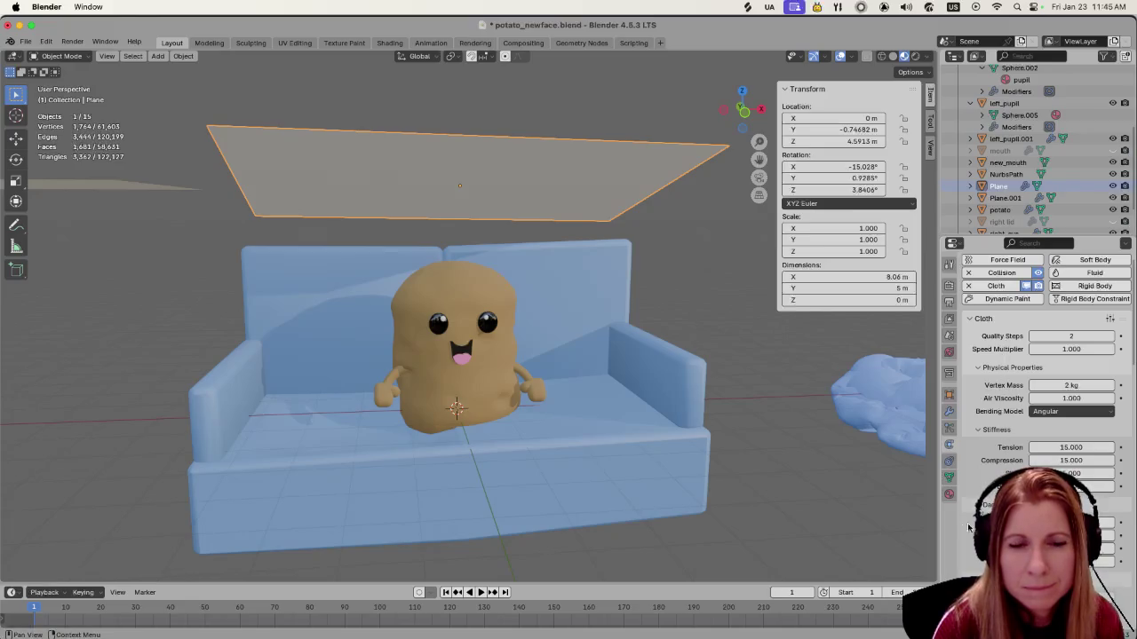
Enable Self Collisions in the Cloth settings and replay the simulation
scroll(1039, 373, down, 3)
scroll(1039, 373, down, 3)
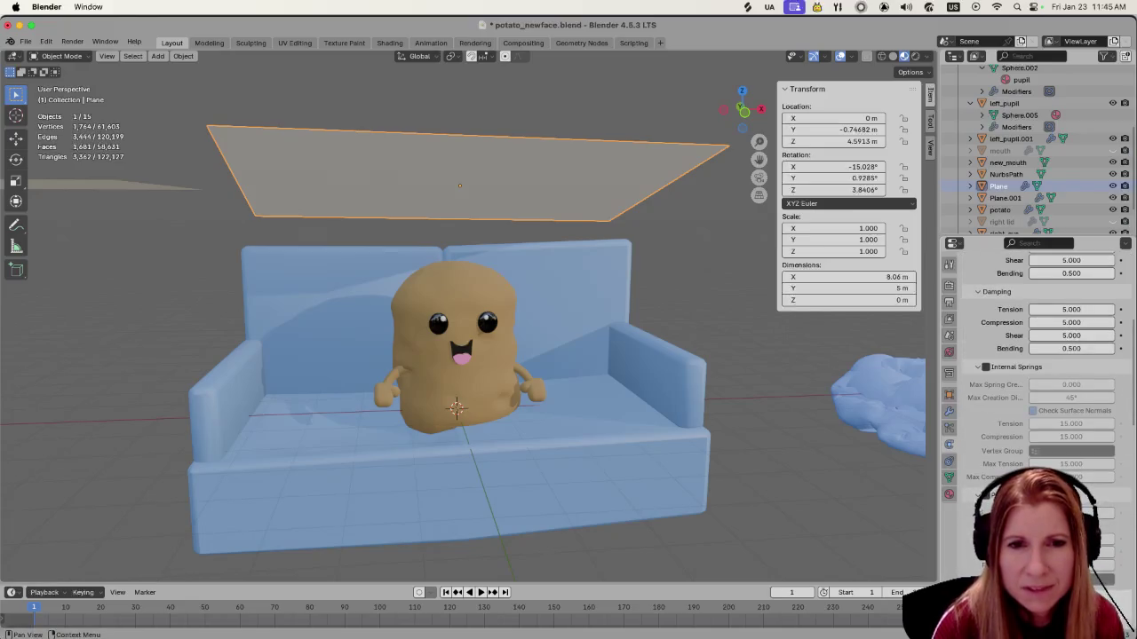
scroll(1039, 373, down, 3)
scroll(1039, 373, down, 3)
scroll(1039, 373, down, 3)
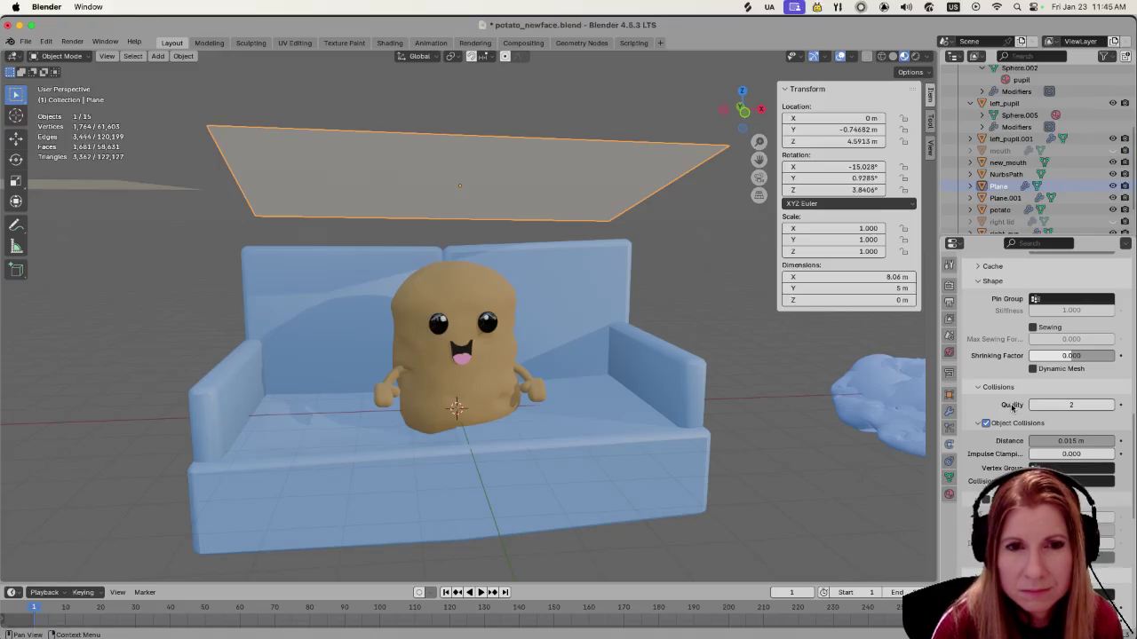
scroll(1011, 407, down, 1)
scroll(1010, 408, down, 1)
scroll(1010, 411, down, 1)
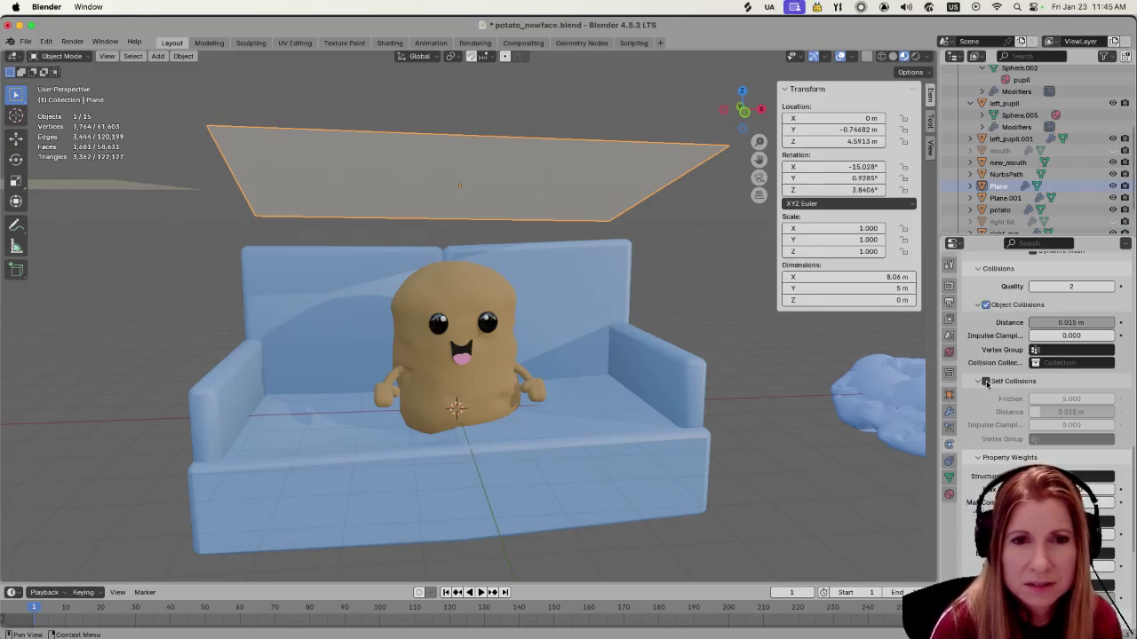
click(986, 382)
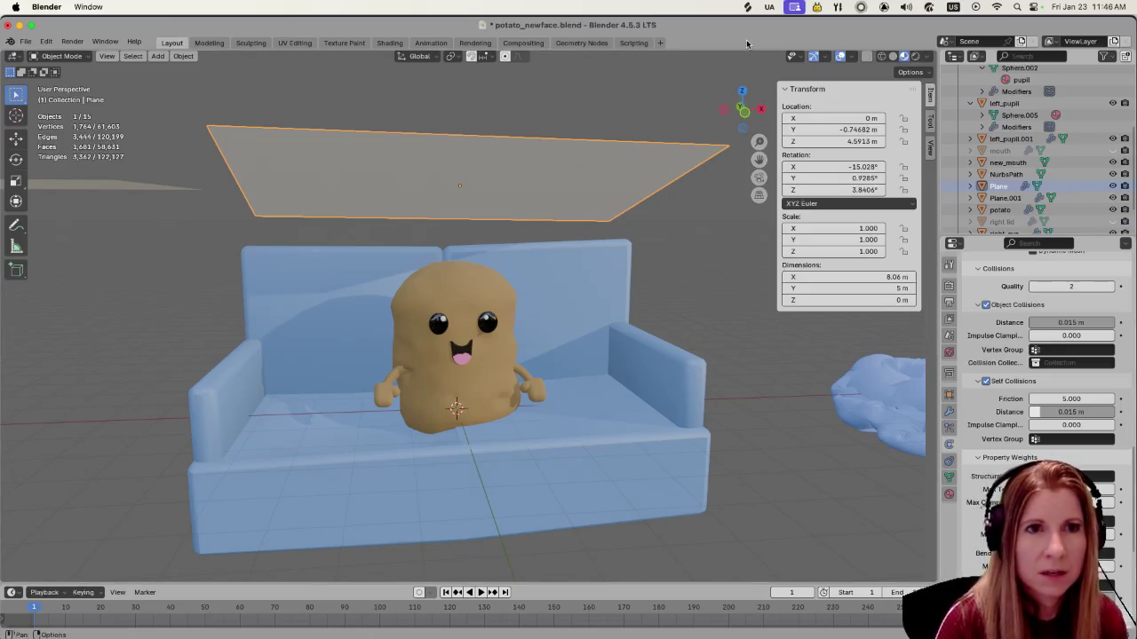
key(space)
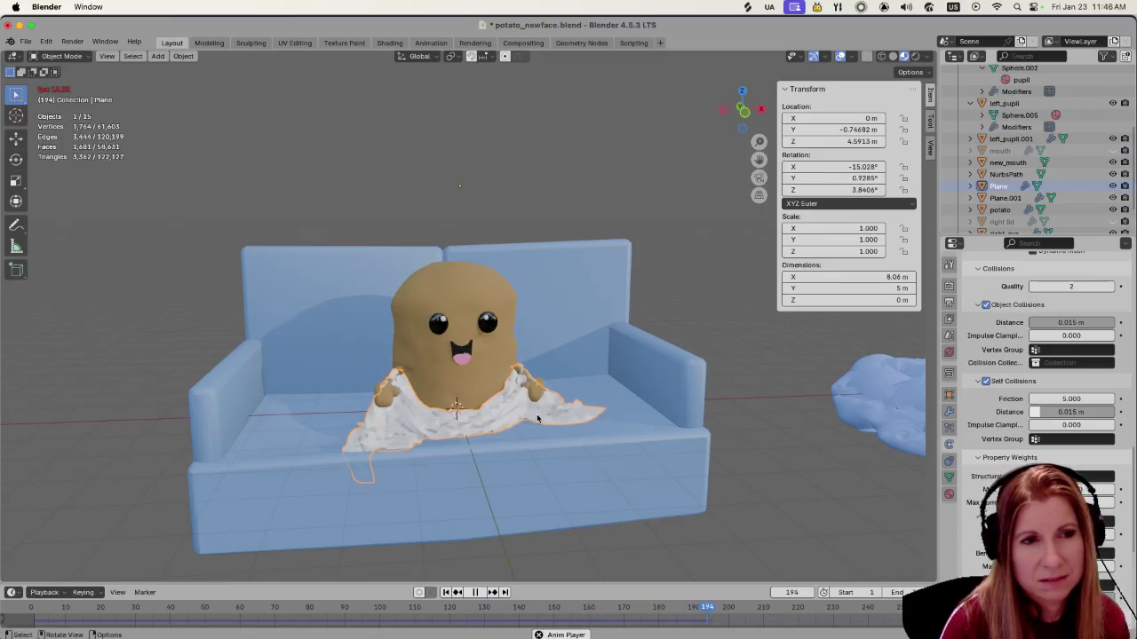
key(space)
mouse_move(402, 408)
middle_down()
mouse_move(458, 430)
mouse_move(422, 434)
middle_up()
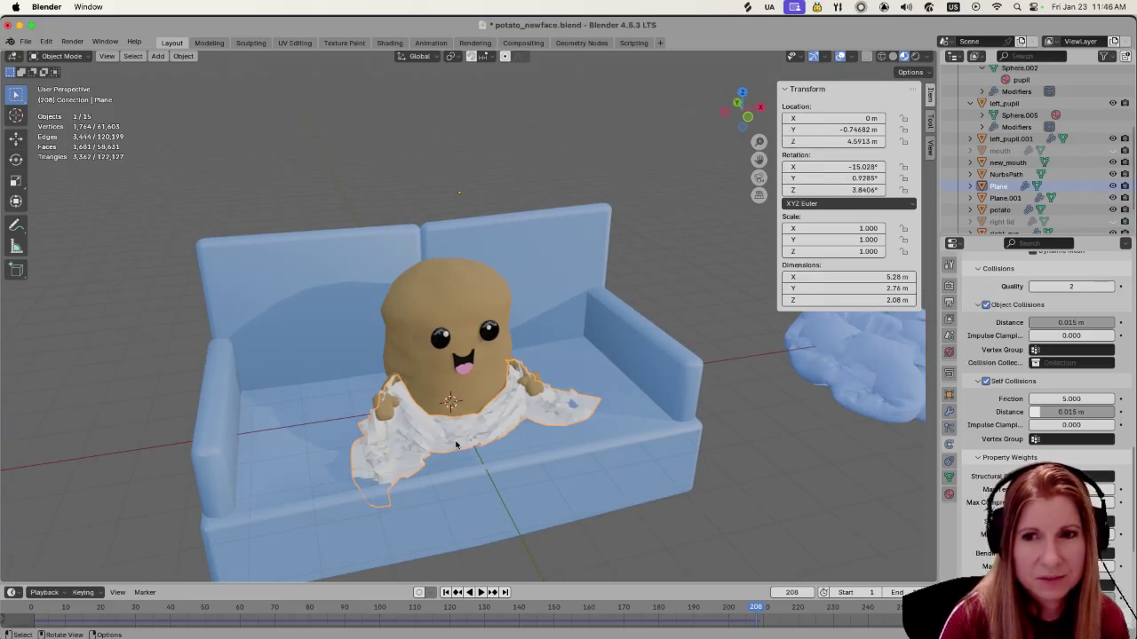
mouse_move(490, 453)
middle_down()
mouse_move(548, 432)
mouse_move(461, 428)
mouse_move(451, 442)
mouse_move(478, 453)
middle_up()
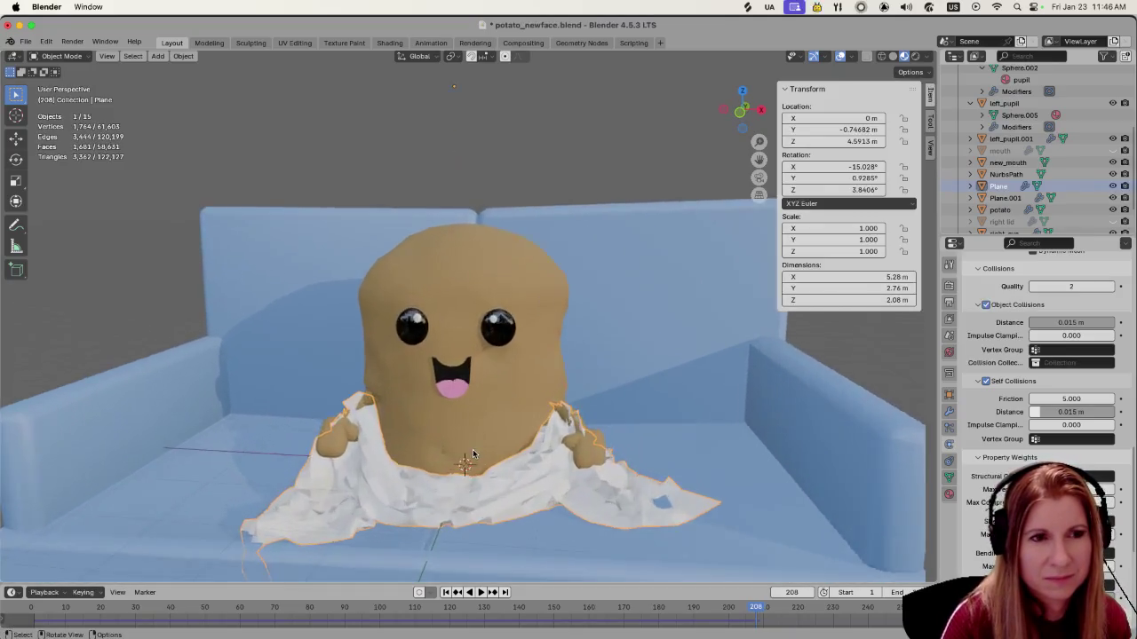
scroll(469, 453, up, 2)
scroll(466, 451, up, 2)
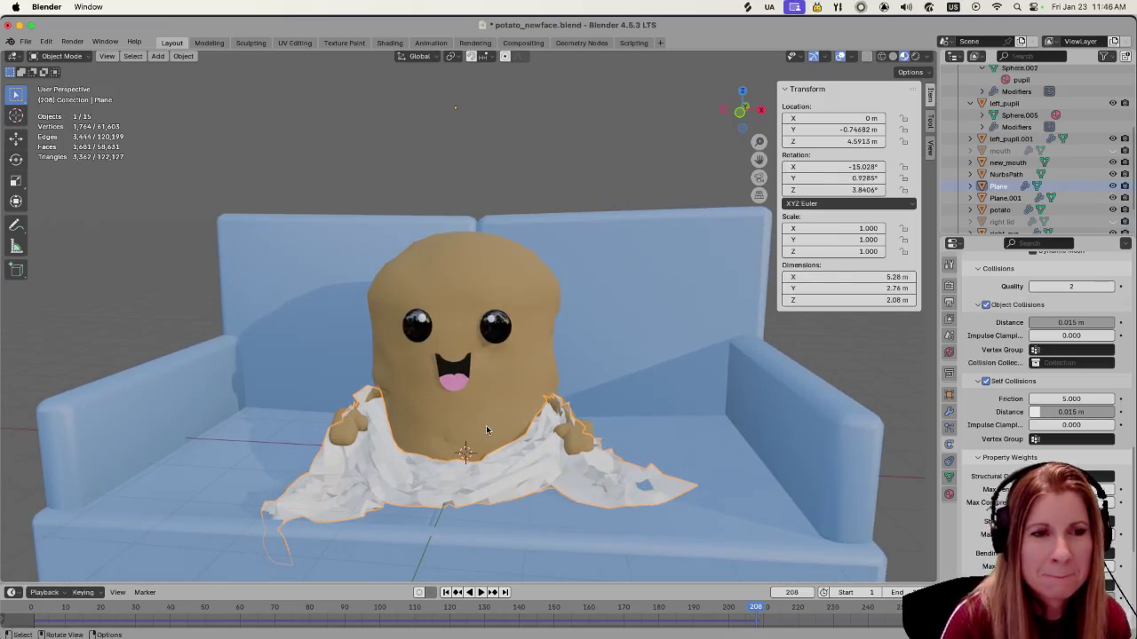
scroll(486, 428, down, 2)
scroll(483, 423, down, 2)
middle_drag(482, 423, 498, 426)
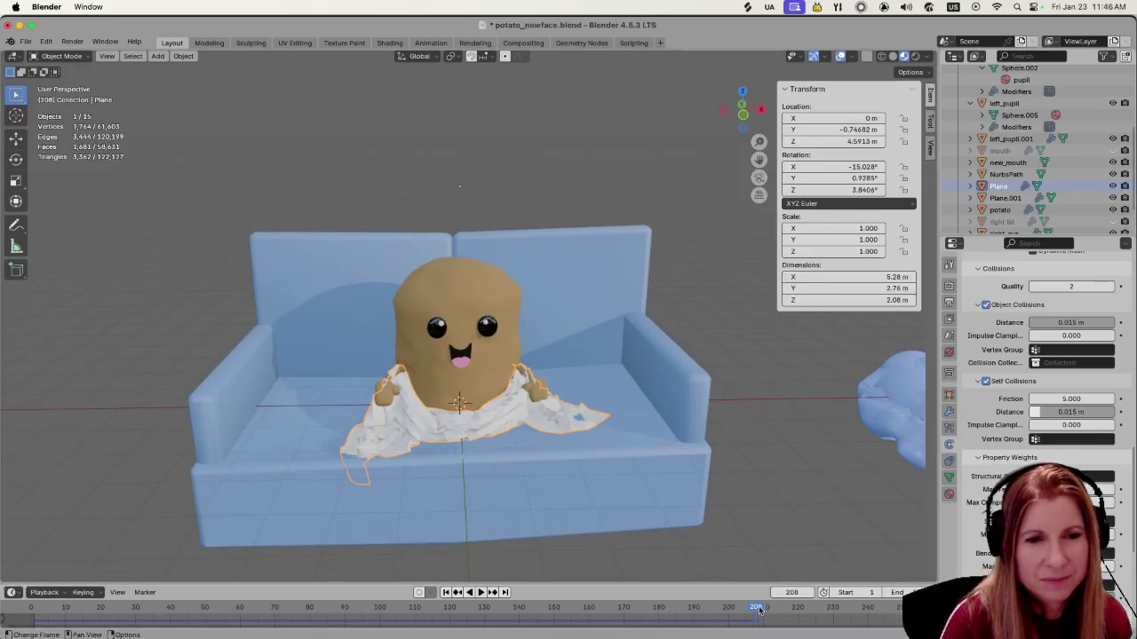
click(557, 612)
double_click(792, 592)
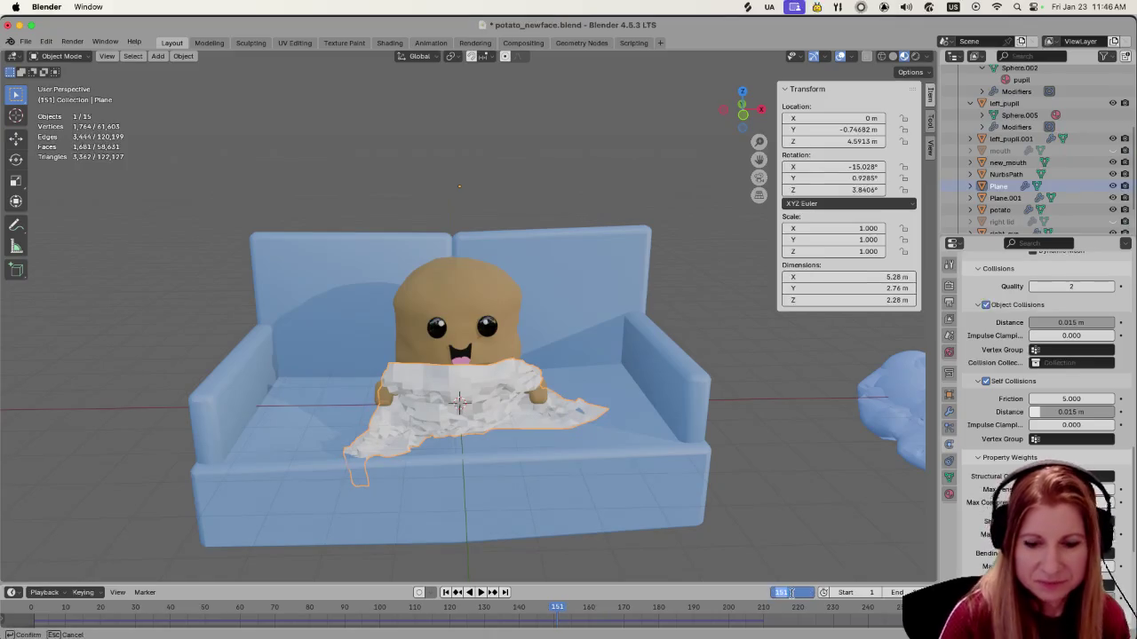
key(Return)
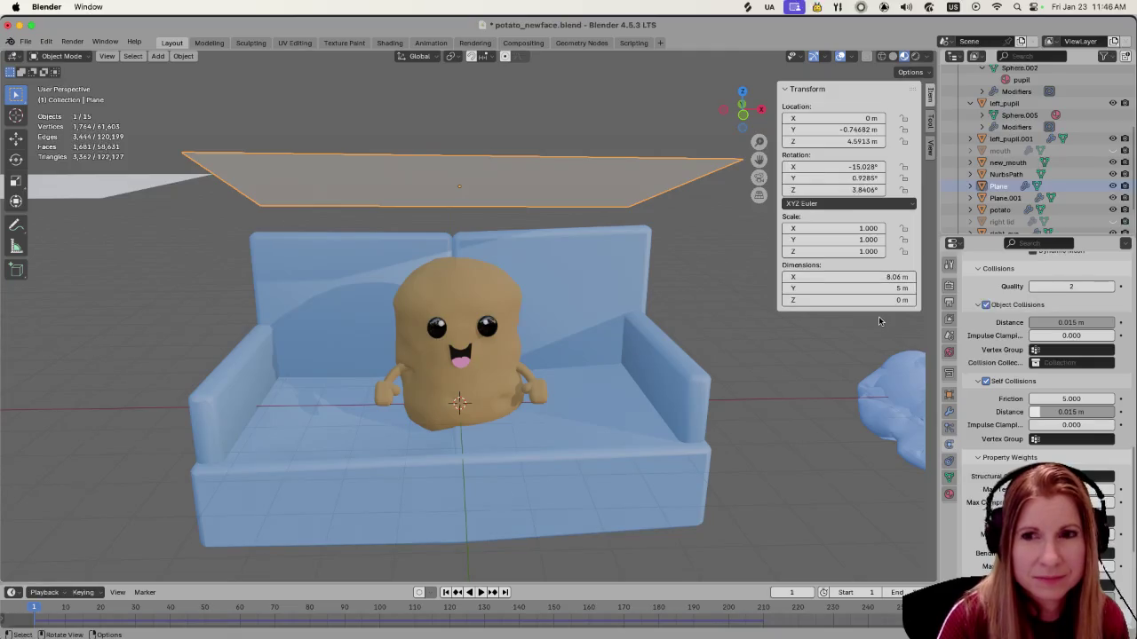
scroll(1031, 414, up, 4)
Play the cloth simulation to frame 242, watching the sheet bunch around the potato's lap
scroll(1030, 409, up, 3)
scroll(1031, 404, up, 4)
scroll(1032, 399, up, 4)
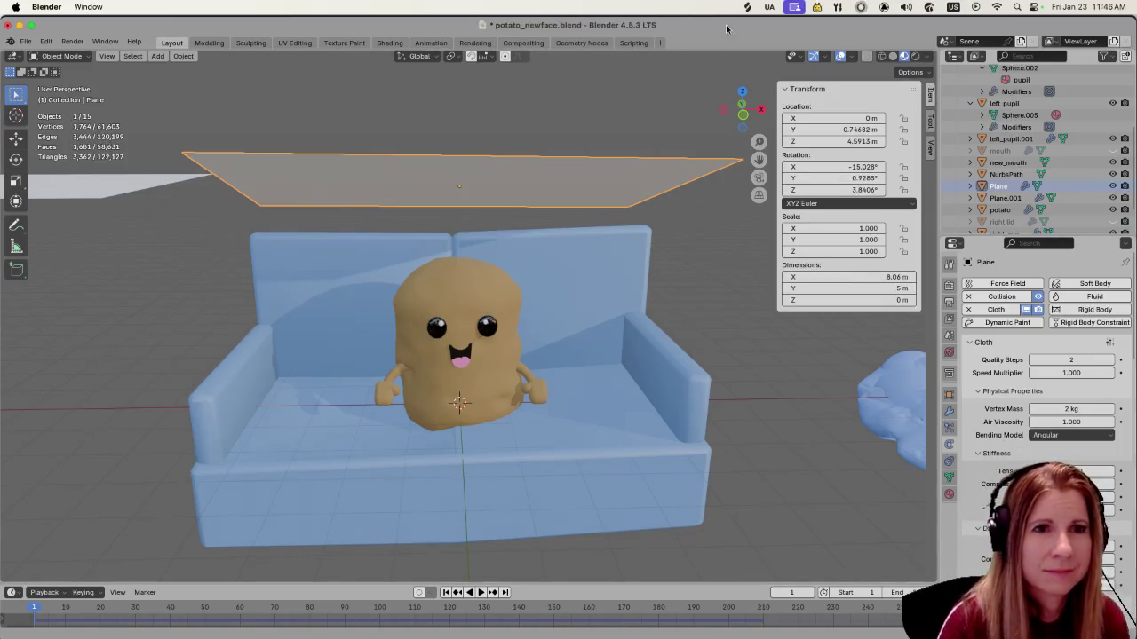
middle_drag(613, 256, 460, 294)
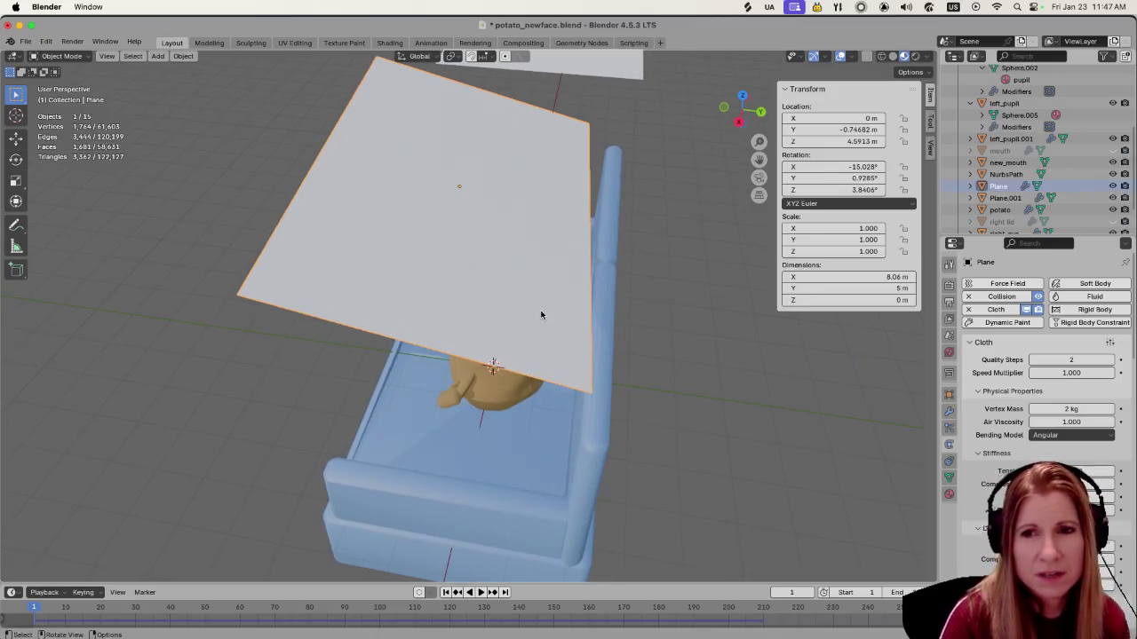
middle_drag(541, 315, 617, 267)
scroll(1001, 435, down, 3)
scroll(1001, 435, down, 5)
scroll(1001, 435, down, 3)
scroll(1001, 435, down, 4)
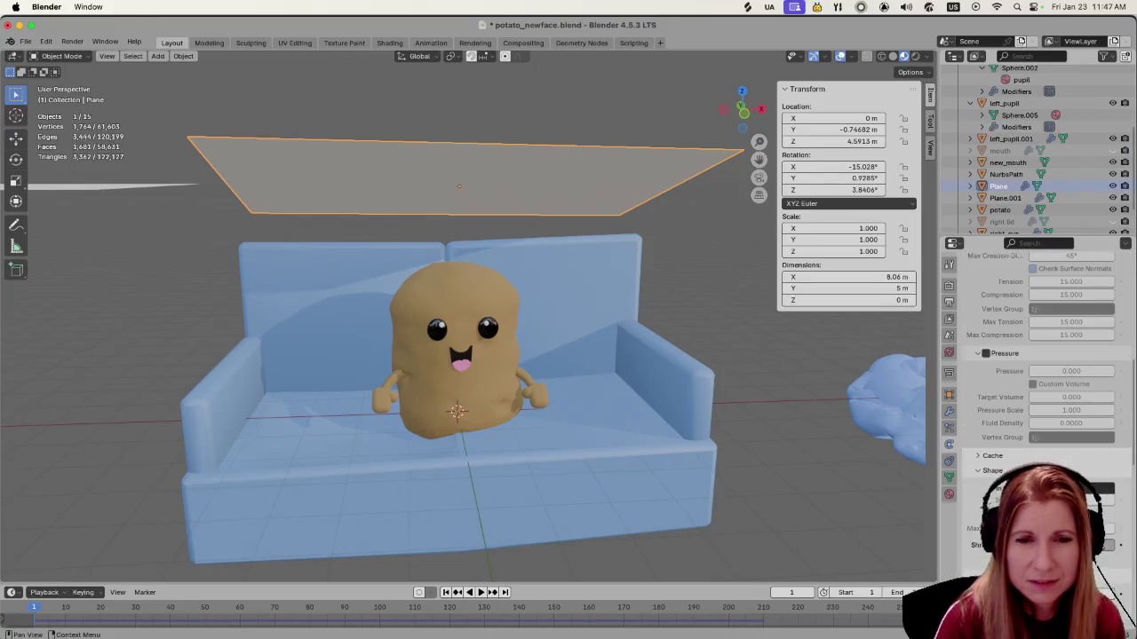
scroll(994, 496, down, 2)
scroll(995, 496, down, 2)
scroll(995, 496, down, 2)
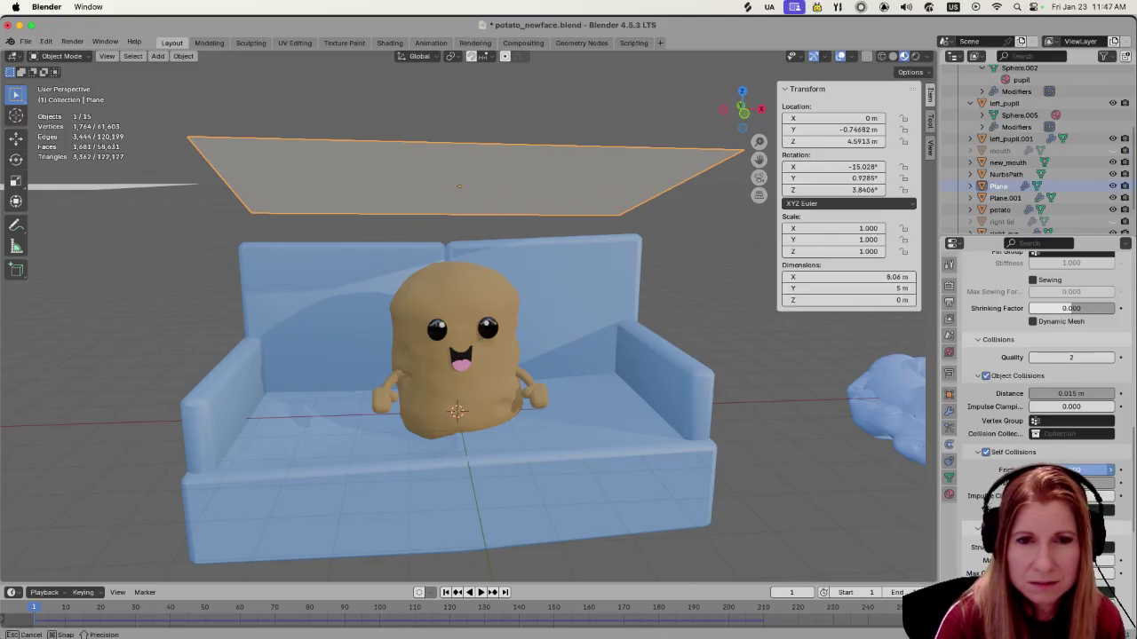
key(space)
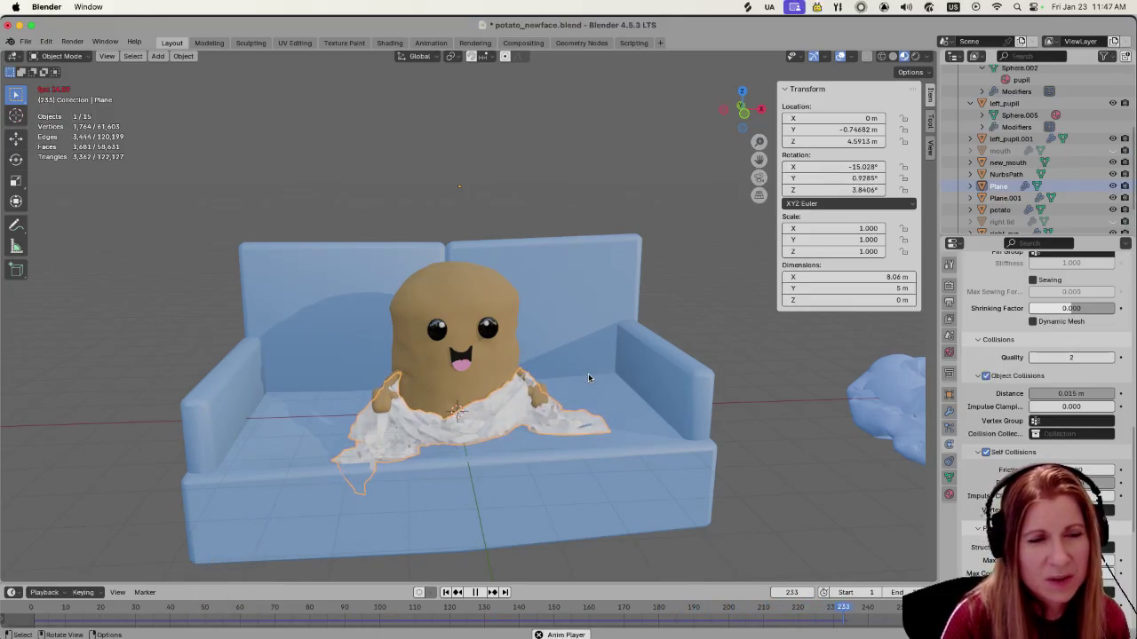
key(space)
Orbit and zoom around the couch to inspect the crumpled sheet at frame 242
mouse_move(589, 377)
middle_down()
mouse_move(607, 388)
mouse_move(398, 427)
middle_up()
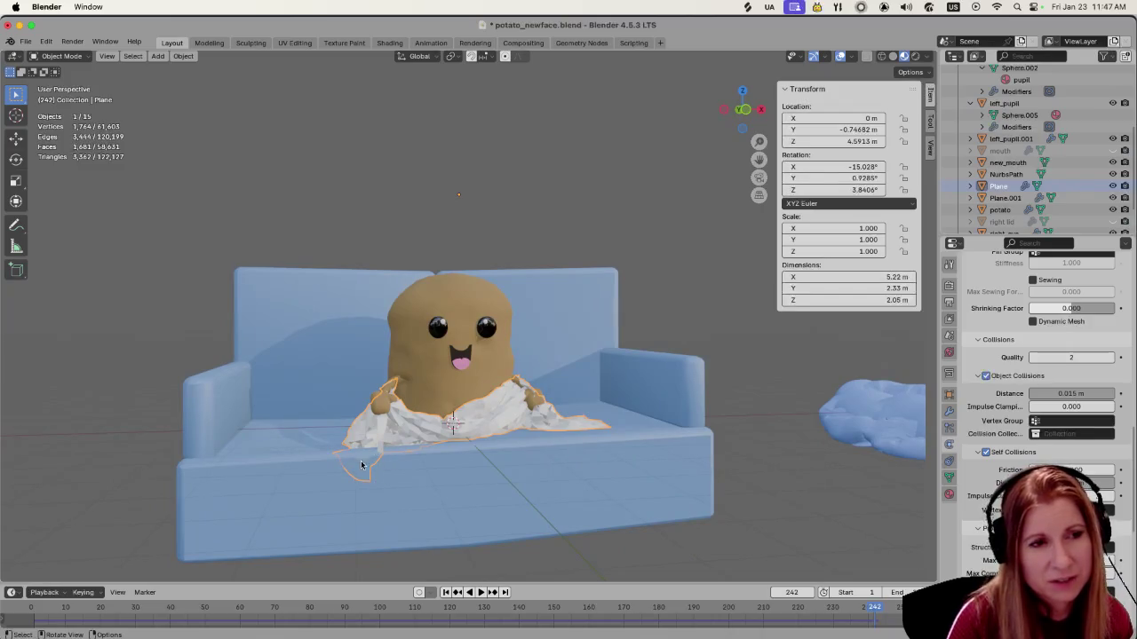
mouse_move(384, 473)
middle_down()
mouse_move(447, 450)
mouse_move(452, 428)
mouse_move(458, 449)
middle_up()
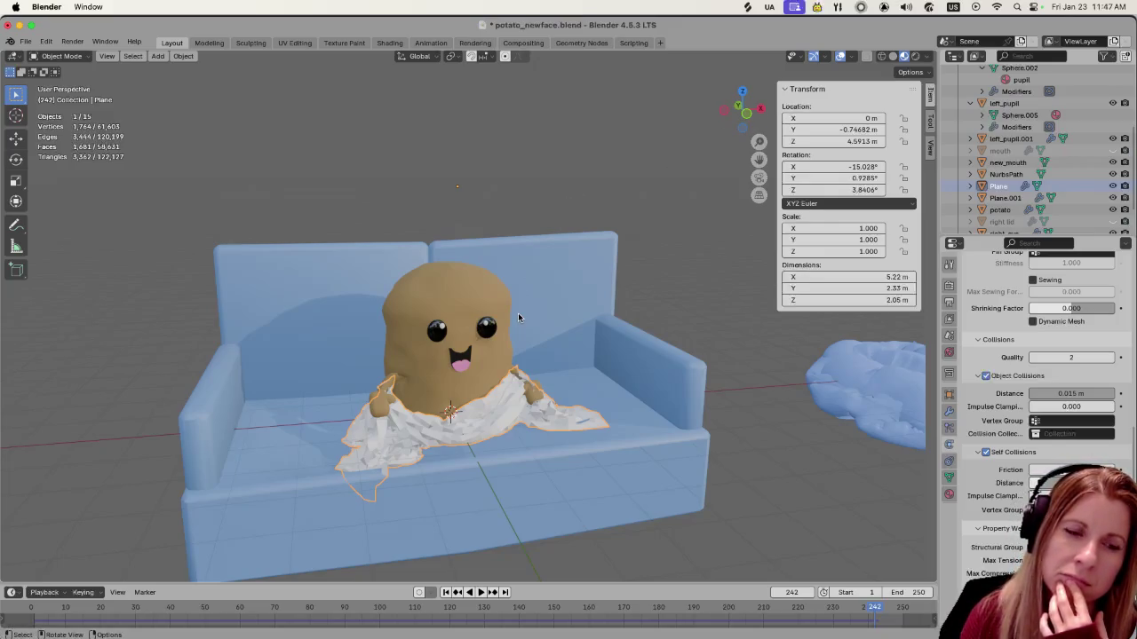
scroll(519, 317, down, 2)
scroll(497, 329, down, 5)
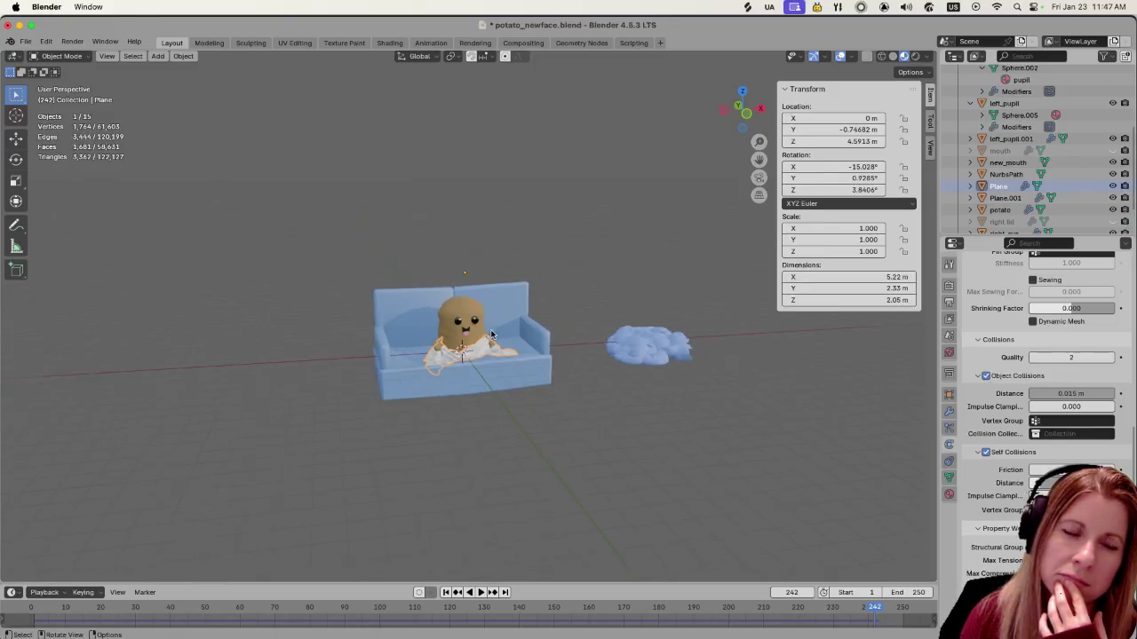
scroll(489, 335, up, 4)
scroll(489, 335, up, 2)
Select Plane.001, set the frame to 1 and parent the selection with Ctrl+P > Object
click(1011, 200)
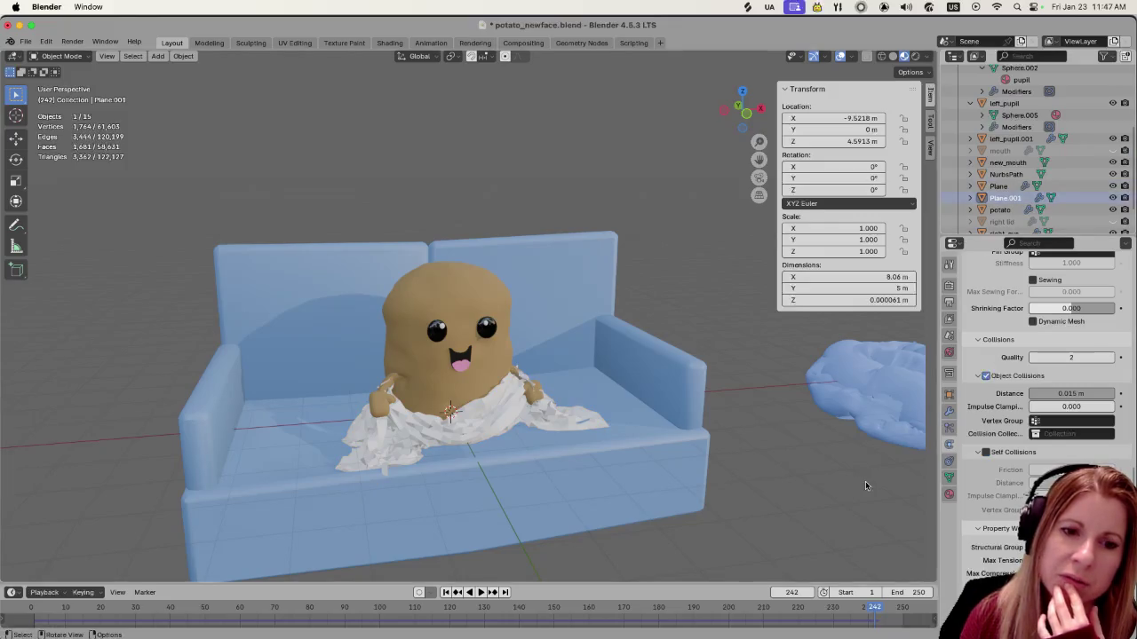
click(800, 593)
text(1)
key(Return)
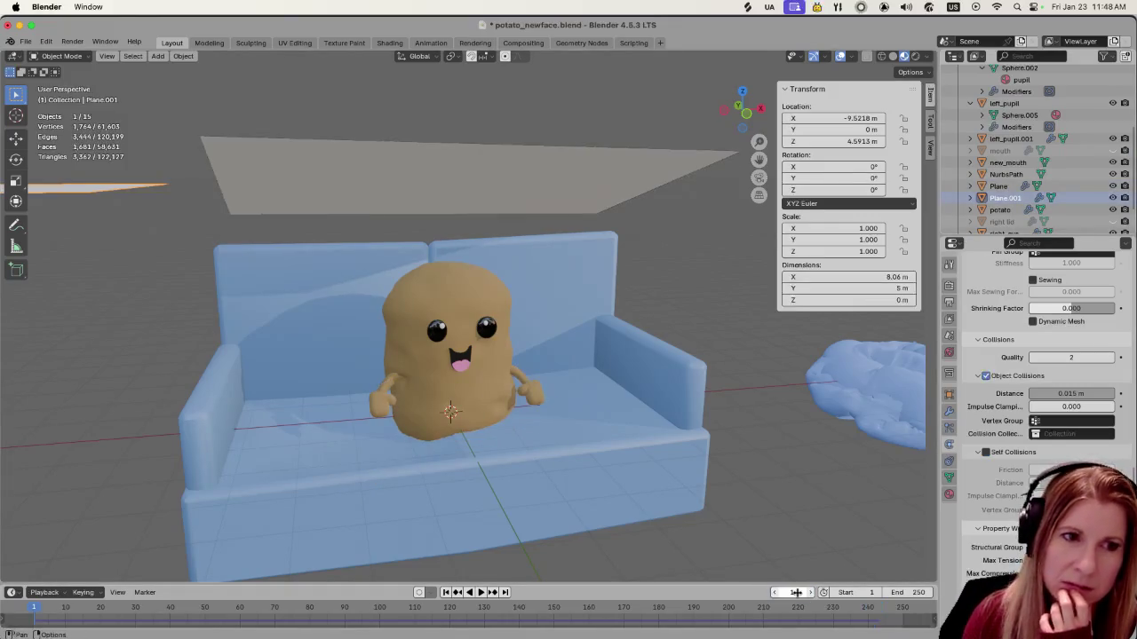
scroll(405, 434, down, 2)
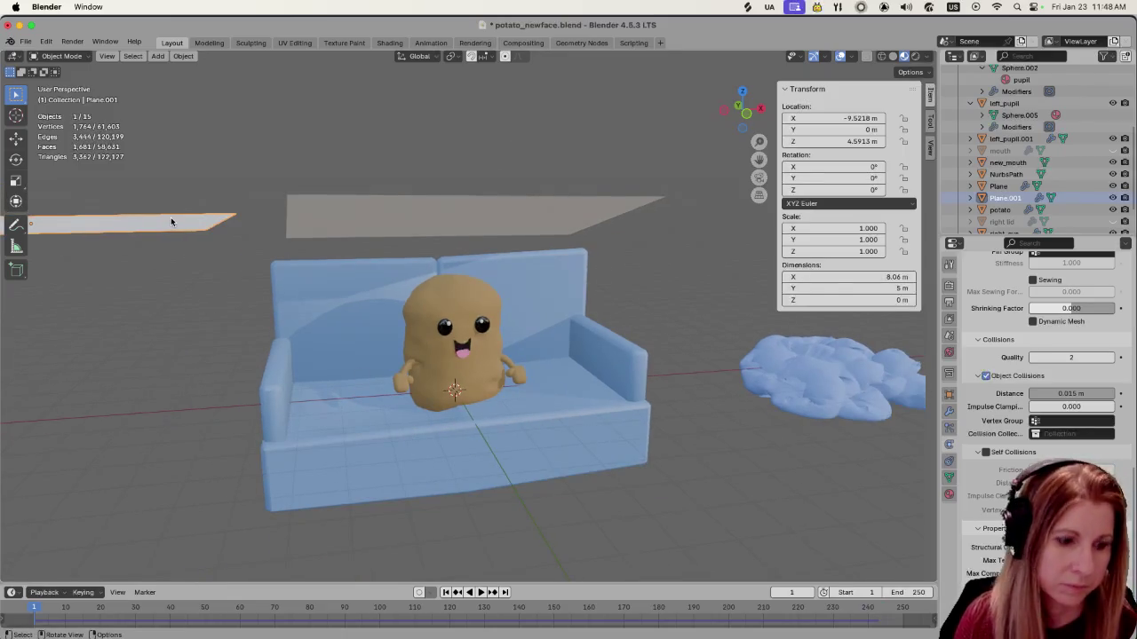
key(ctrl+p)
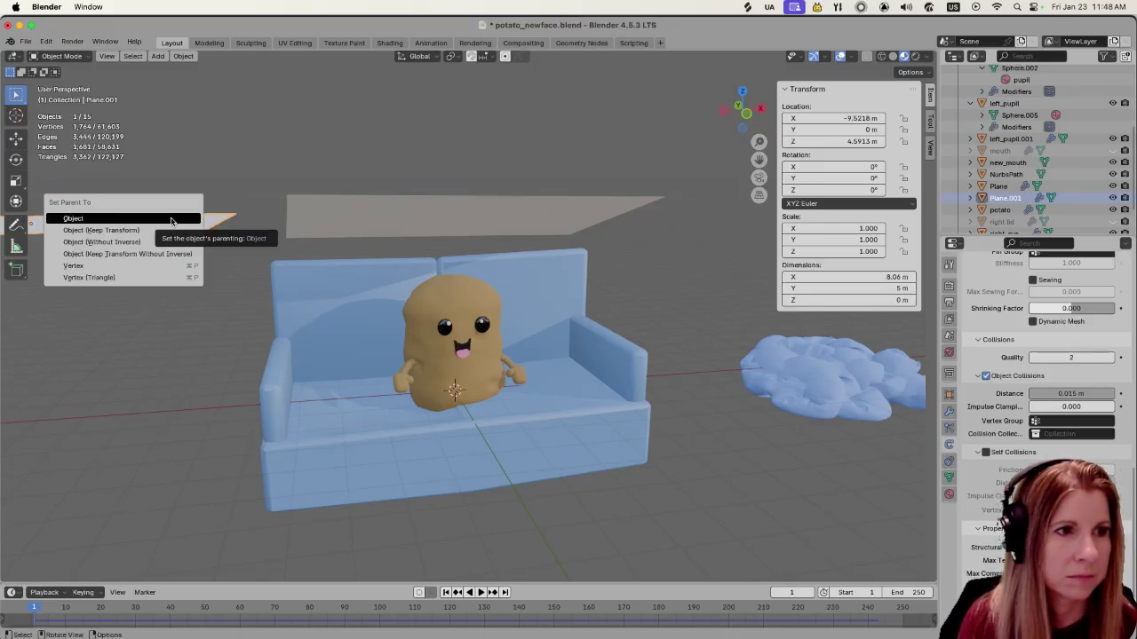
click(171, 220)
Separate the whole copy's mesh into a new Plane.002 object, then reselect the cloth plane
key(Tab)
click(184, 224)
key(a)
key(p)
click(185, 225)
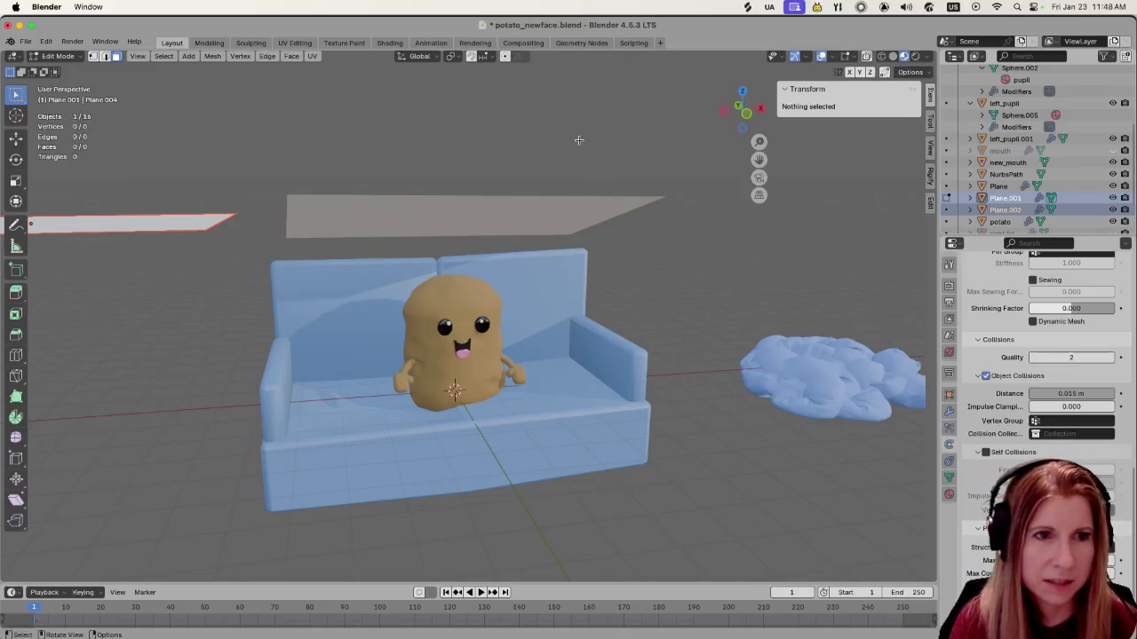
key(Tab)
click(530, 210)
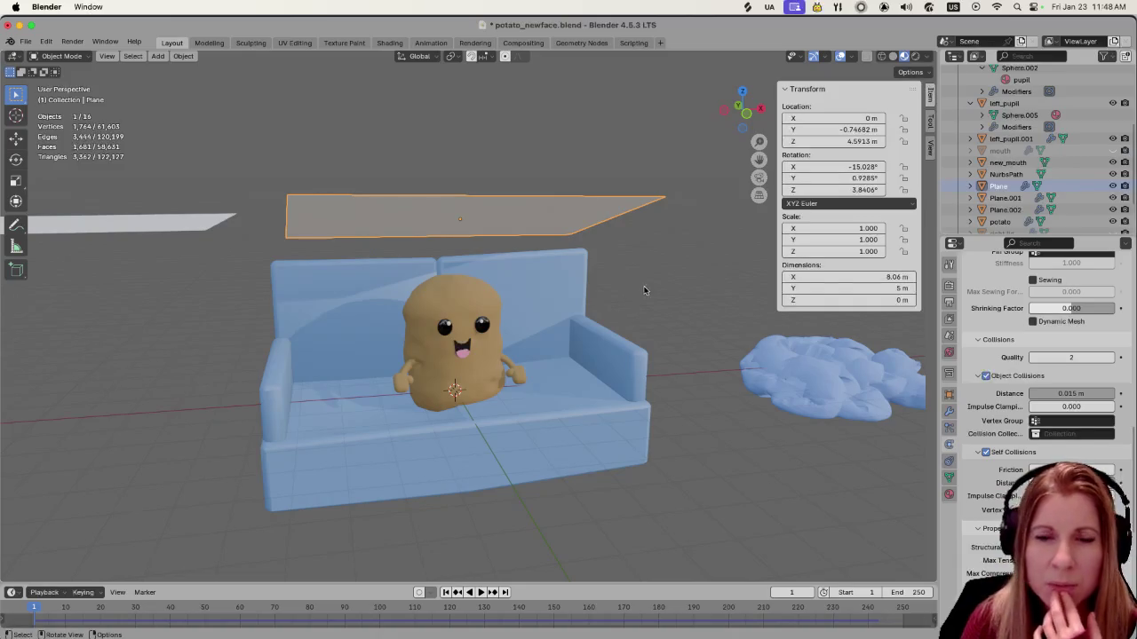
Replay the cloth simulation and pause at frame 221, with the cloth bunched around the potato's lap
key(space)
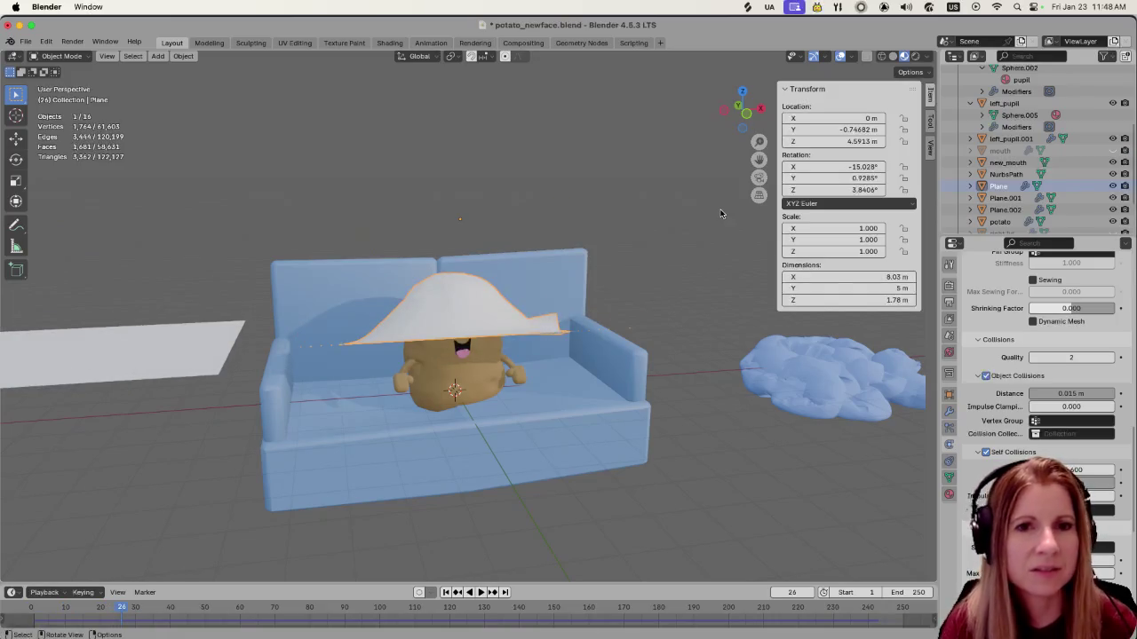
click(671, 176)
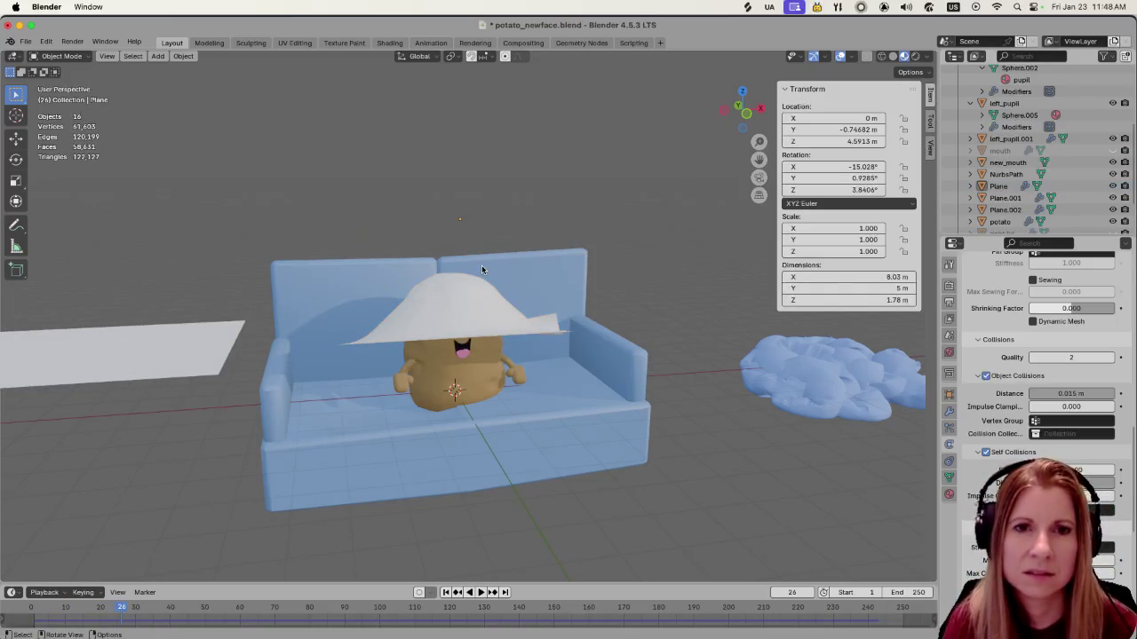
key(space)
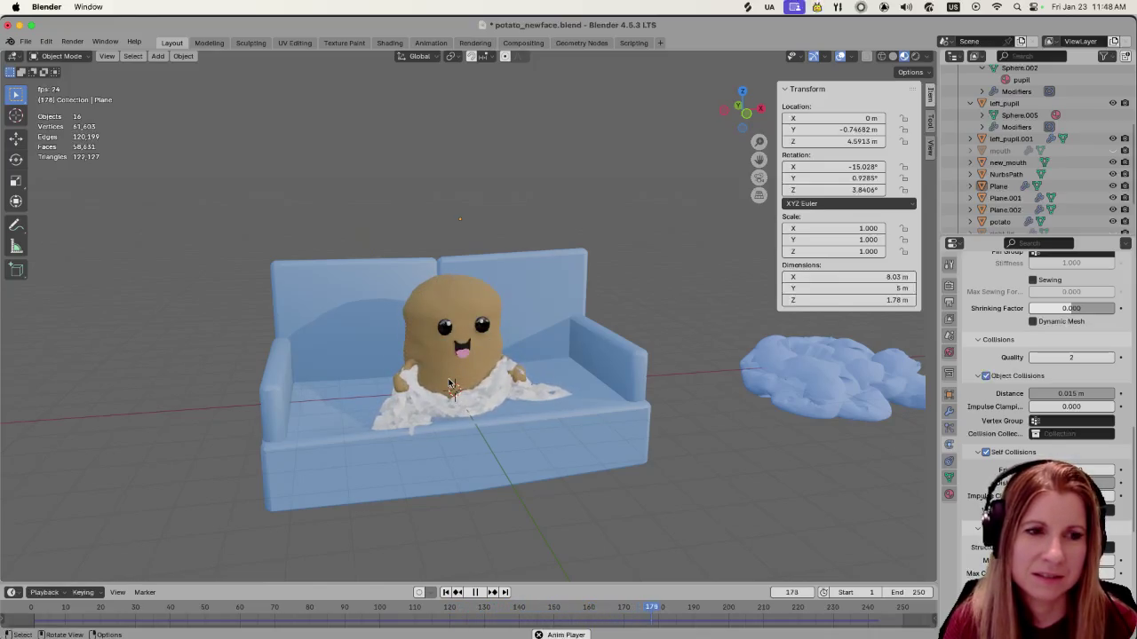
key(space)
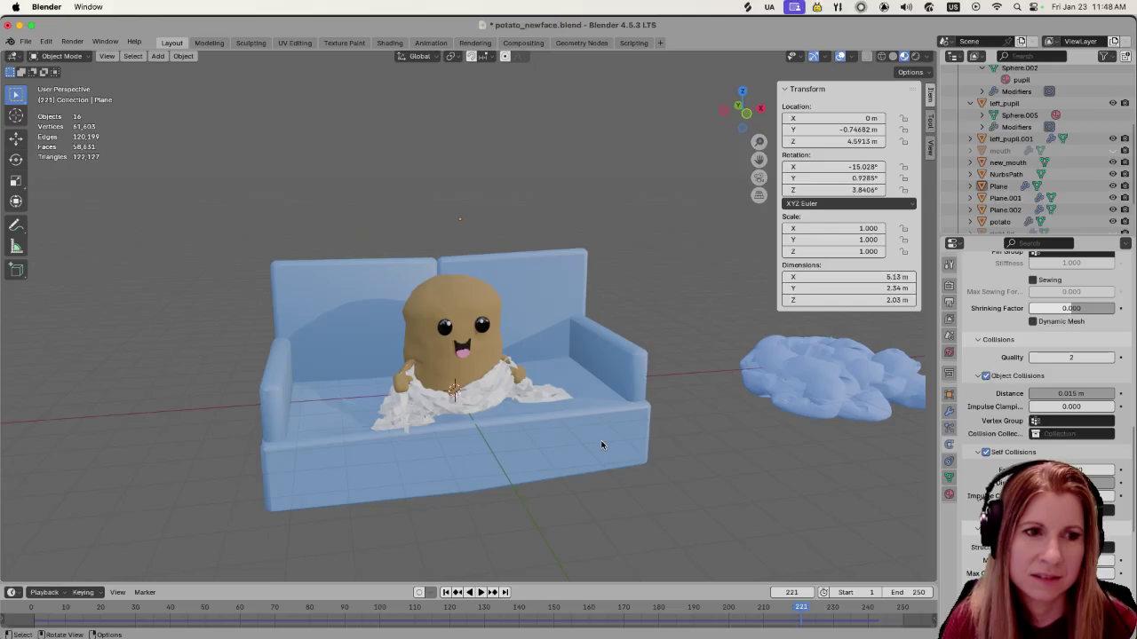
scroll(510, 407, up, 2)
scroll(458, 459, up, 2)
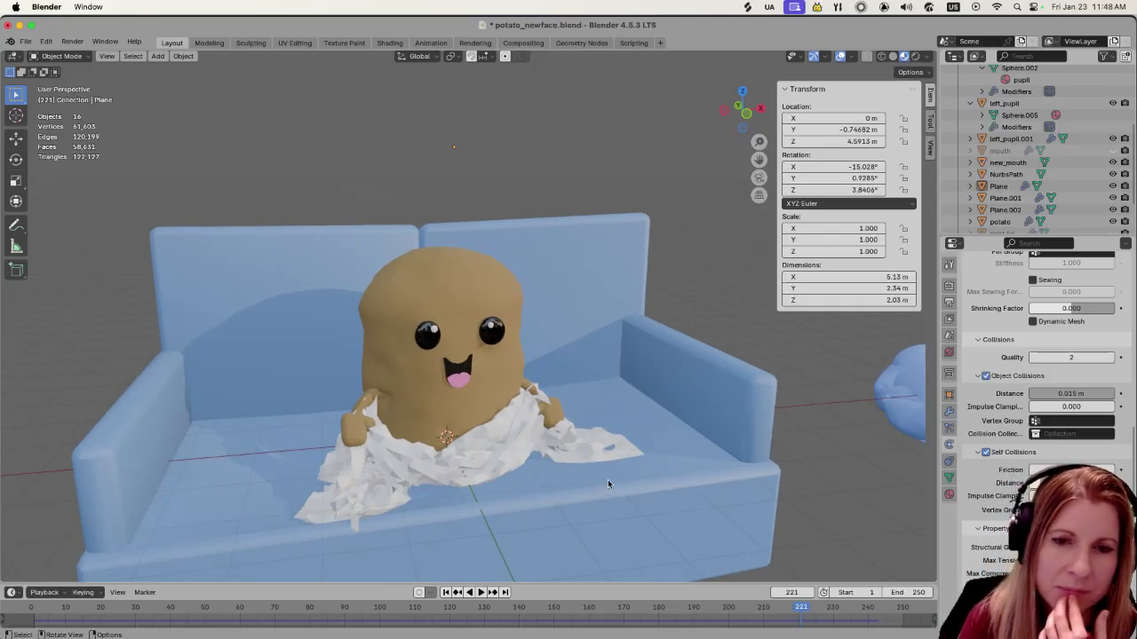
scroll(998, 365, up, 5)
scroll(1004, 382, up, 5)
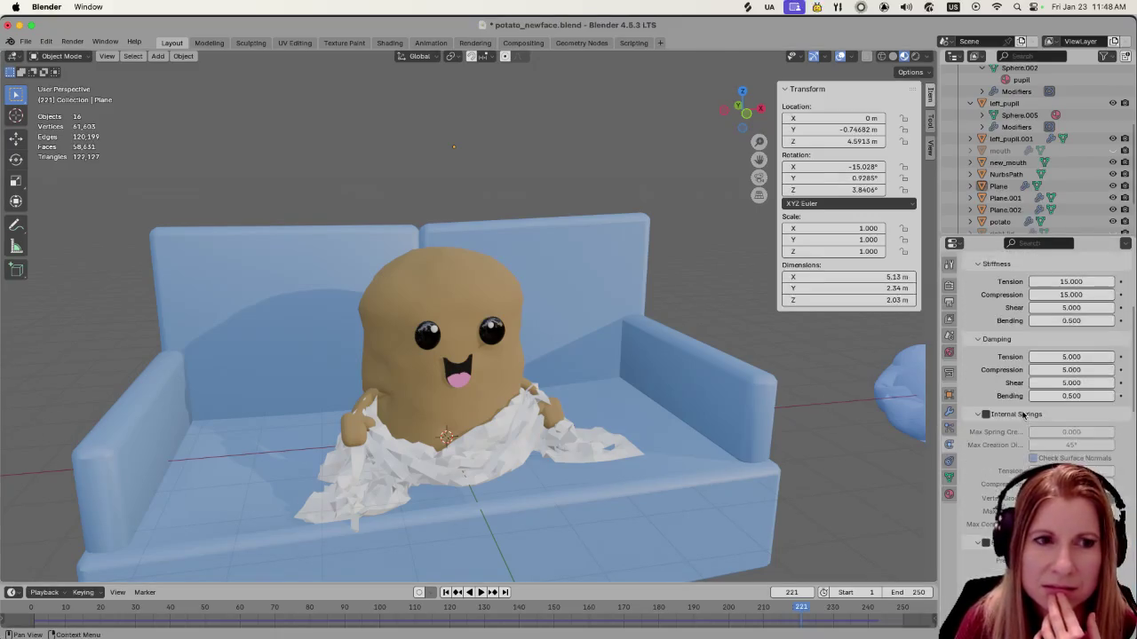
Apply the blanket's Collision modifier, then its Cloth modifier, to freeze the frame-221 drape
scroll(1013, 412, up, 5)
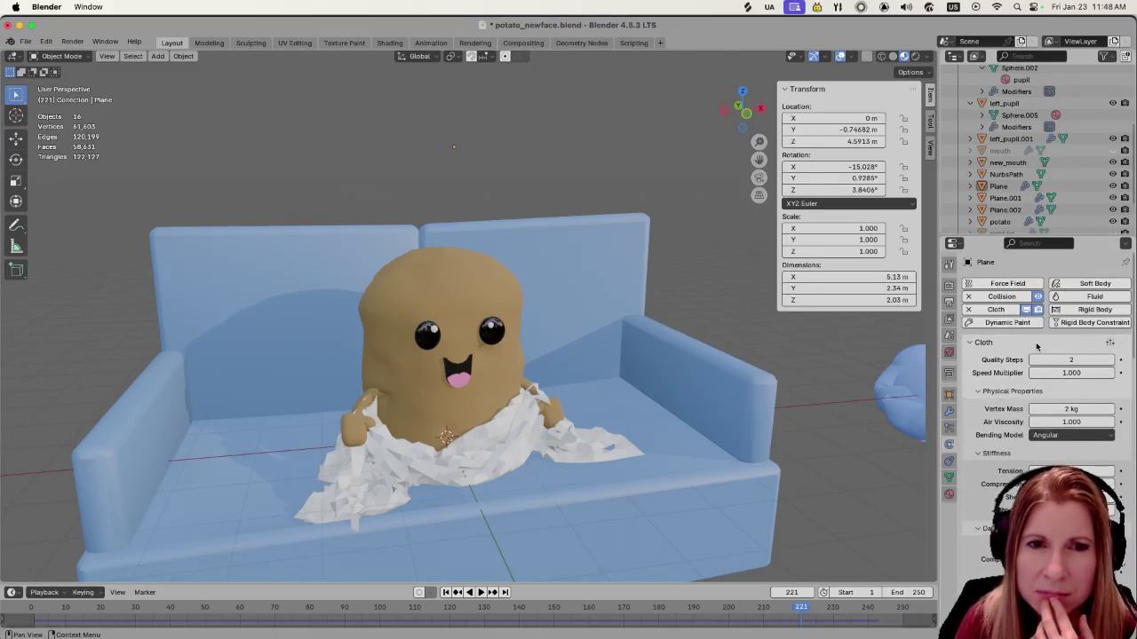
click(948, 411)
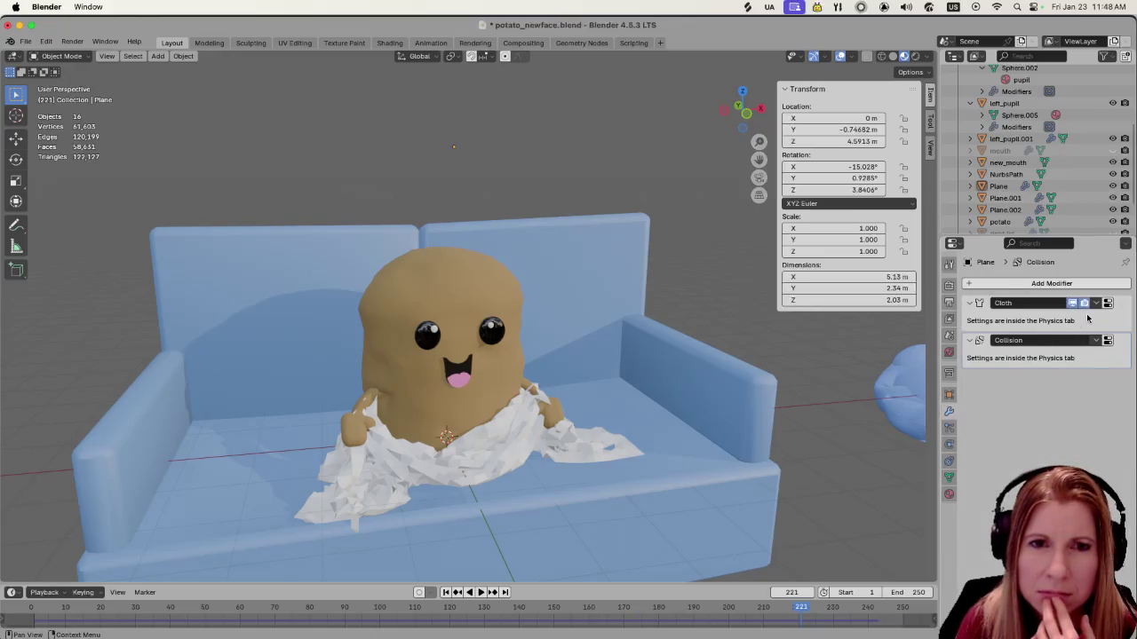
click(1099, 341)
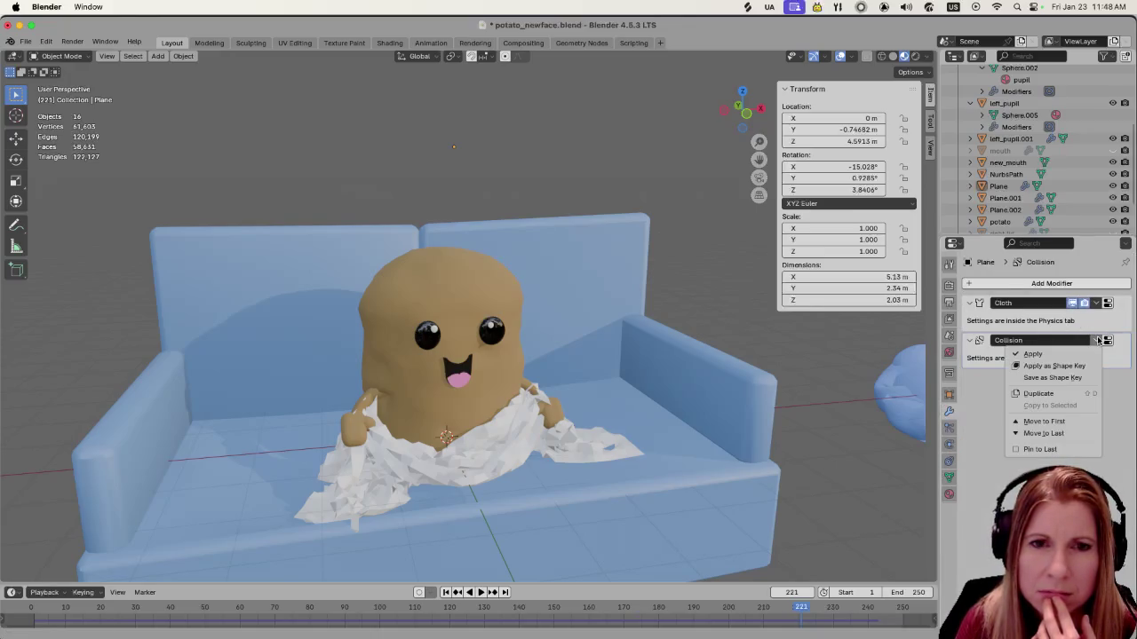
click(1083, 353)
click(1095, 304)
click(1035, 317)
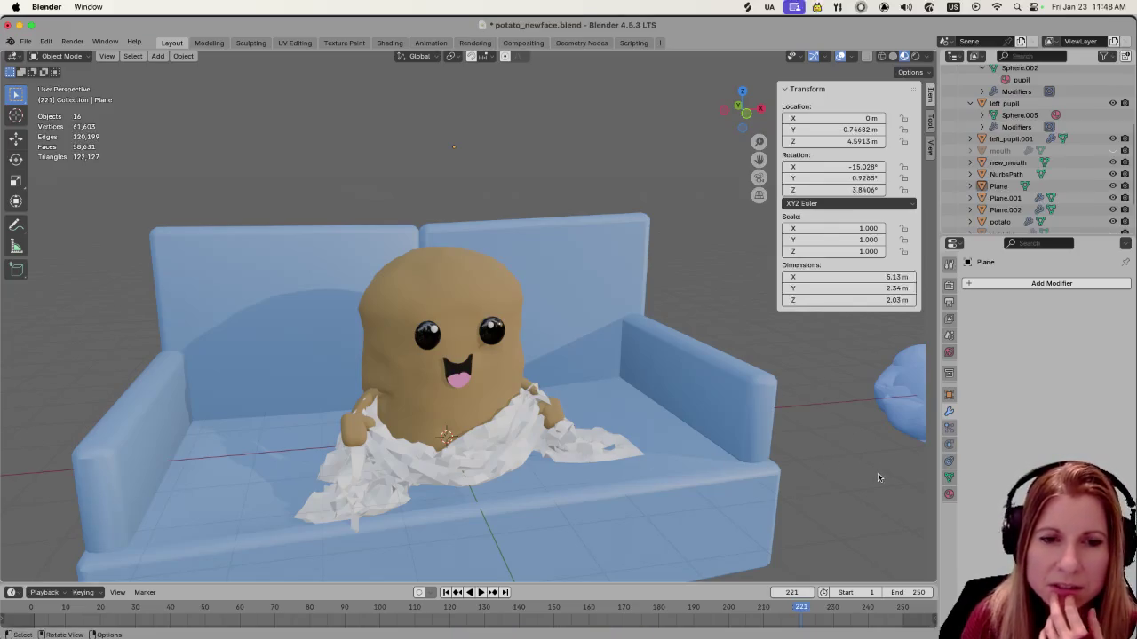
Assign the existing 'blanket' material to the draped cloth after abandoning a new material
click(949, 493)
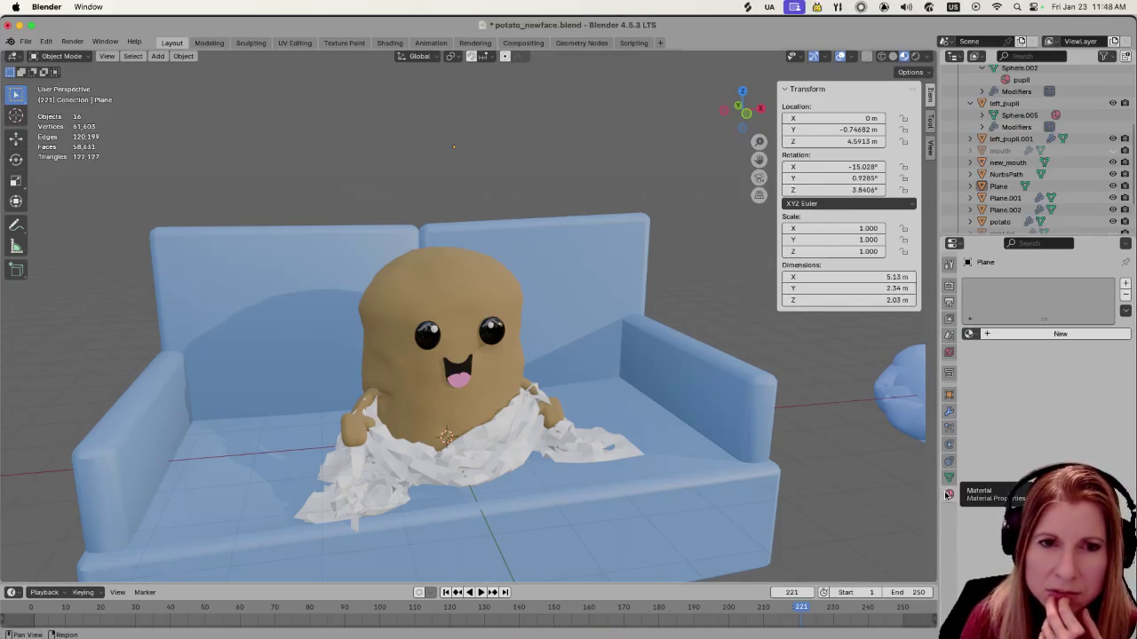
click(981, 335)
double_click(994, 285)
text(black)
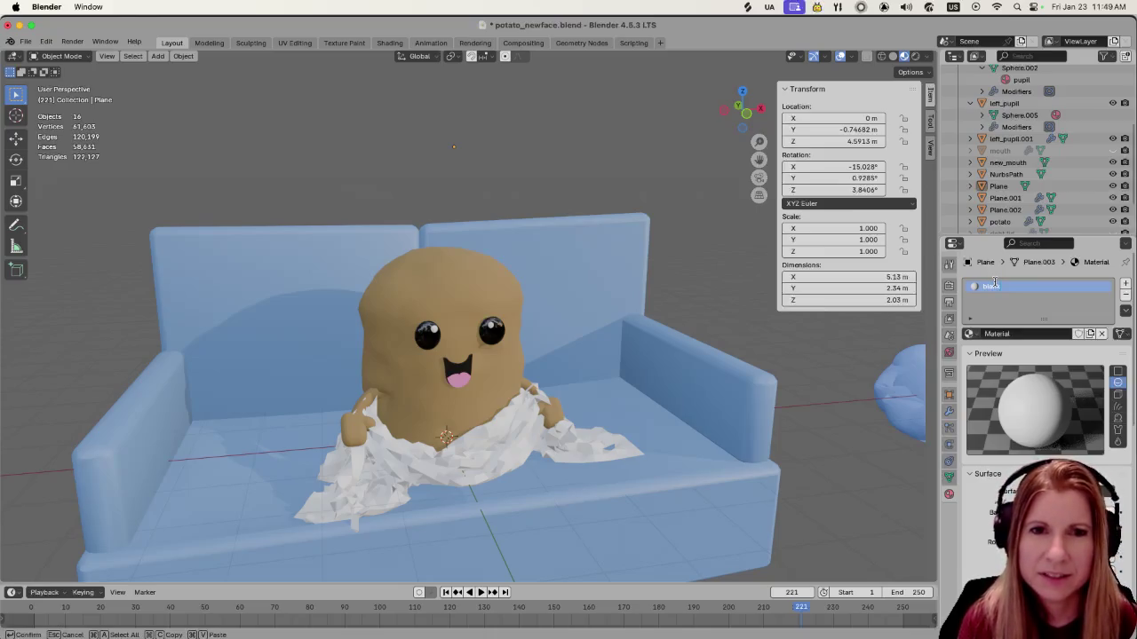
key(BackSpace)
key(BackSpace)
key(BackSpace)
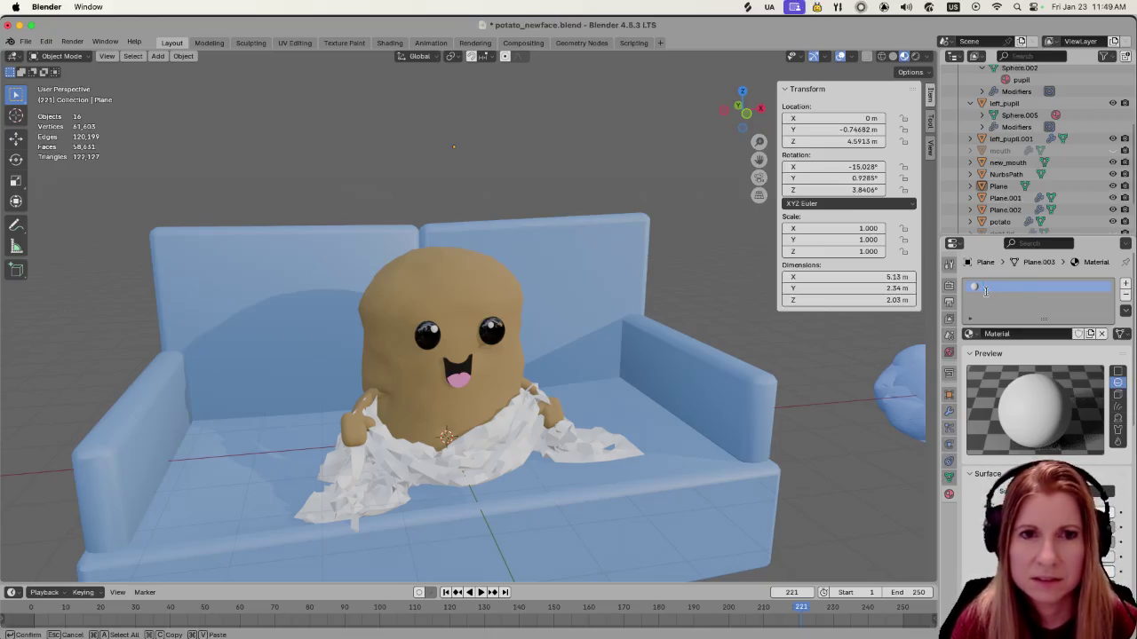
key(Escape)
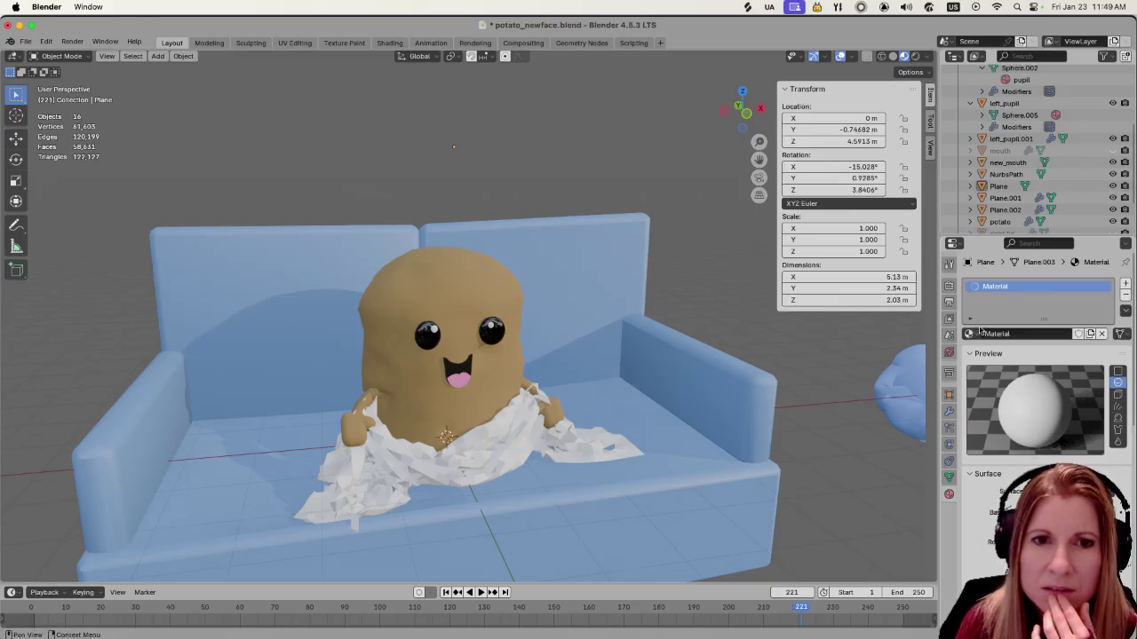
click(978, 337)
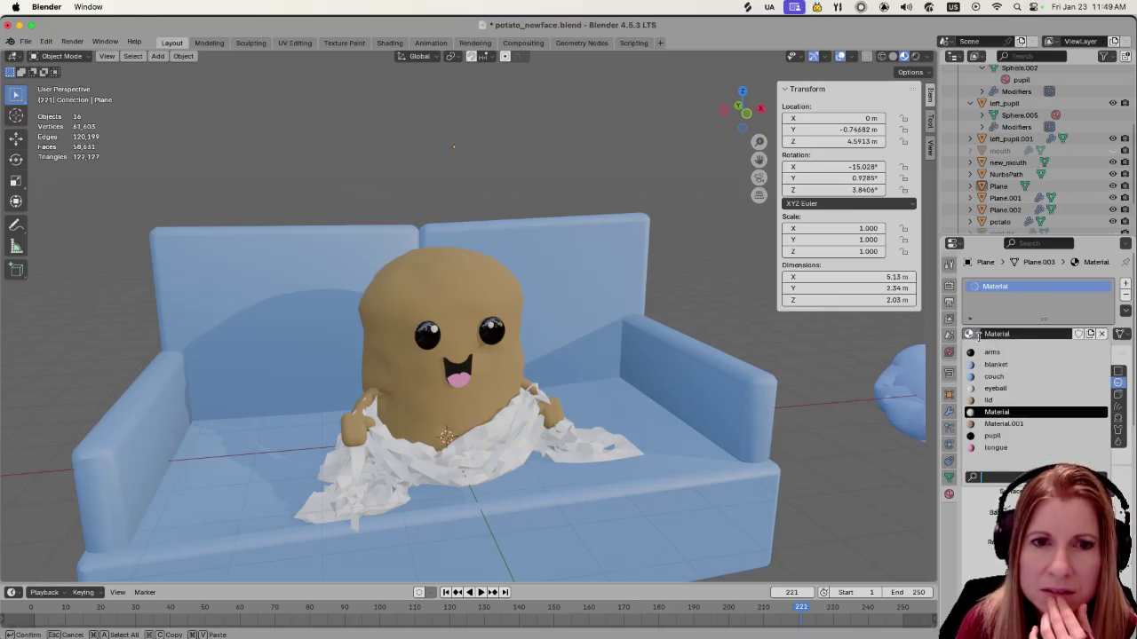
click(1044, 366)
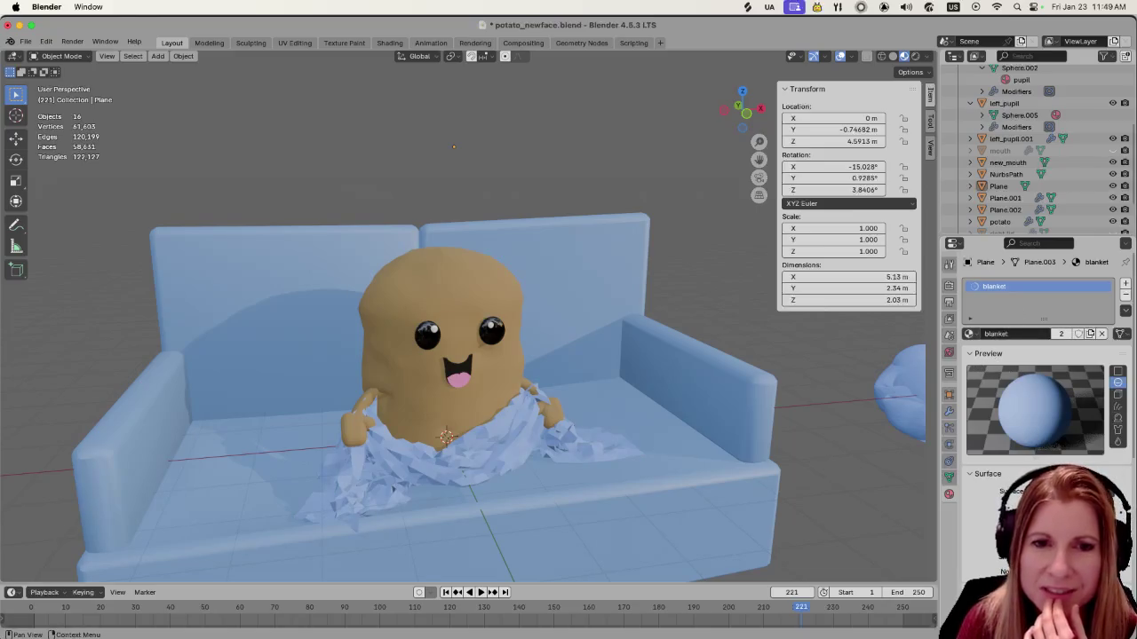
click(1058, 414)
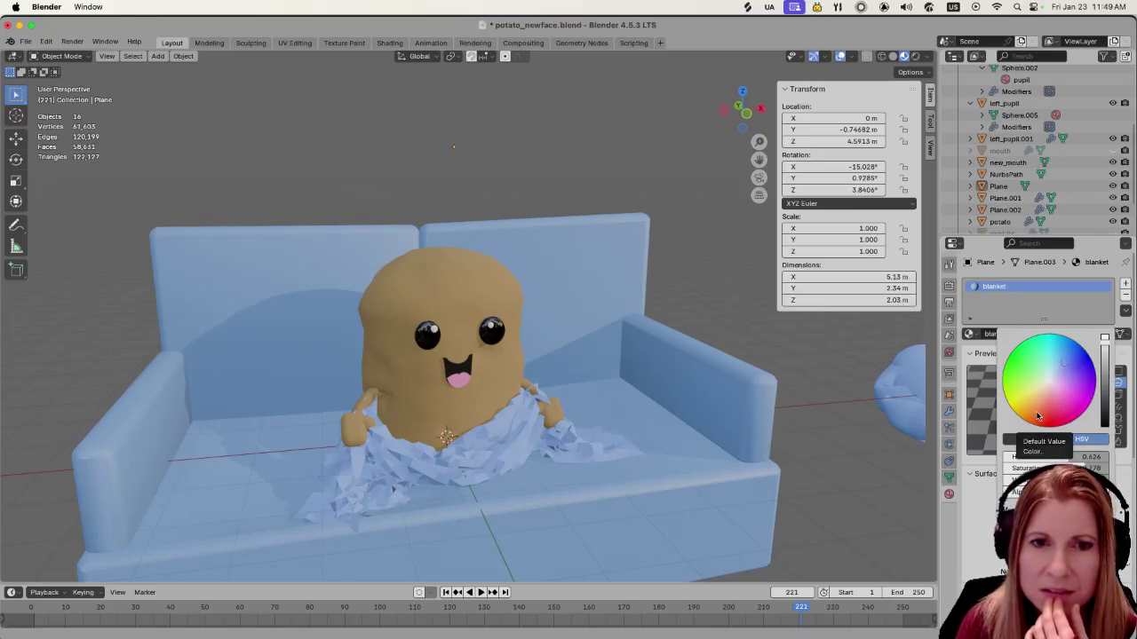
Turn the shared blanket material orange and view the couch and potato from an angle
mouse_move(1033, 418)
mouse_down()
mouse_move(1079, 417)
mouse_move(1048, 396)
mouse_up()
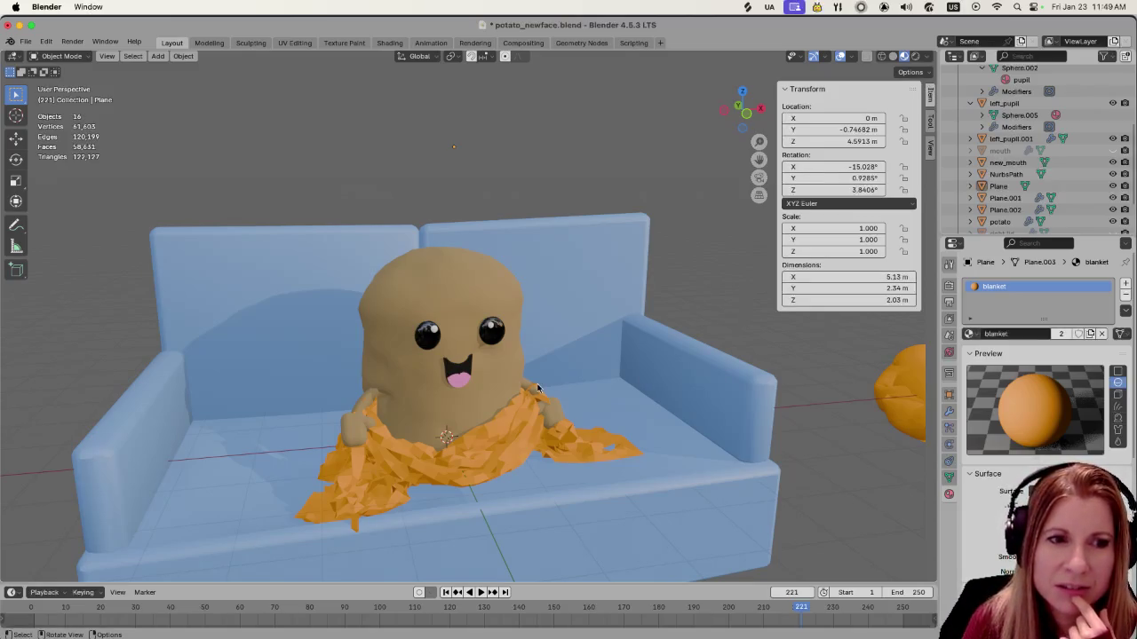
mouse_move(502, 456)
middle_down()
mouse_move(619, 452)
mouse_move(509, 451)
mouse_move(473, 472)
mouse_move(472, 495)
mouse_move(528, 471)
mouse_move(535, 482)
mouse_move(506, 456)
middle_up()
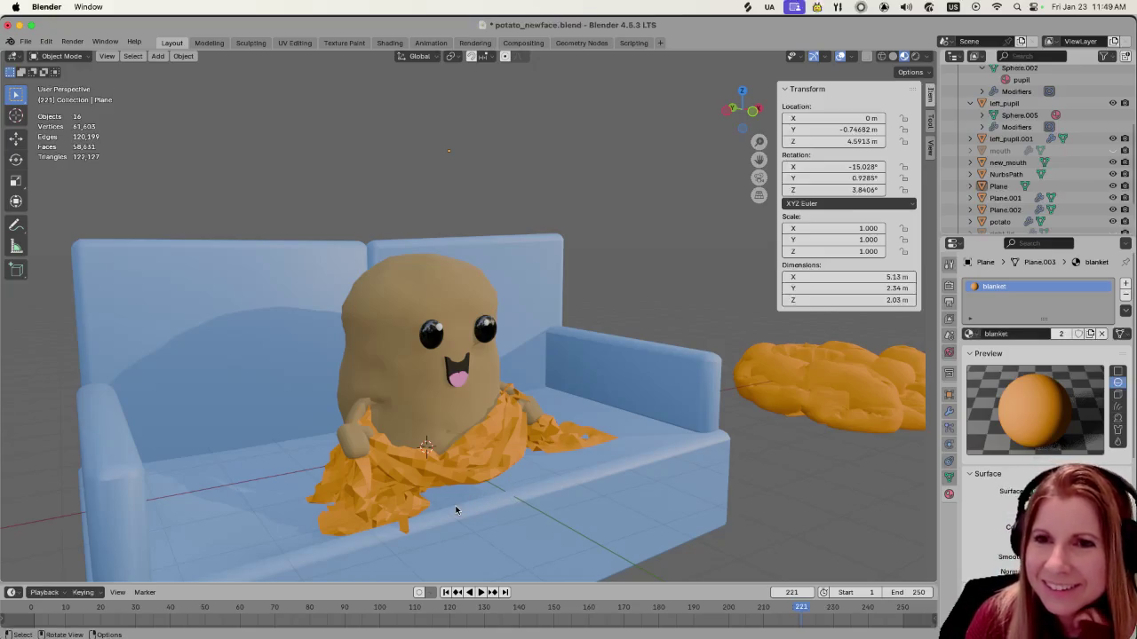
middle_drag(527, 468, 502, 476)
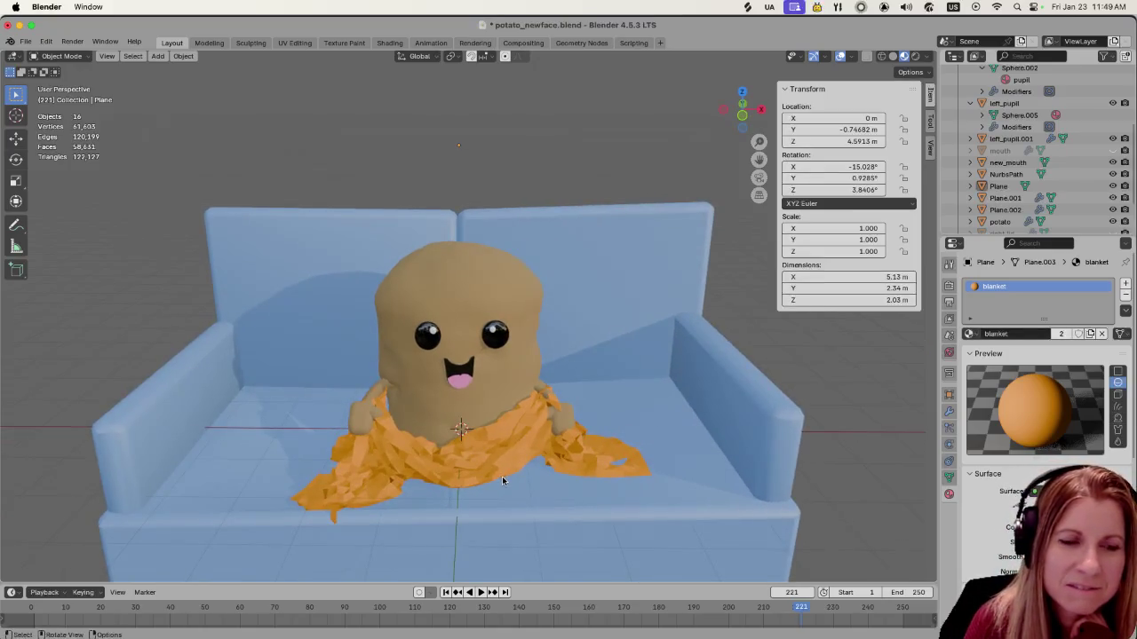
scroll(501, 476, down, 2)
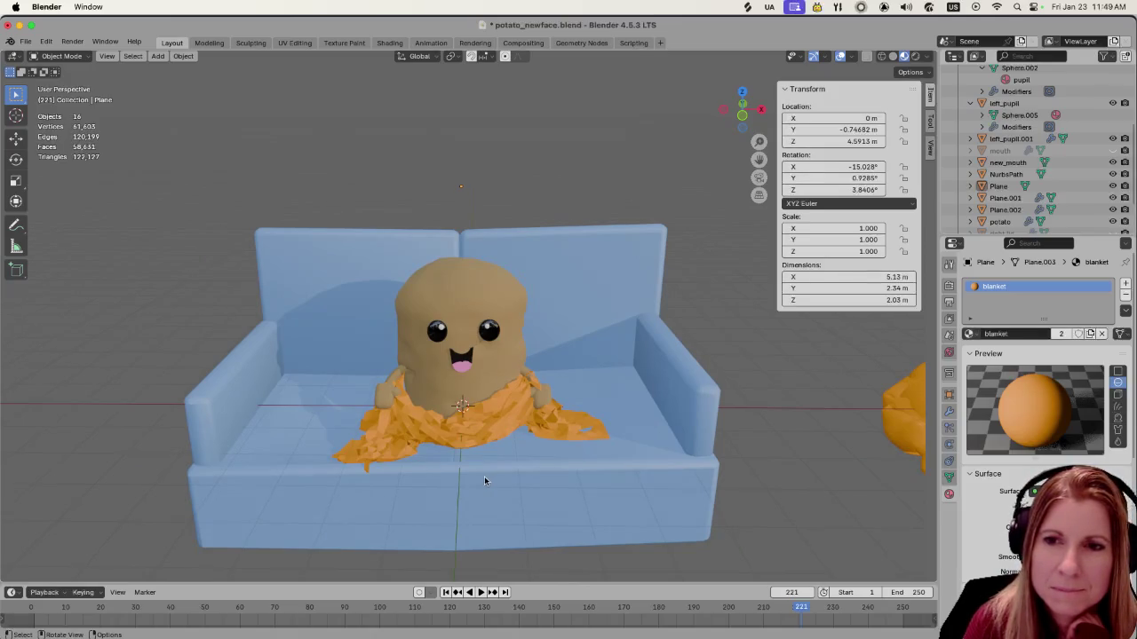
scroll(481, 481, up, 3)
mouse_move(478, 481)
middle_down()
mouse_move(507, 446)
mouse_move(506, 473)
middle_up()
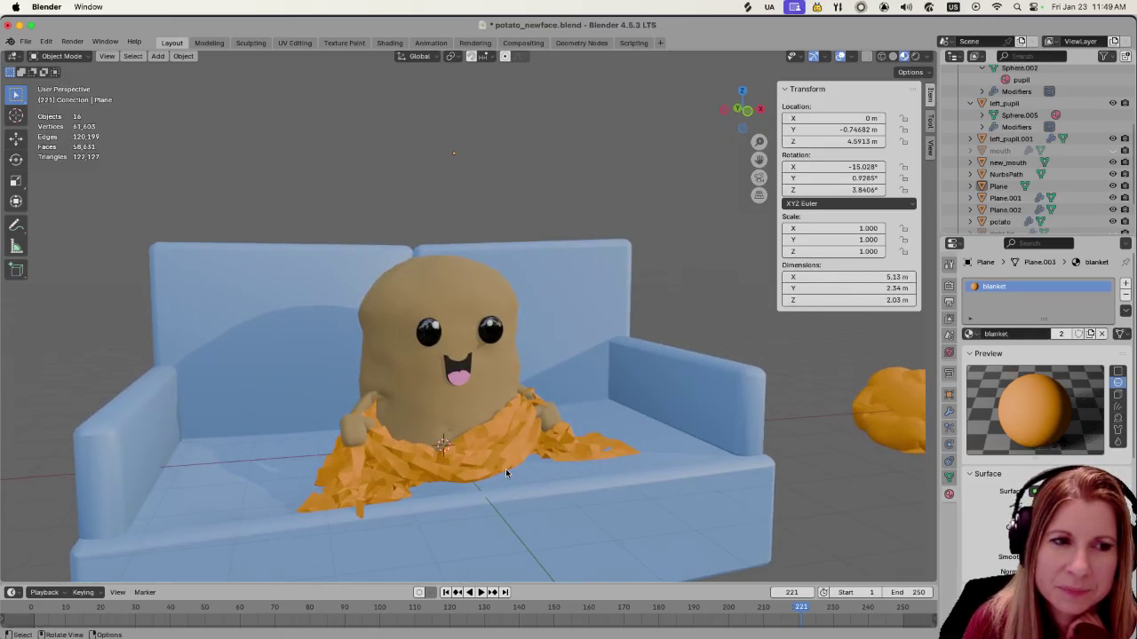
scroll(506, 474, up, 2)
scroll(505, 473, down, 1)
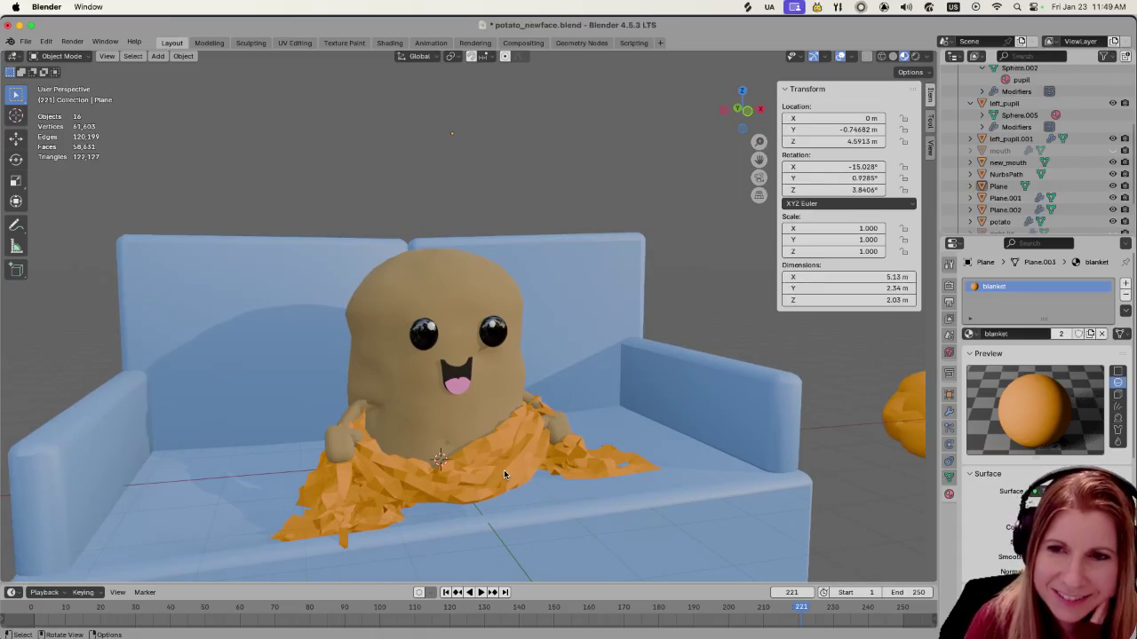
click(948, 411)
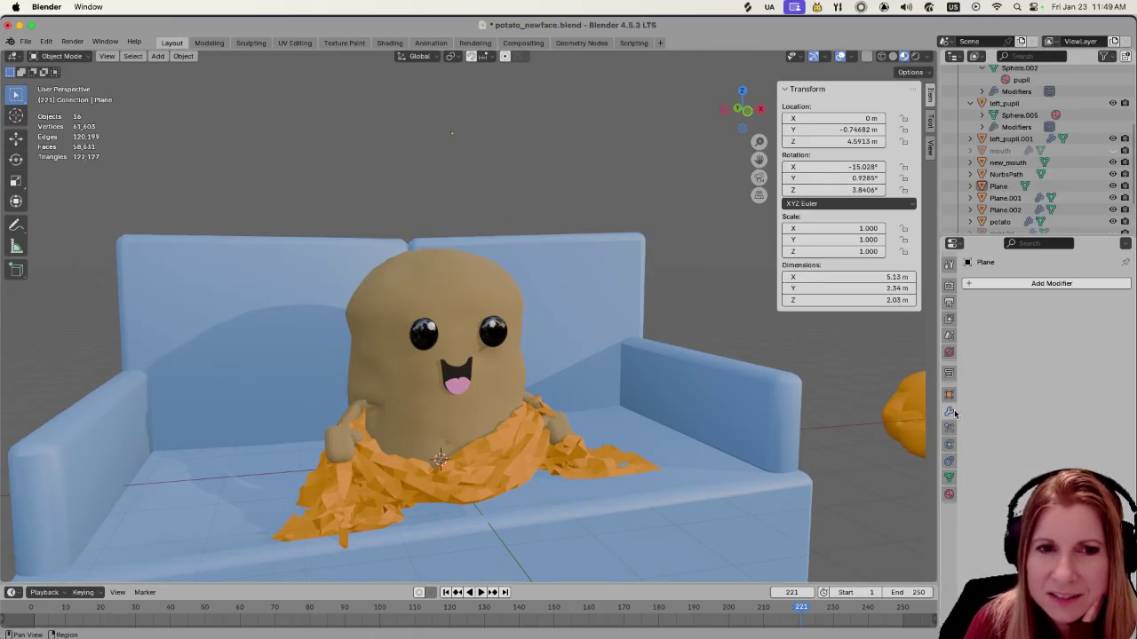
Try a Solidify modifier with 0.1 m thickness on the blanket, then remove it
click(982, 283)
mouse_move(914, 281)
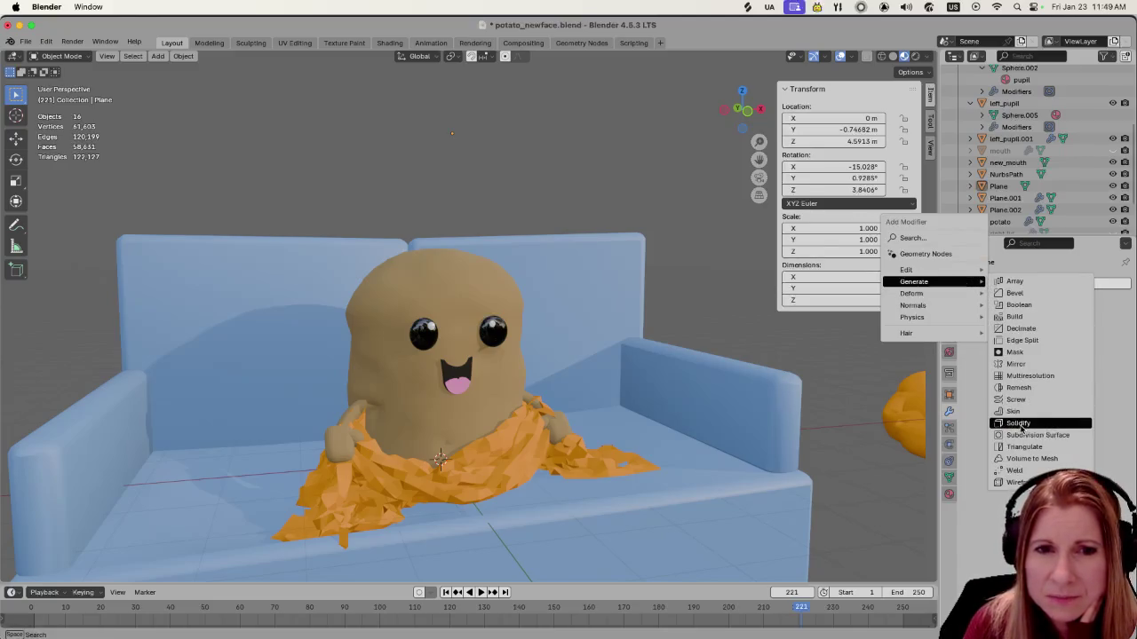
click(1018, 423)
mouse_move(1062, 335)
mouse_down()
mouse_move(1101, 335)
mouse_move(1076, 335)
mouse_up()
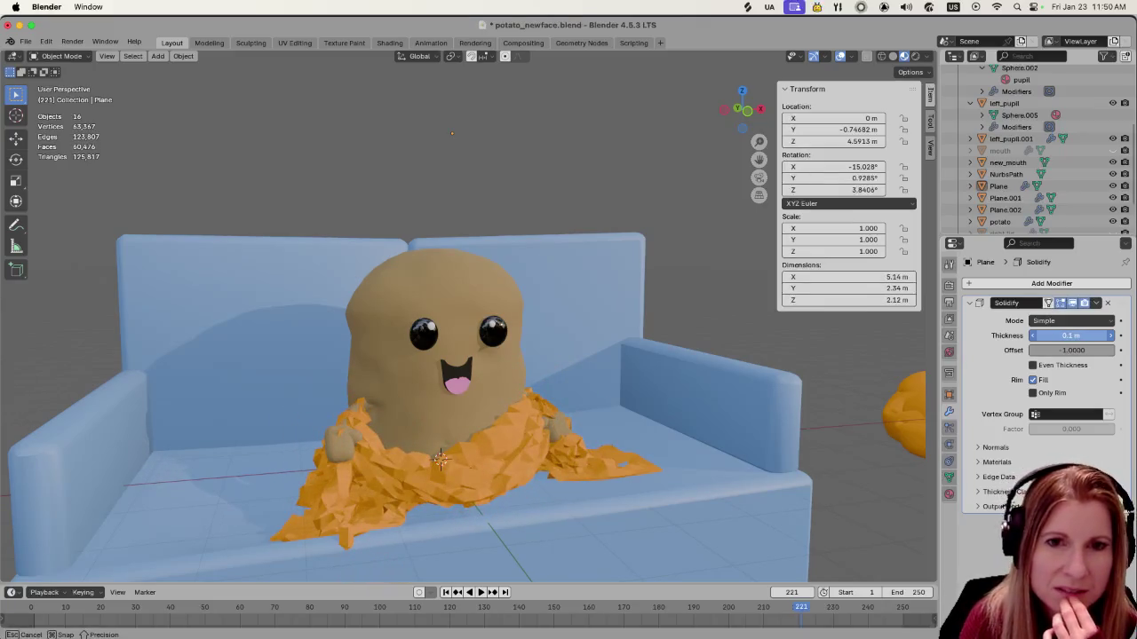
drag(1076, 335, 1076, 335)
click(1107, 303)
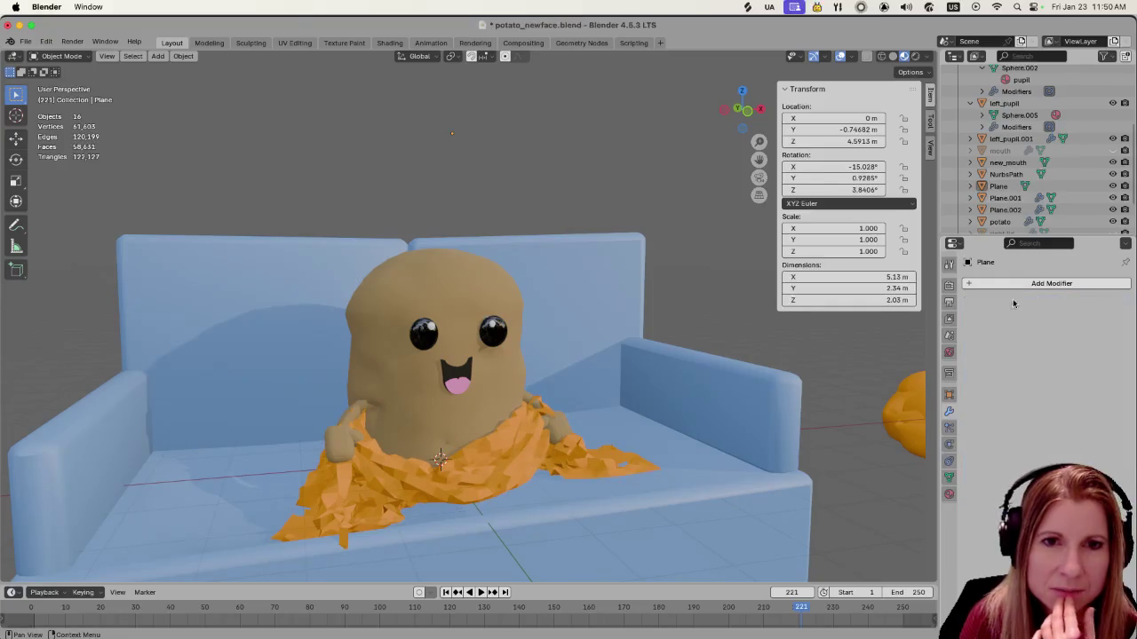
Select the orange blanket and bring up its object context menu
click(965, 286)
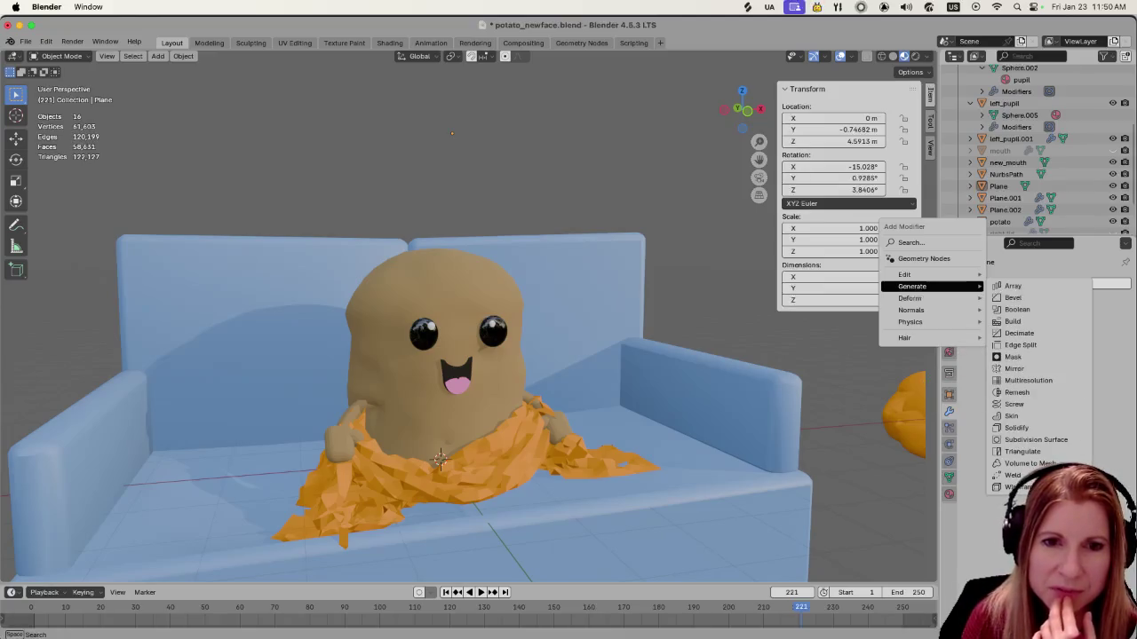
right_click(504, 464)
key(Escape)
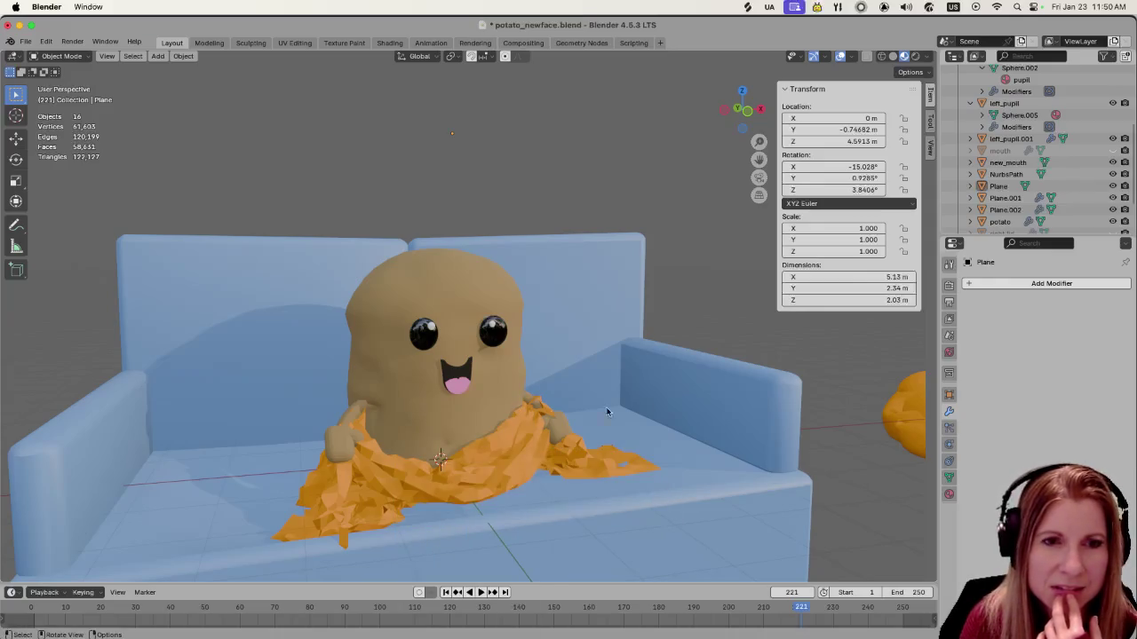
click(970, 284)
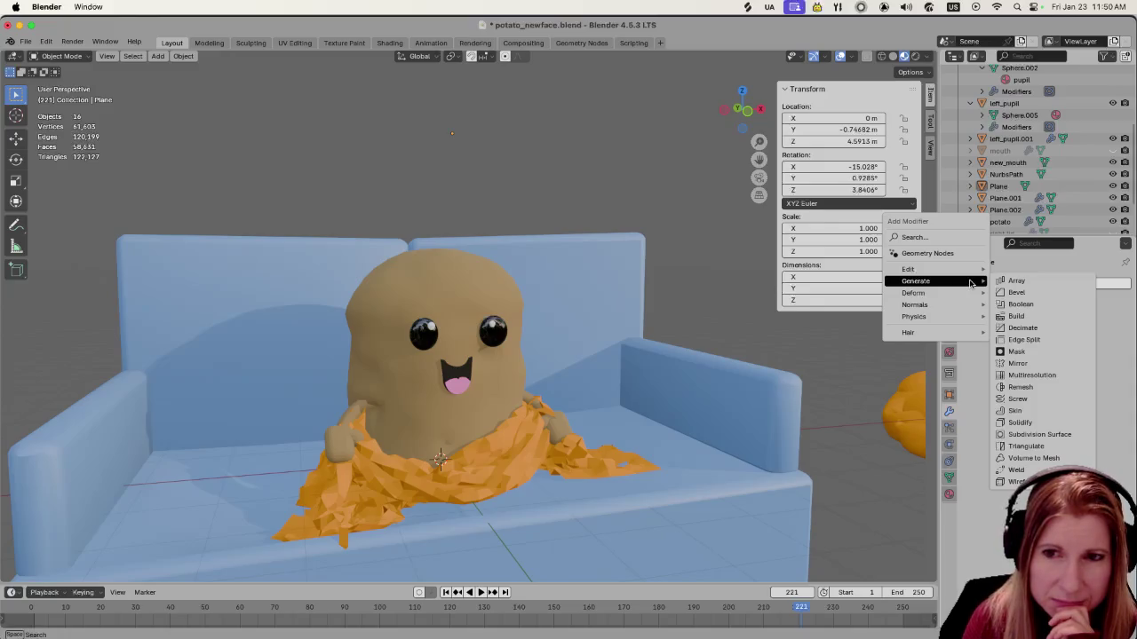
click(488, 477)
right_click(490, 471)
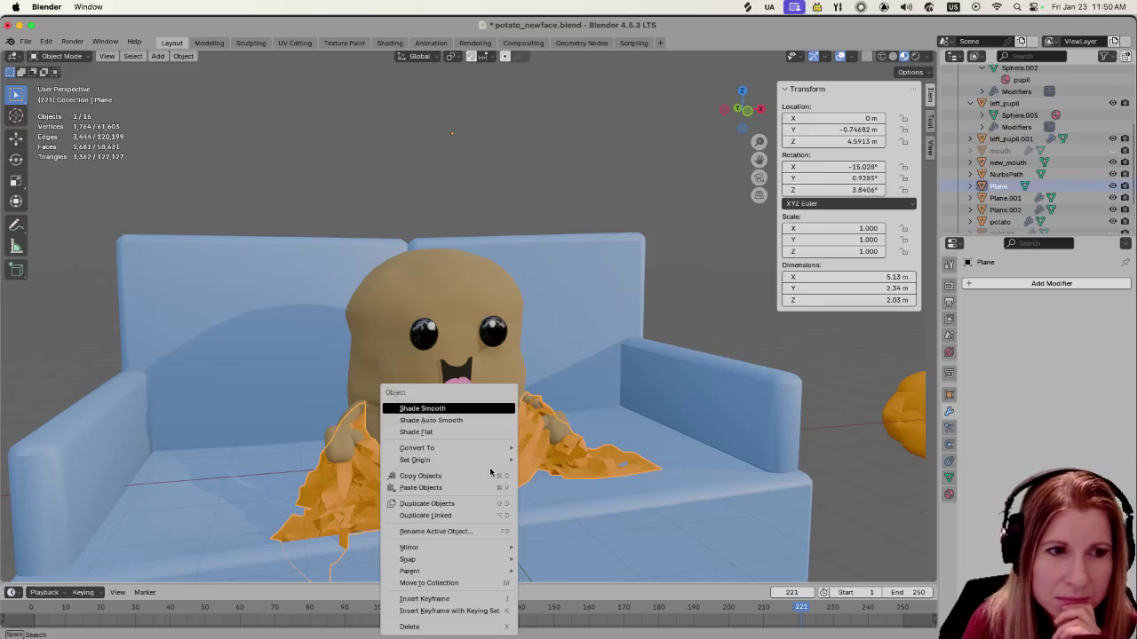
Shade the orange blanket smooth and orbit around the couch to check it
click(472, 406)
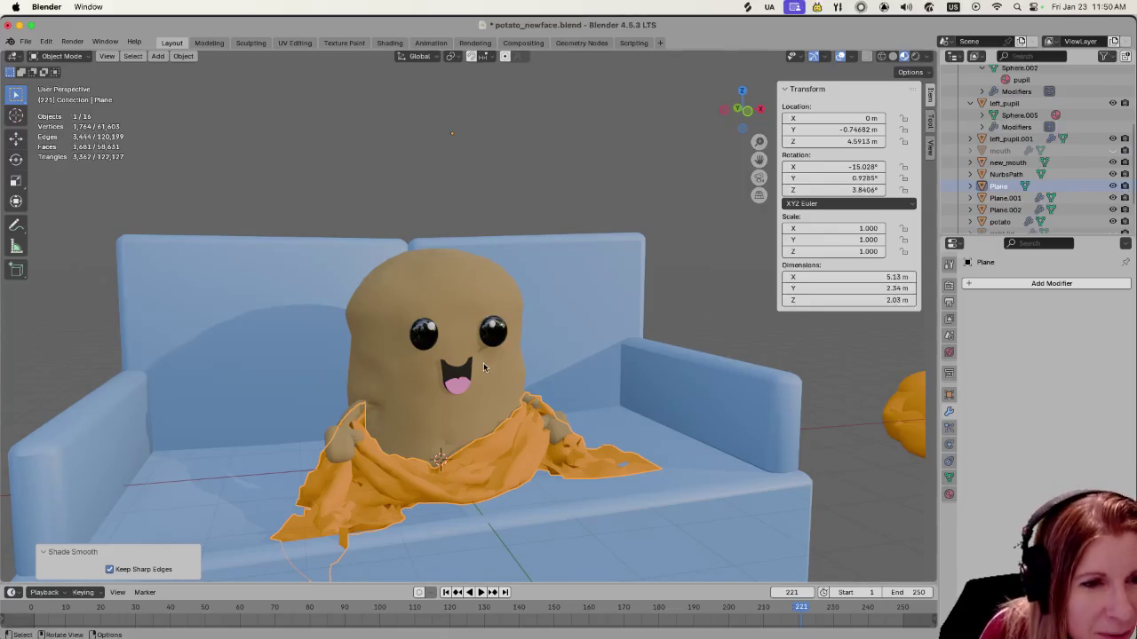
mouse_move(524, 428)
middle_down()
mouse_move(514, 432)
mouse_move(524, 425)
middle_up()
click(1003, 283)
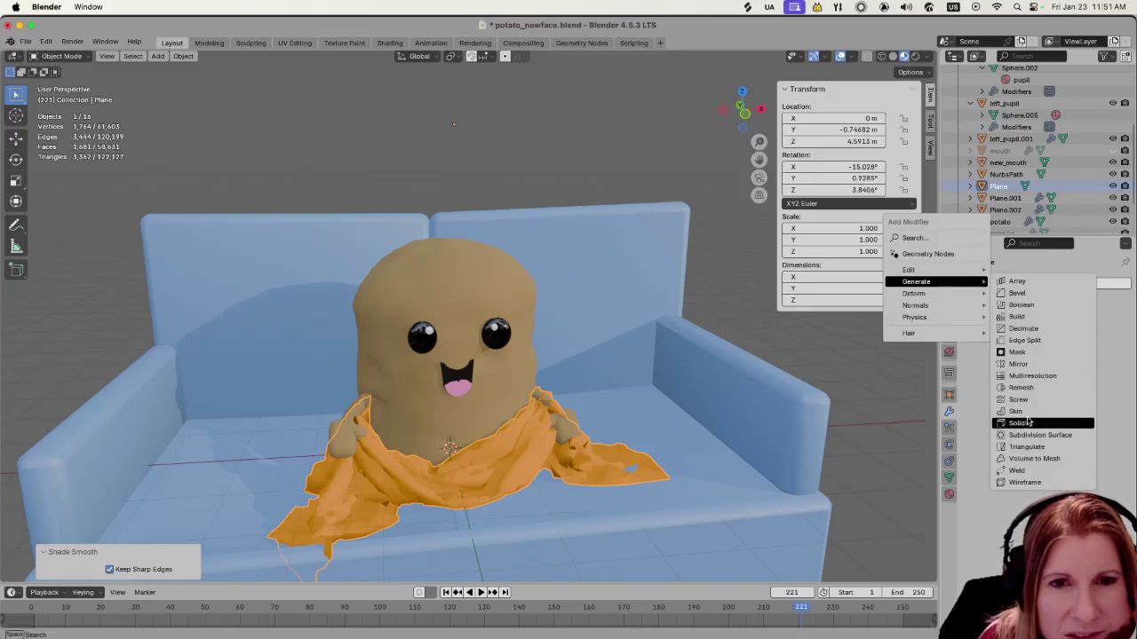
Add a Solidify modifier to the blanket with a thickness of 0.07 m
mouse_move(916, 281)
click(1030, 418)
mouse_move(1038, 335)
mouse_down()
mouse_move(1065, 335)
mouse_move(1022, 336)
mouse_move(1071, 336)
mouse_up()
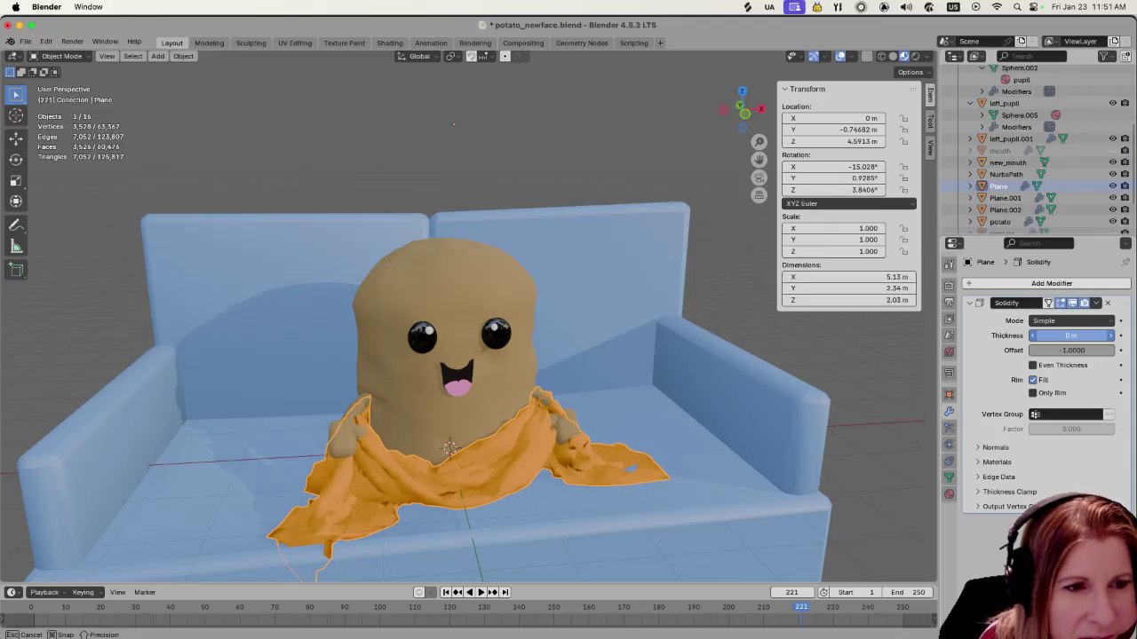
drag(1070, 336, 1057, 336)
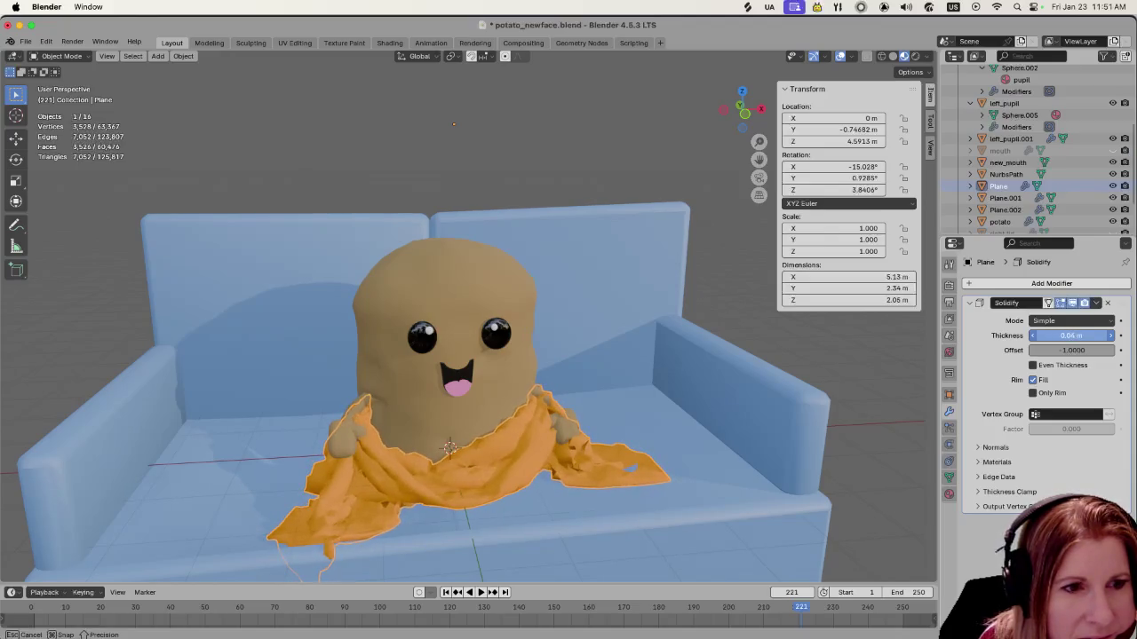
drag(1057, 336, 1066, 336)
Inspect the thickened blanket from several angles, then start moving it along the Y axis
click(666, 364)
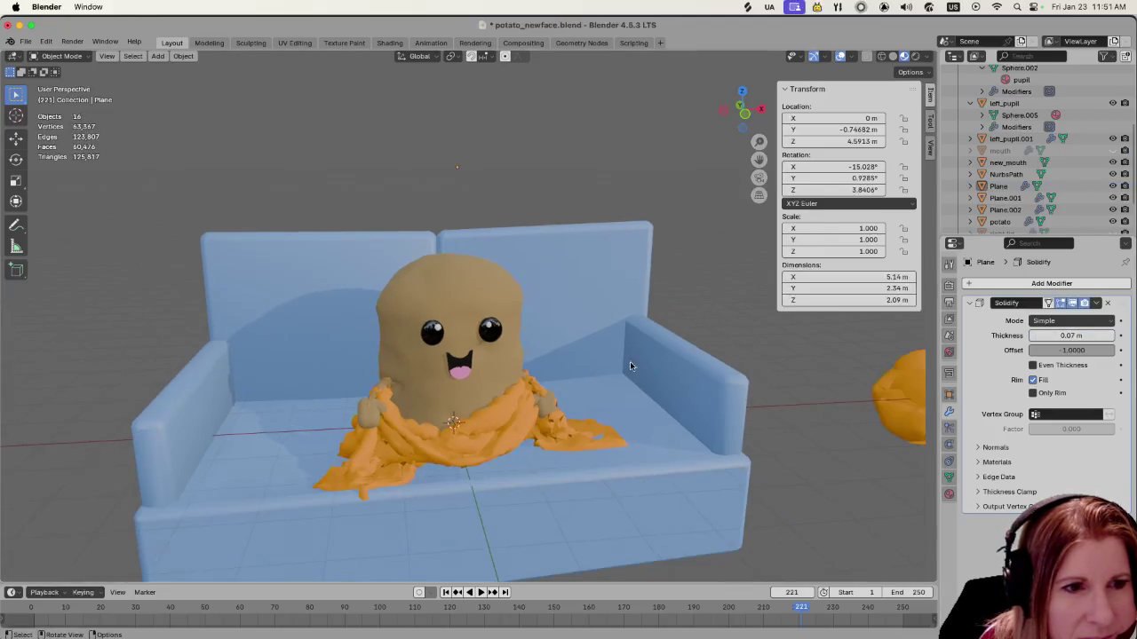
mouse_move(667, 362)
middle_down()
mouse_move(736, 388)
mouse_move(672, 355)
mouse_move(629, 349)
mouse_move(627, 360)
middle_up()
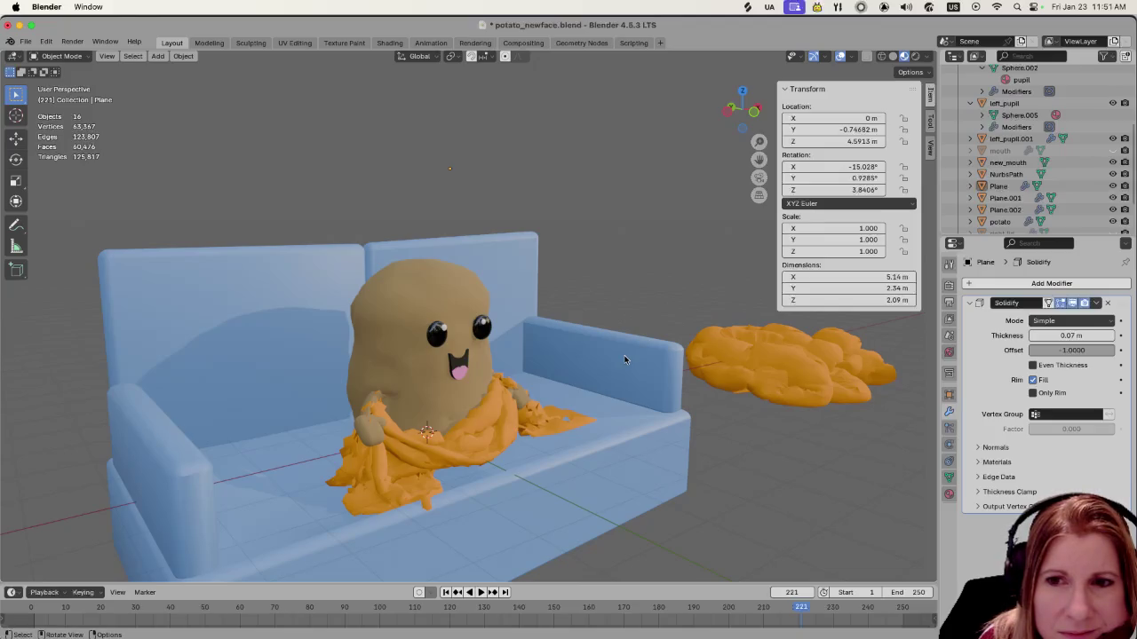
scroll(487, 447, up, 2)
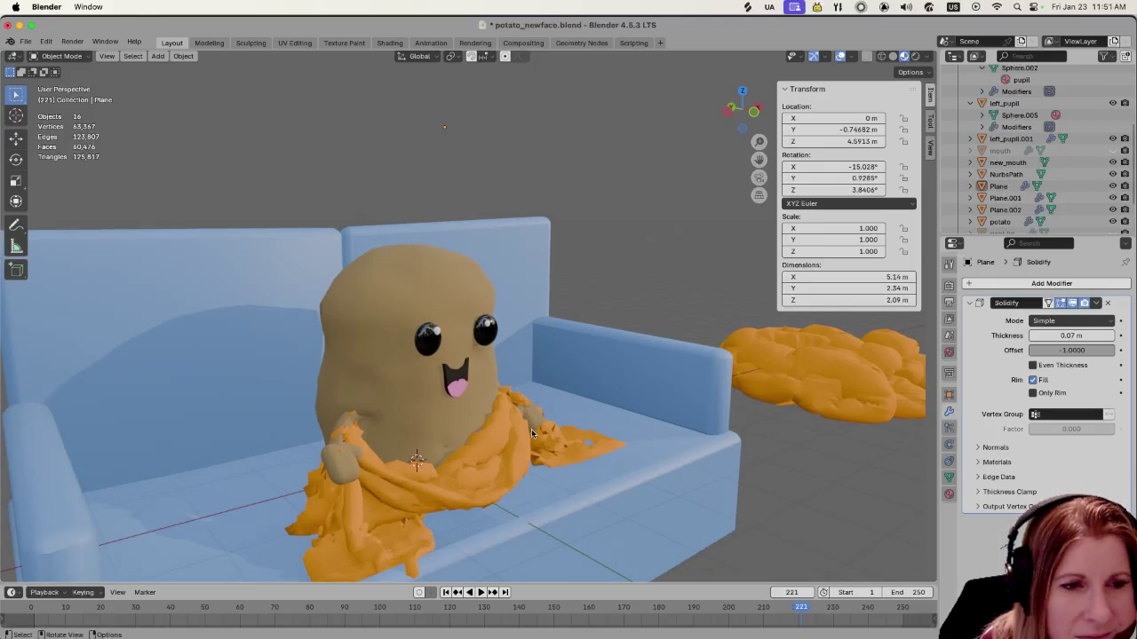
middle_drag(571, 401, 396, 445)
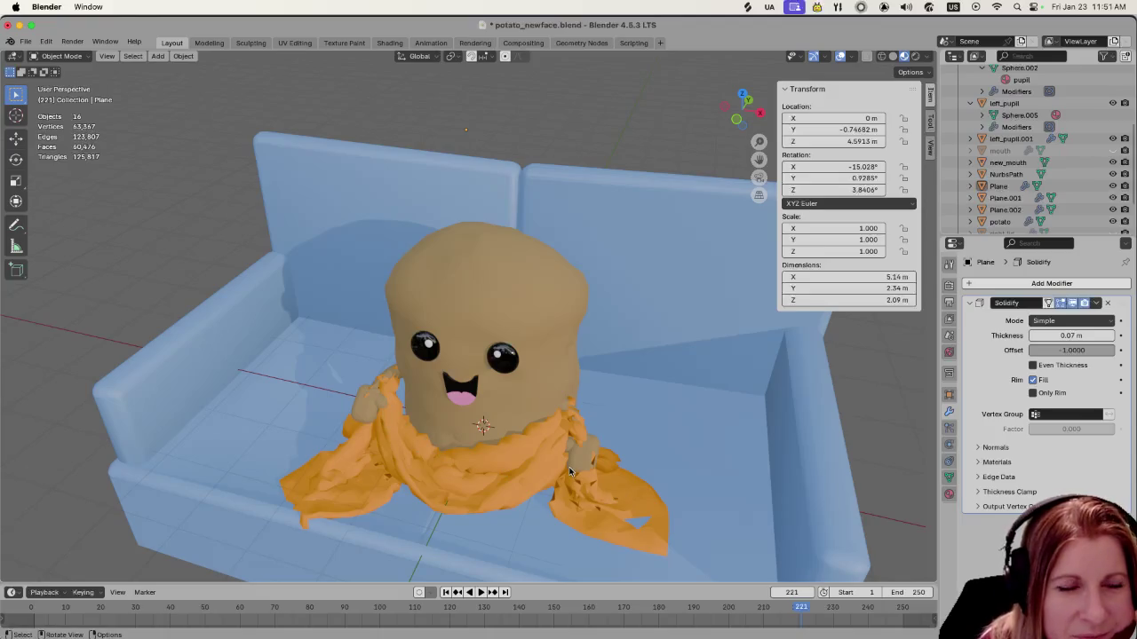
scroll(491, 486, down, 2)
mouse_move(491, 487)
middle_down()
mouse_move(530, 437)
mouse_move(519, 442)
middle_up()
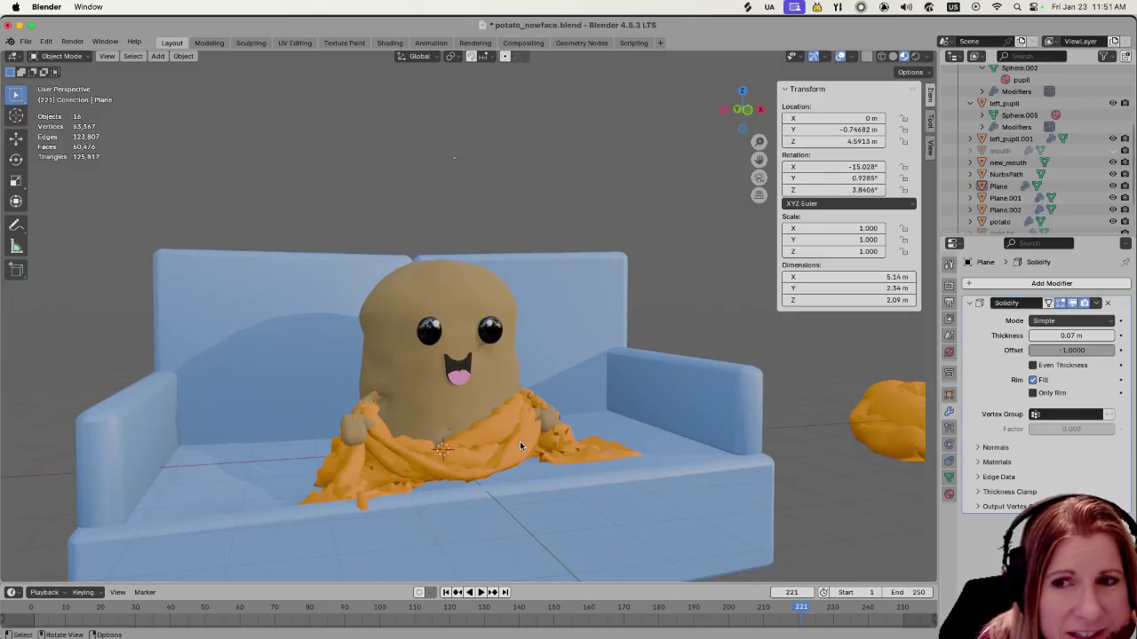
scroll(519, 443, up, 1)
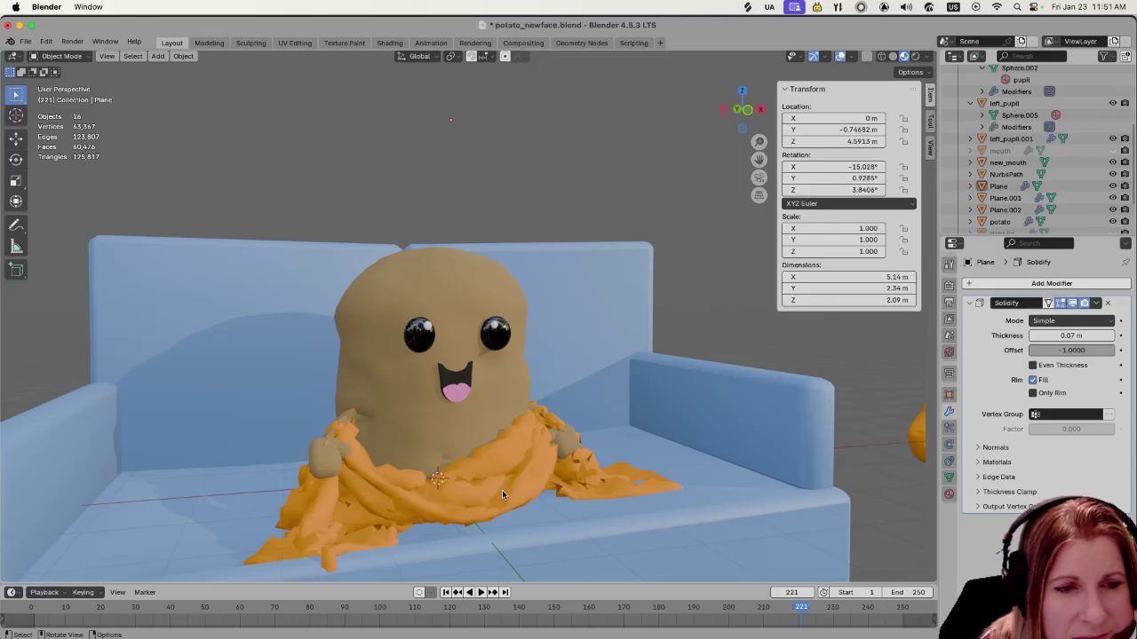
mouse_move(502, 490)
middle_down()
mouse_move(571, 502)
mouse_move(482, 478)
middle_up()
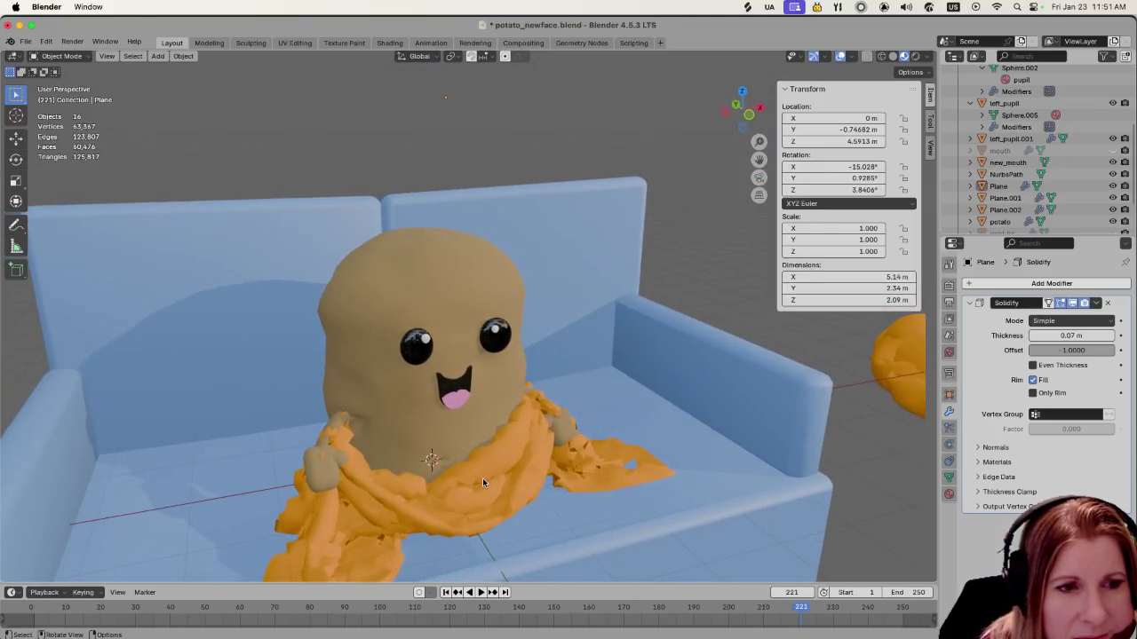
click(482, 477)
key(g)
key(y)
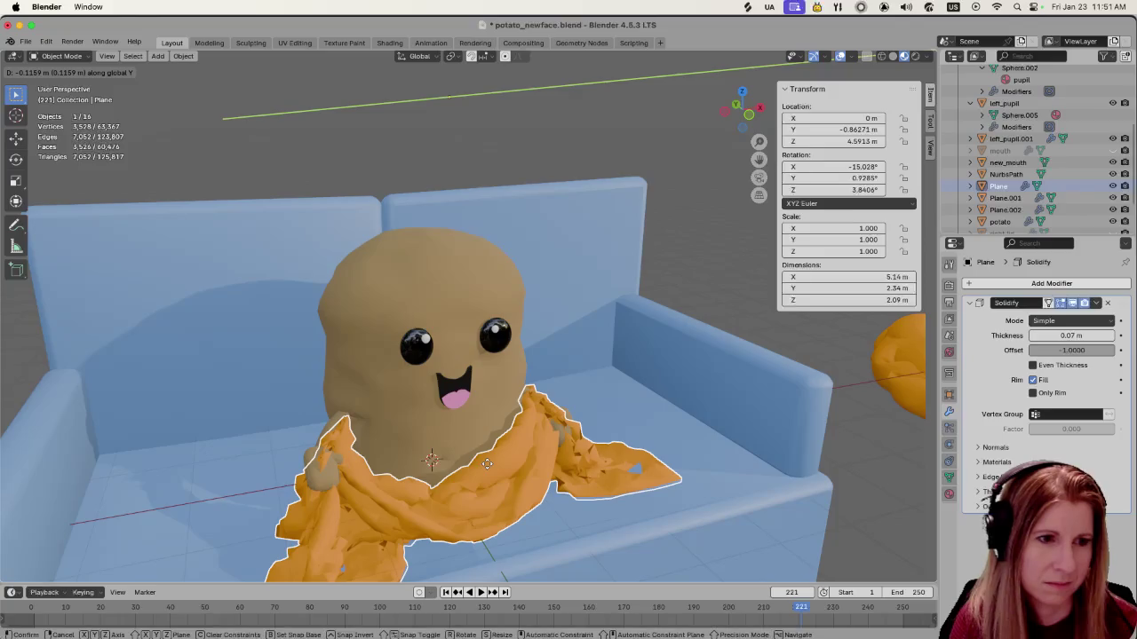
Confirm the blanket's −0.12315 m shift along Y and save potato_newface.blend
click(491, 463)
mouse_move(598, 463)
middle_down()
mouse_move(581, 470)
mouse_move(719, 459)
mouse_move(642, 473)
mouse_move(555, 468)
middle_up()
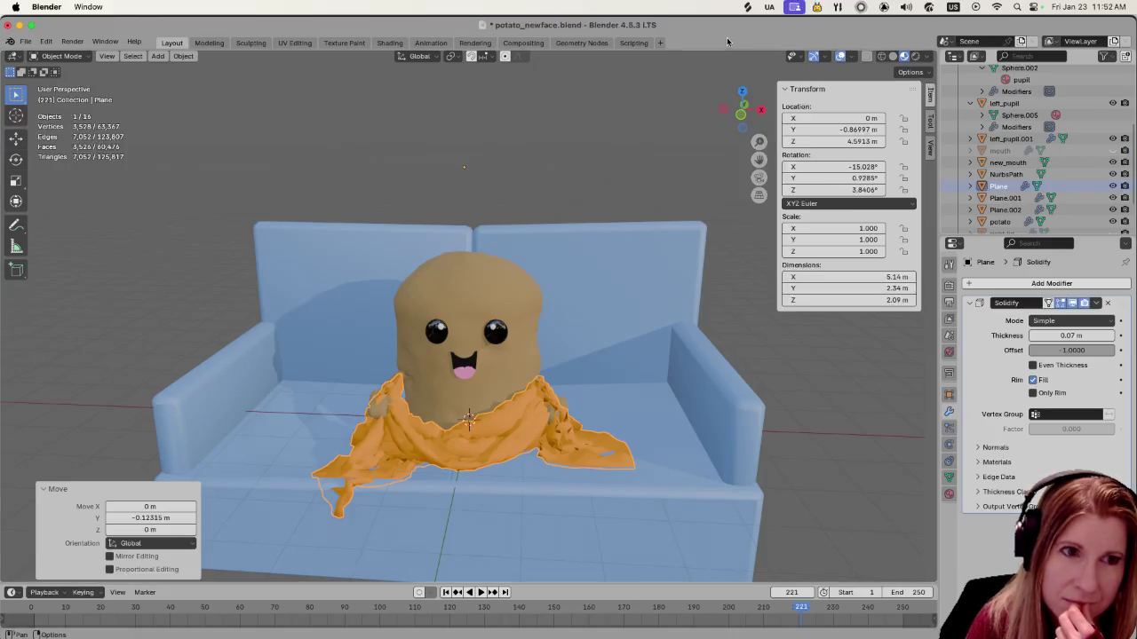
key(ctrl+s)
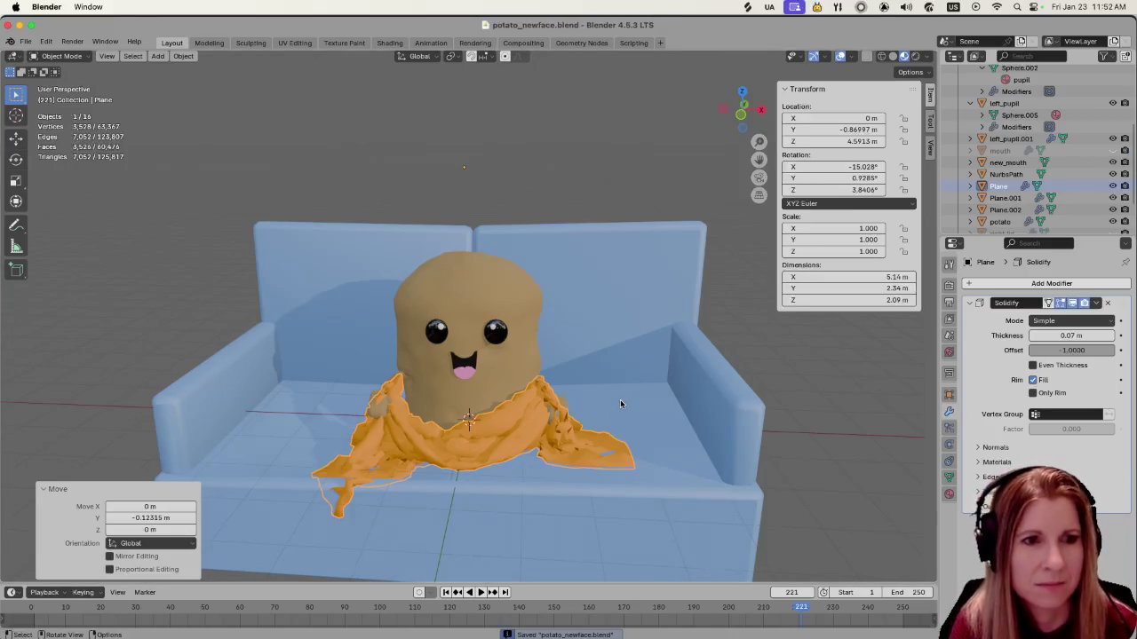
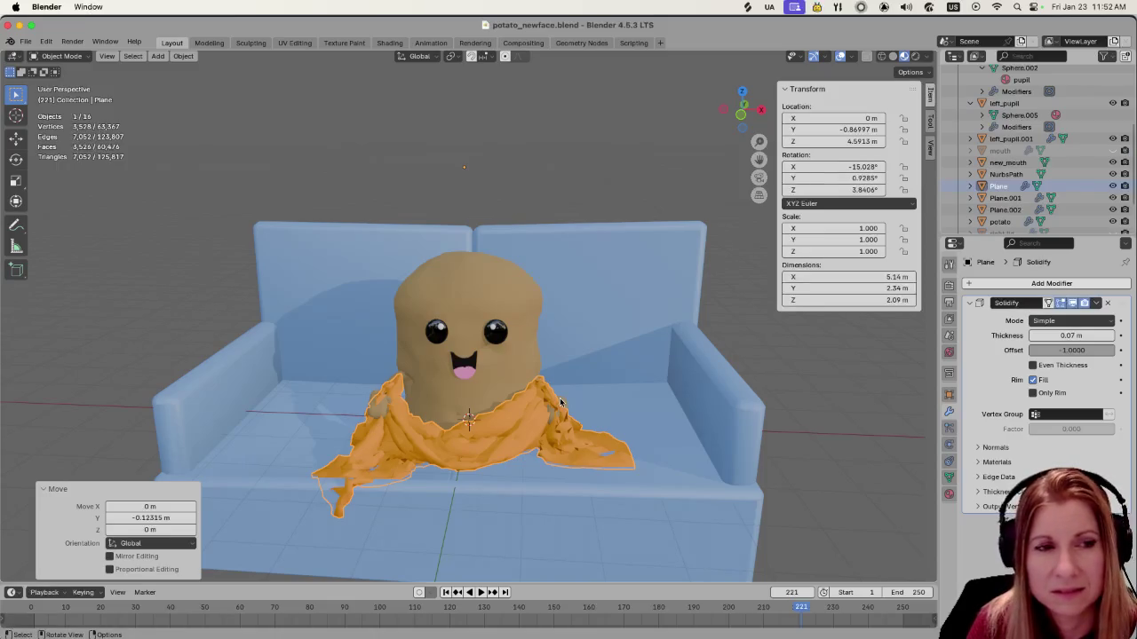
Orbit and zoom around the couch and potato, then select Plane.001 to inspect its Cloth modifier
scroll(432, 439, down, 2)
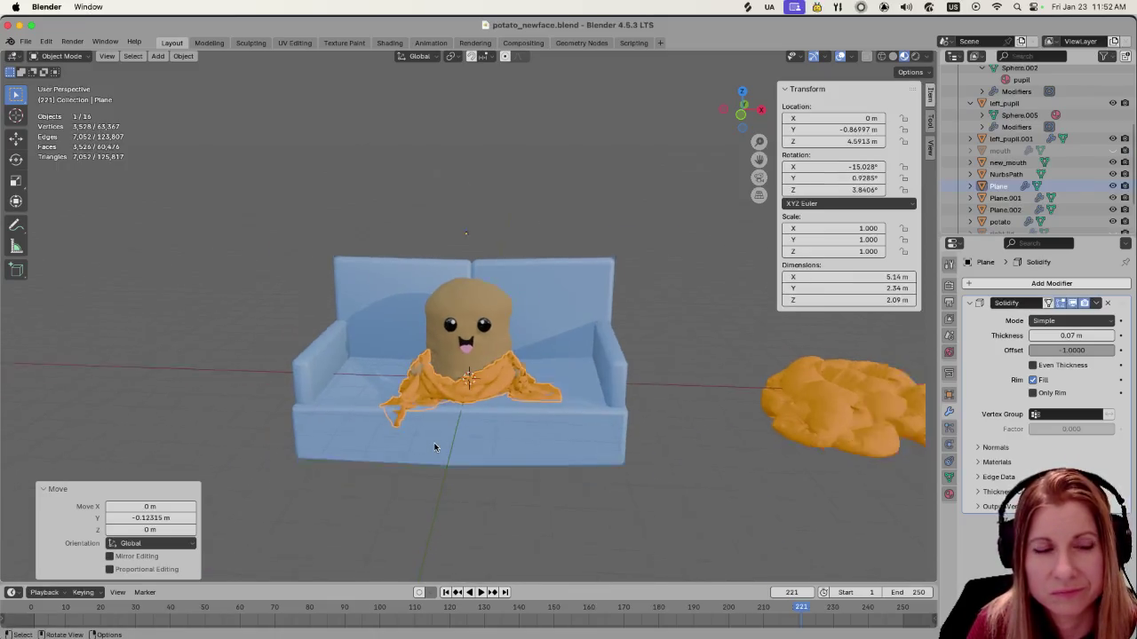
scroll(434, 445, down, 2)
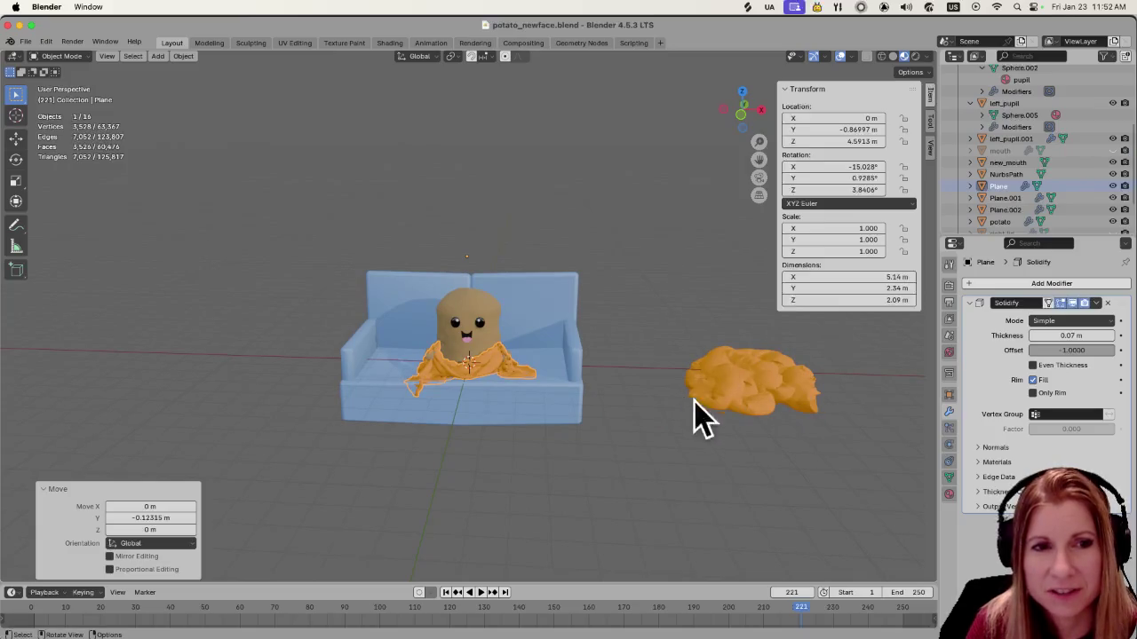
scroll(438, 448, up, 3)
scroll(437, 413, up, 2)
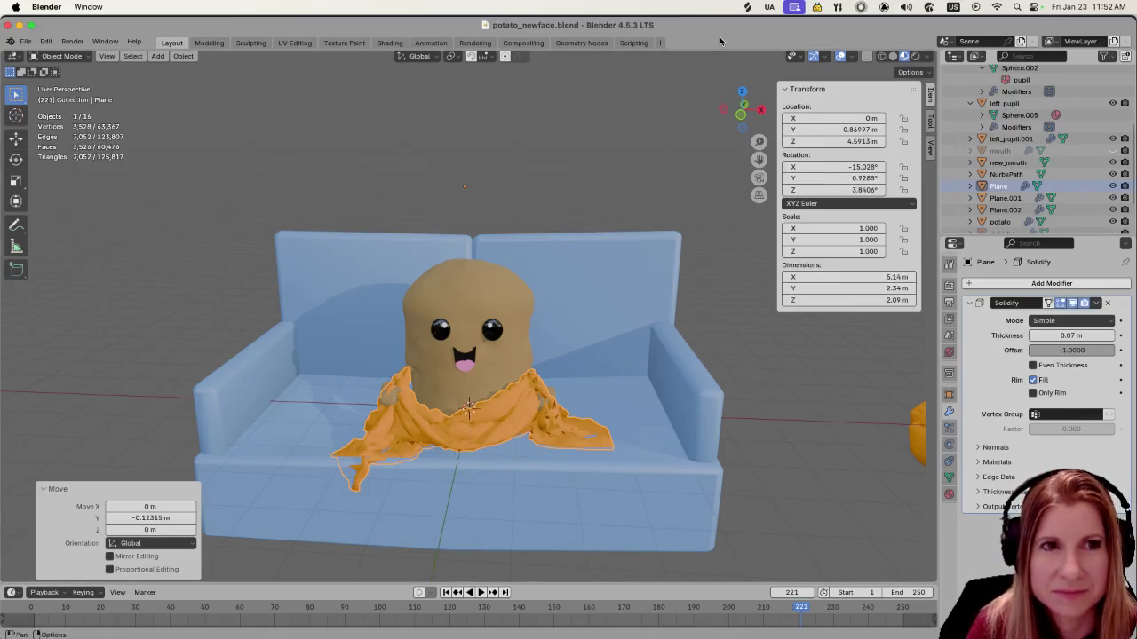
mouse_move(473, 431)
middle_down()
mouse_move(428, 430)
mouse_move(470, 420)
middle_up()
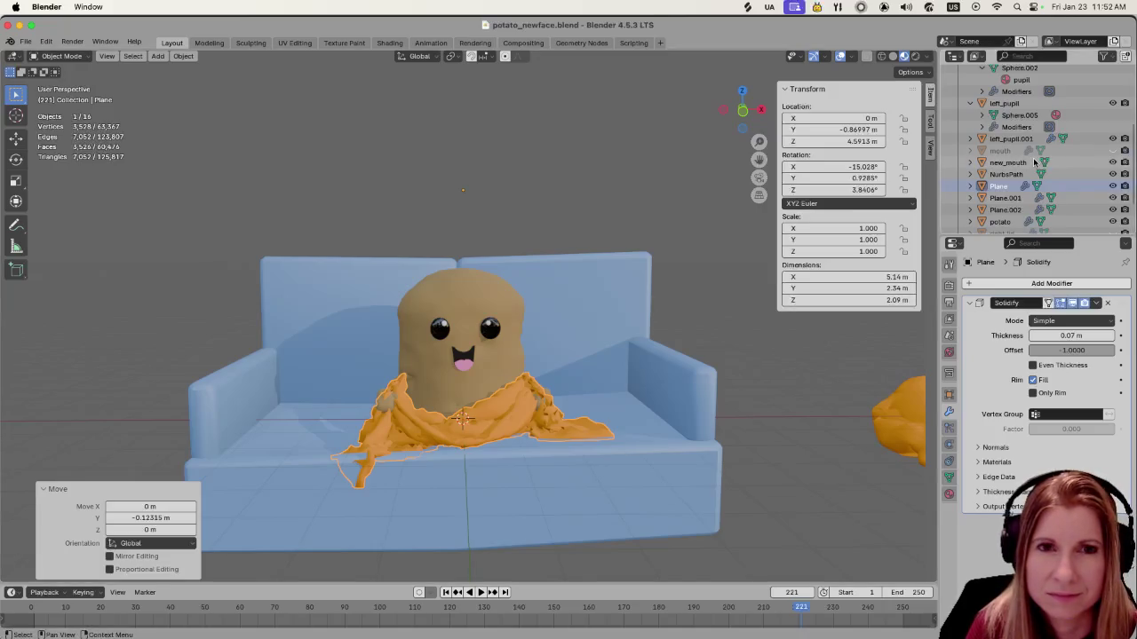
scroll(1035, 162, up, 5)
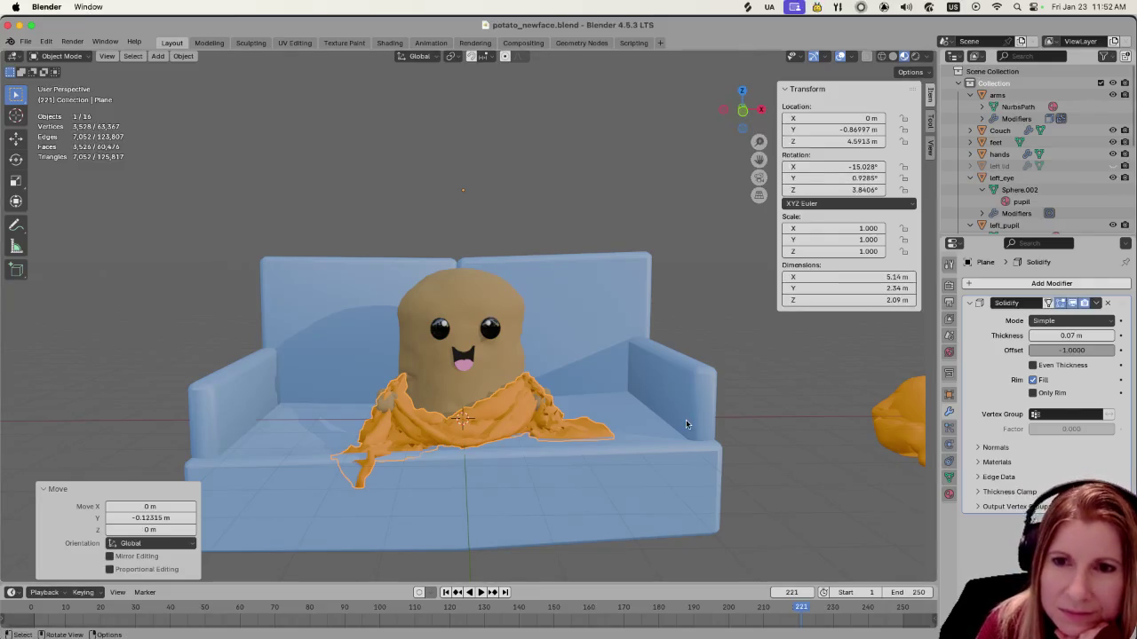
scroll(577, 478, down, 3)
mouse_move(536, 473)
middle_down()
mouse_move(506, 434)
mouse_move(484, 455)
middle_up()
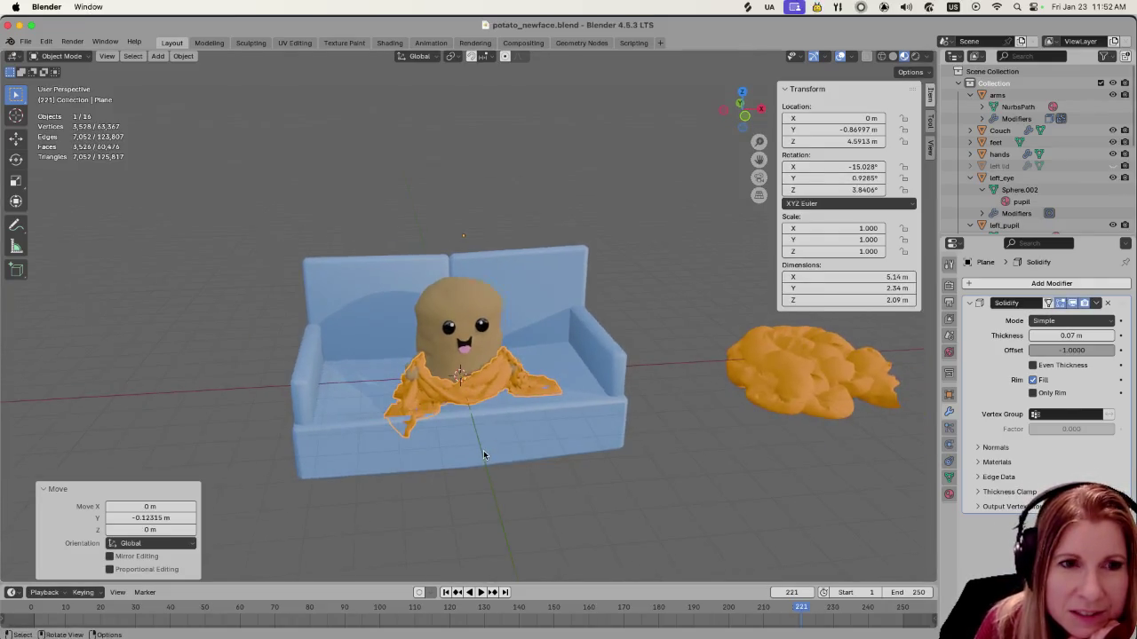
scroll(484, 454, up, 3)
scroll(483, 452, down, 4)
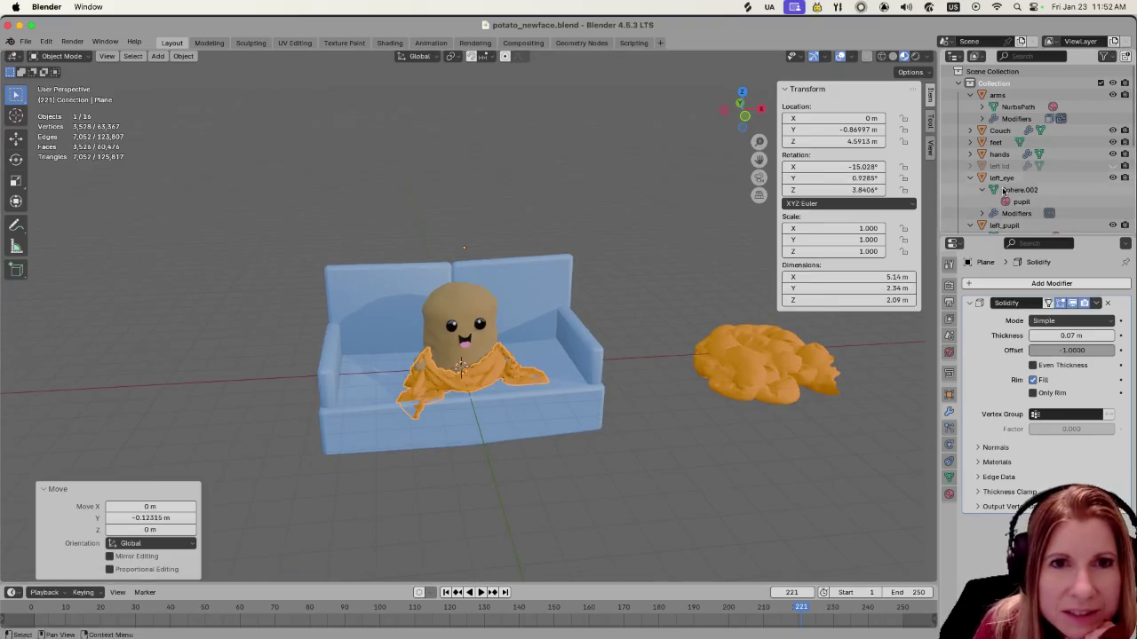
scroll(1009, 171, down, 2)
scroll(1013, 164, down, 4)
click(1021, 151)
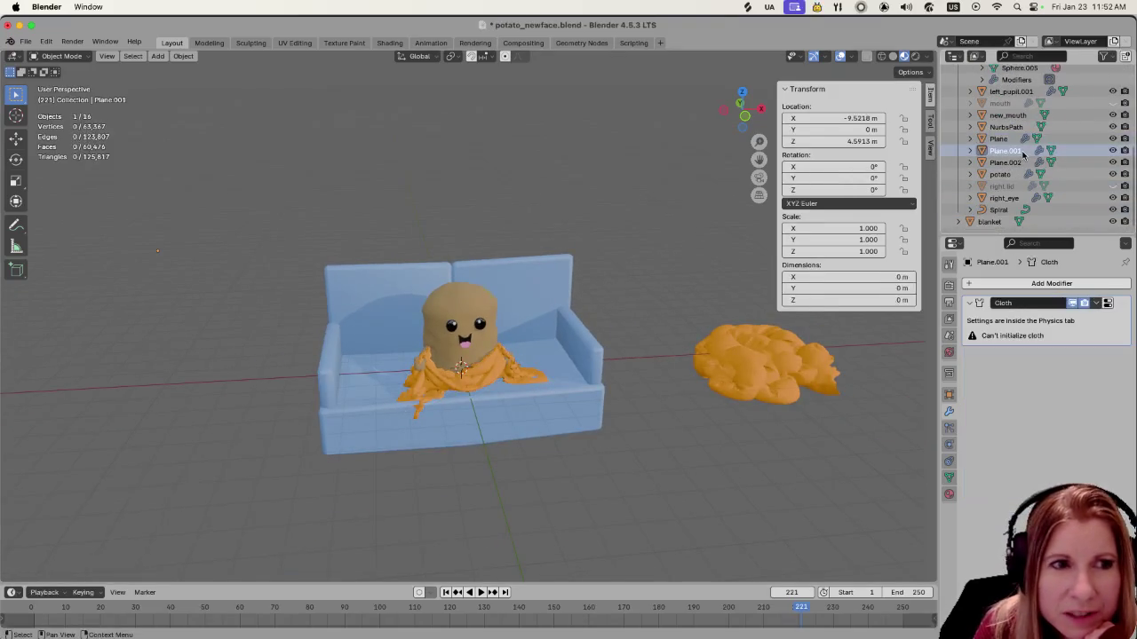
Select the cloth sheet Plane.002 and set the current frame to 1
click(1011, 163)
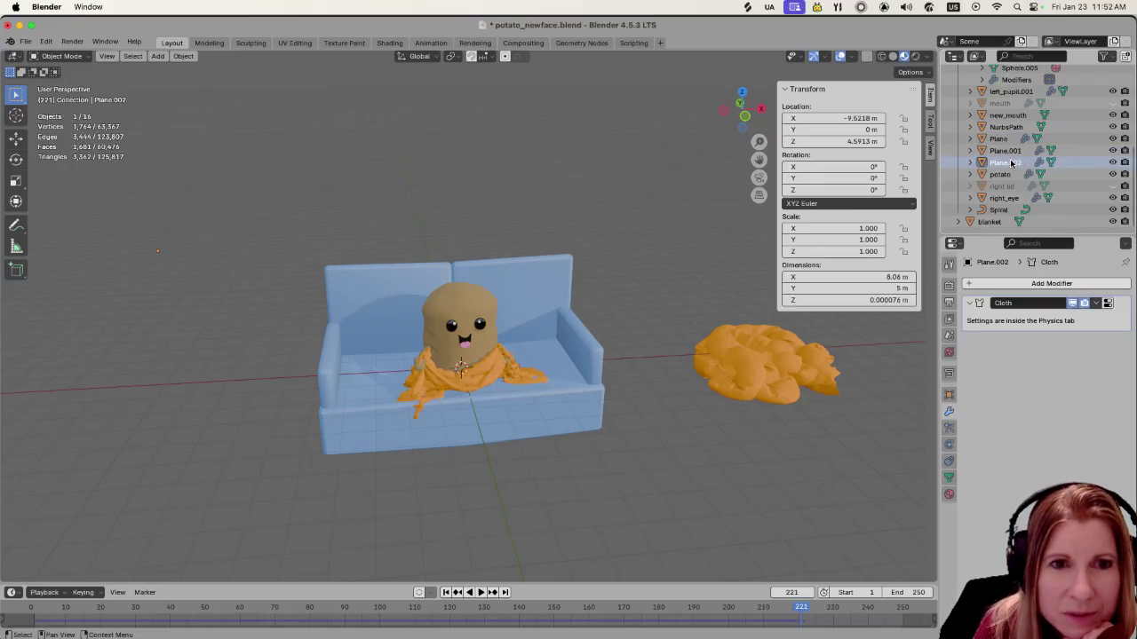
scroll(609, 406, down, 3)
scroll(550, 418, down, 3)
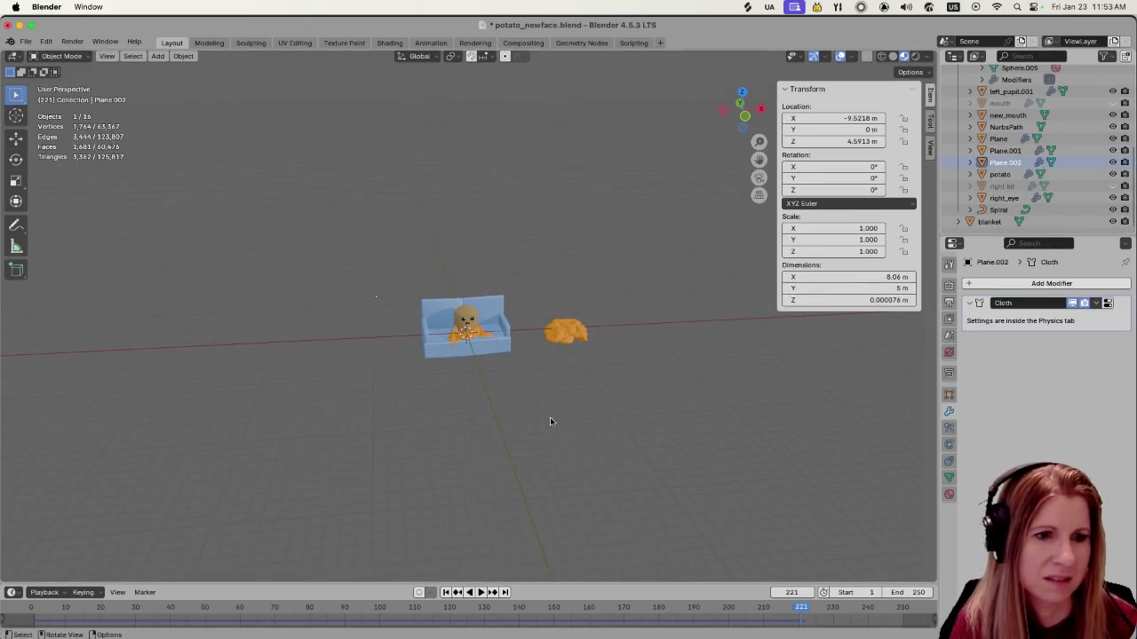
scroll(676, 439, up, 3)
click(792, 592)
text(1)
key(Return)
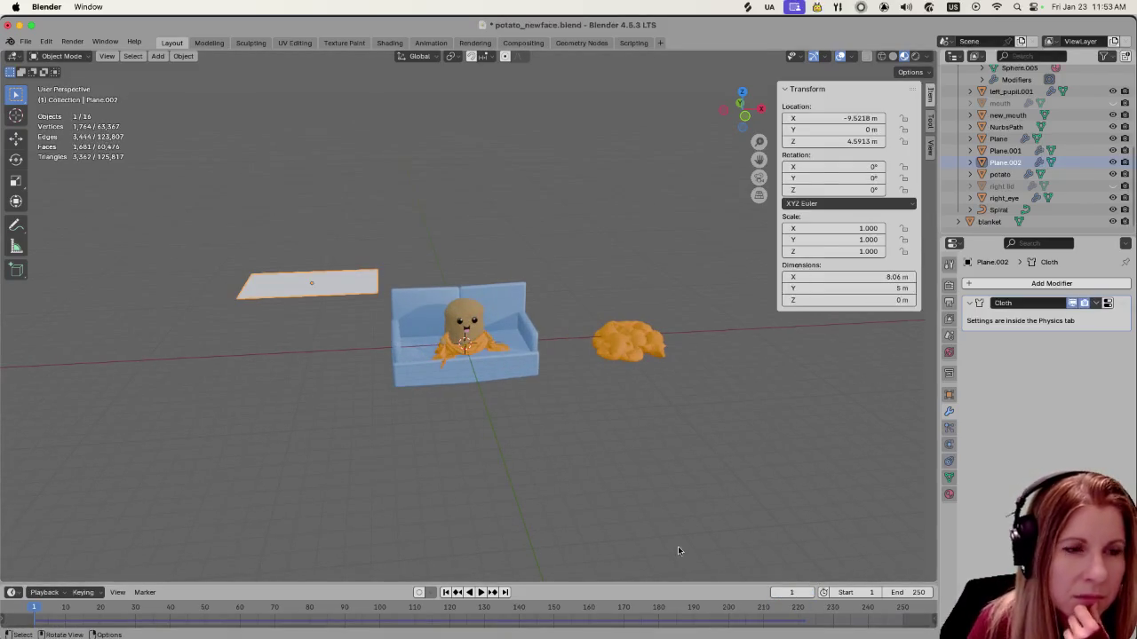
Slide Plane.002 along X so it hangs directly above the couch and potato
scroll(471, 399, up, 3)
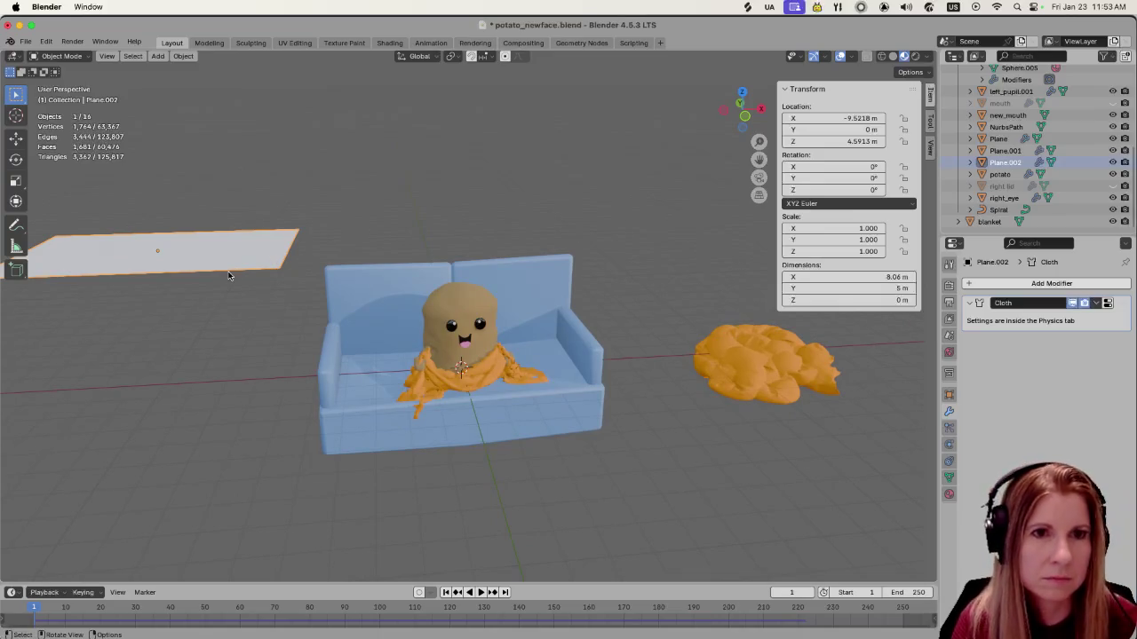
key(g)
key(x)
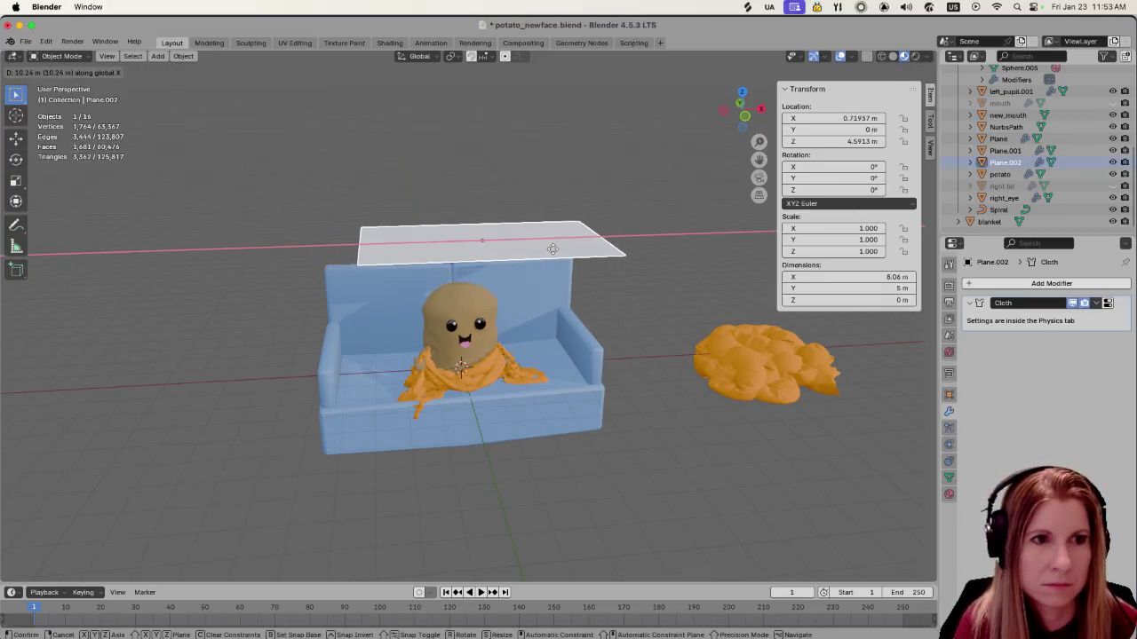
click(531, 250)
middle_drag(591, 278, 487, 312)
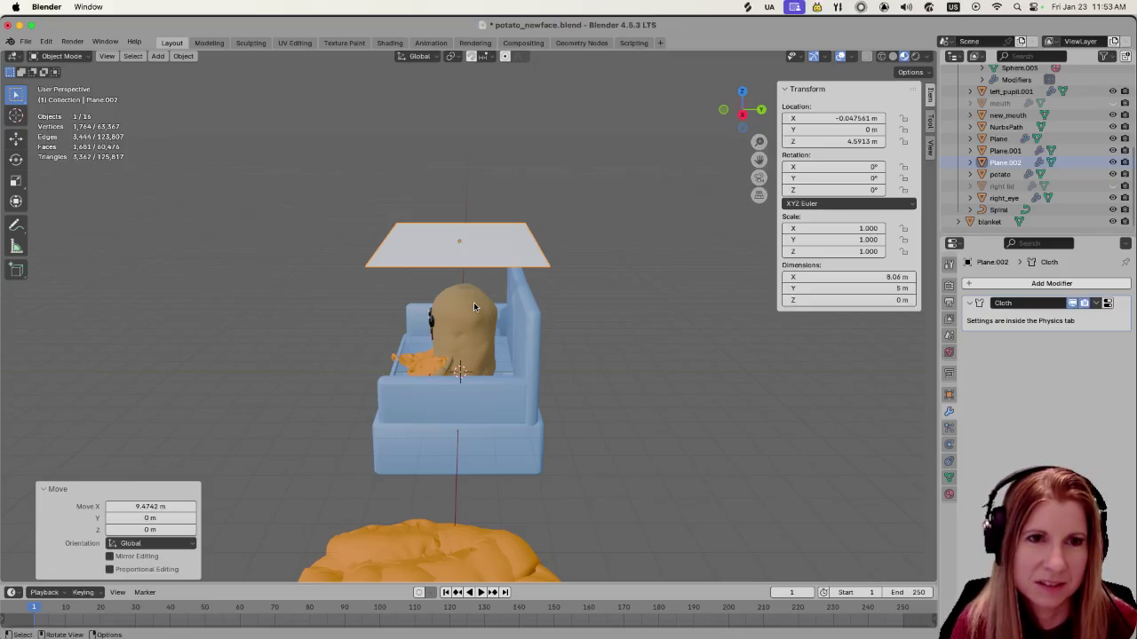
Move the cloth sheet along Y to about -0.84 m, centred over the potato, and check its mesh in Edit Mode
key(g)
key(y)
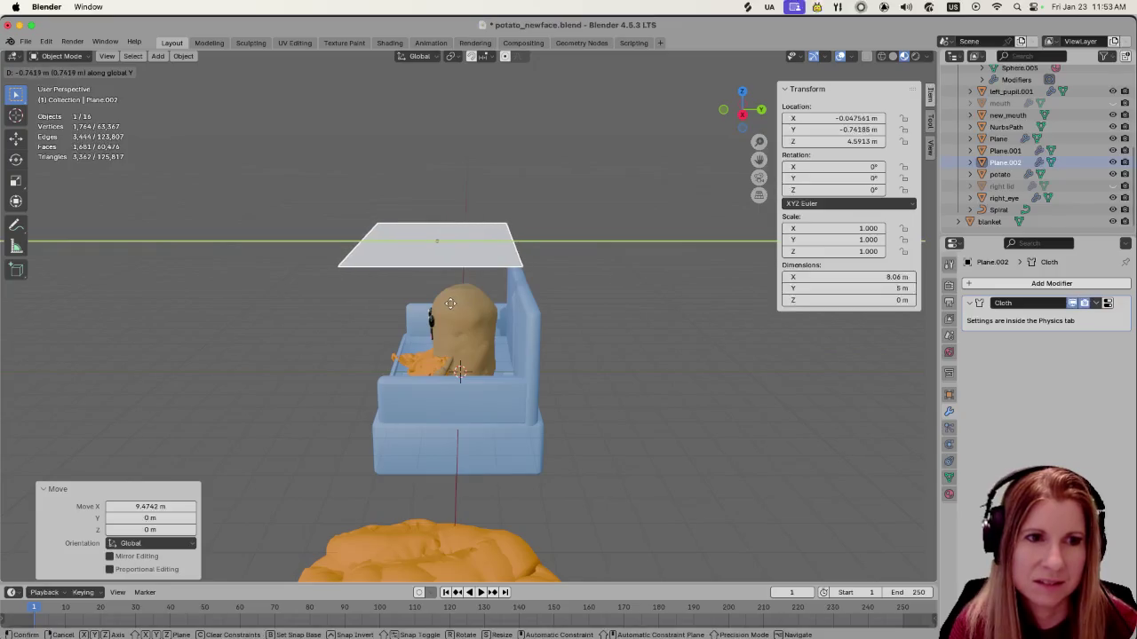
click(431, 316)
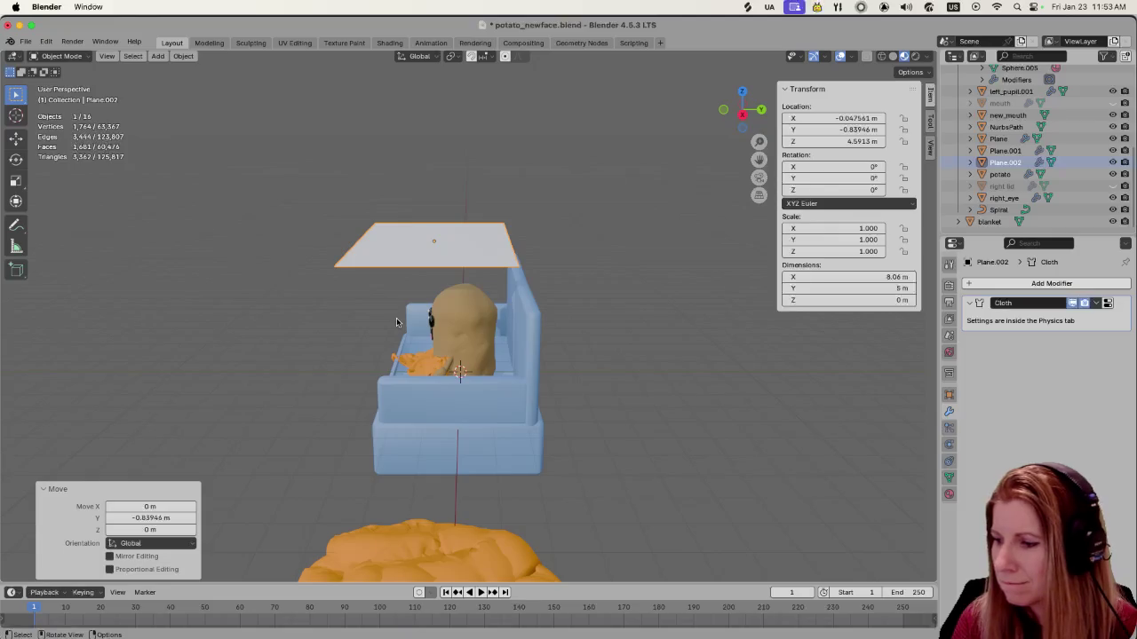
mouse_move(373, 324)
middle_down()
mouse_move(519, 387)
mouse_move(467, 330)
middle_up()
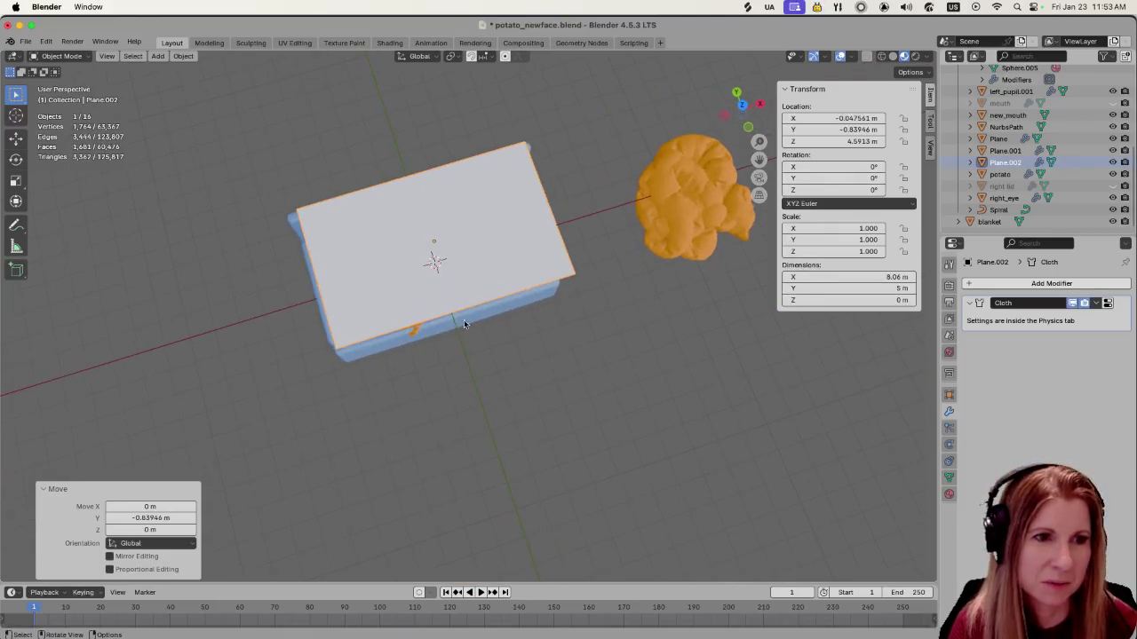
key(Tab)
key(Tab)
middle_drag(536, 315, 534, 295)
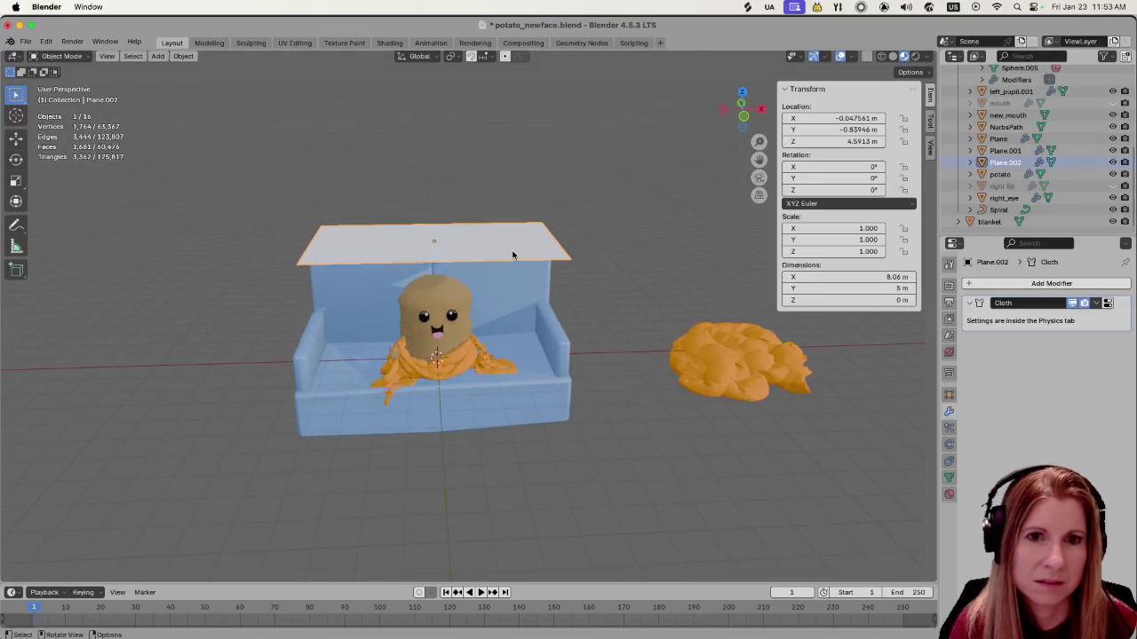
click(949, 428)
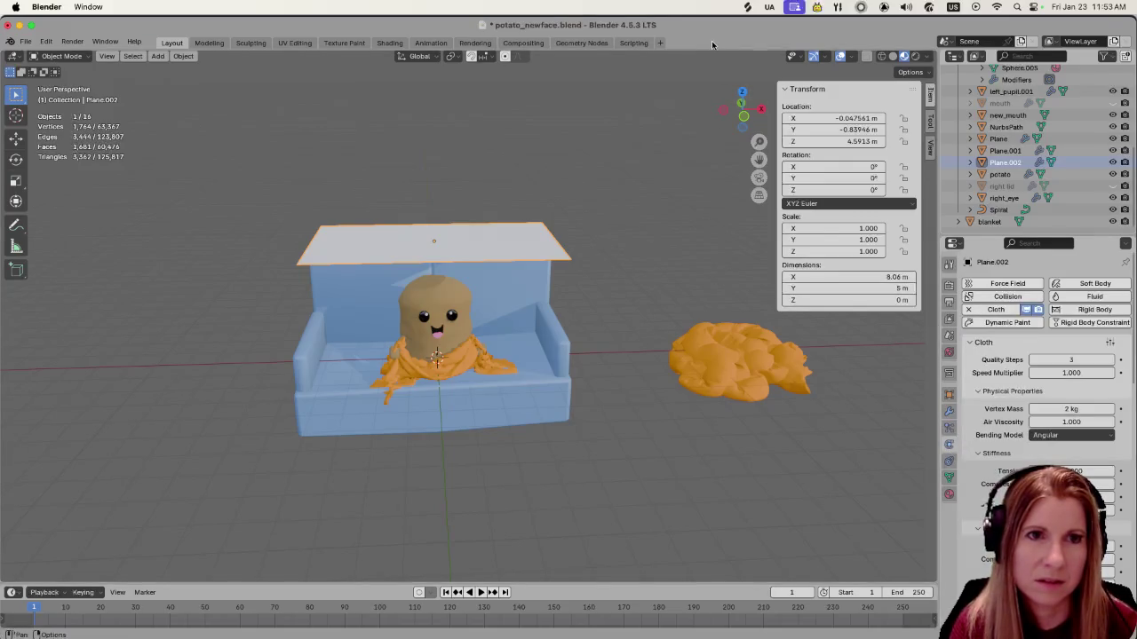
Set the cloth Vertex Mass to 3 kg and play the simulation
click(1071, 409)
text(3)
key(Return)
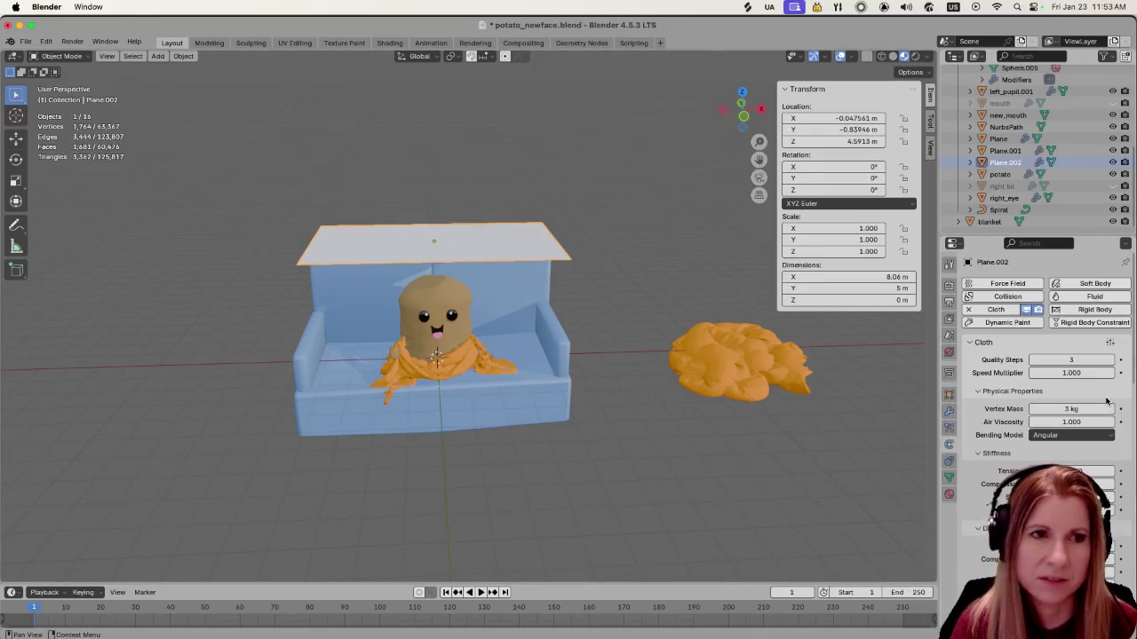
key(space)
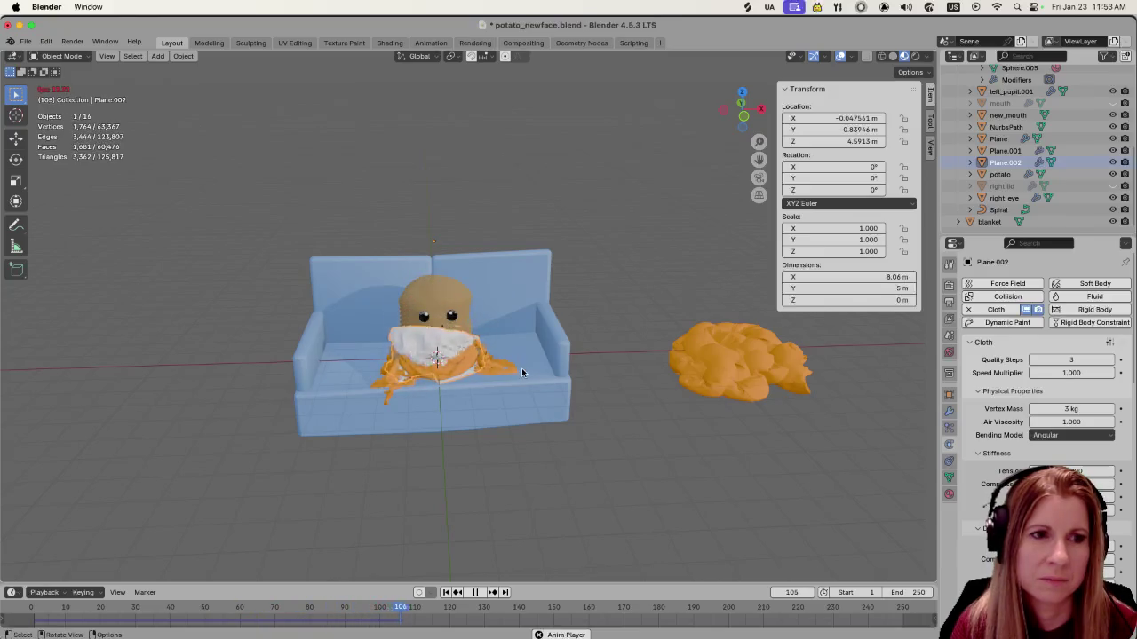
key(space)
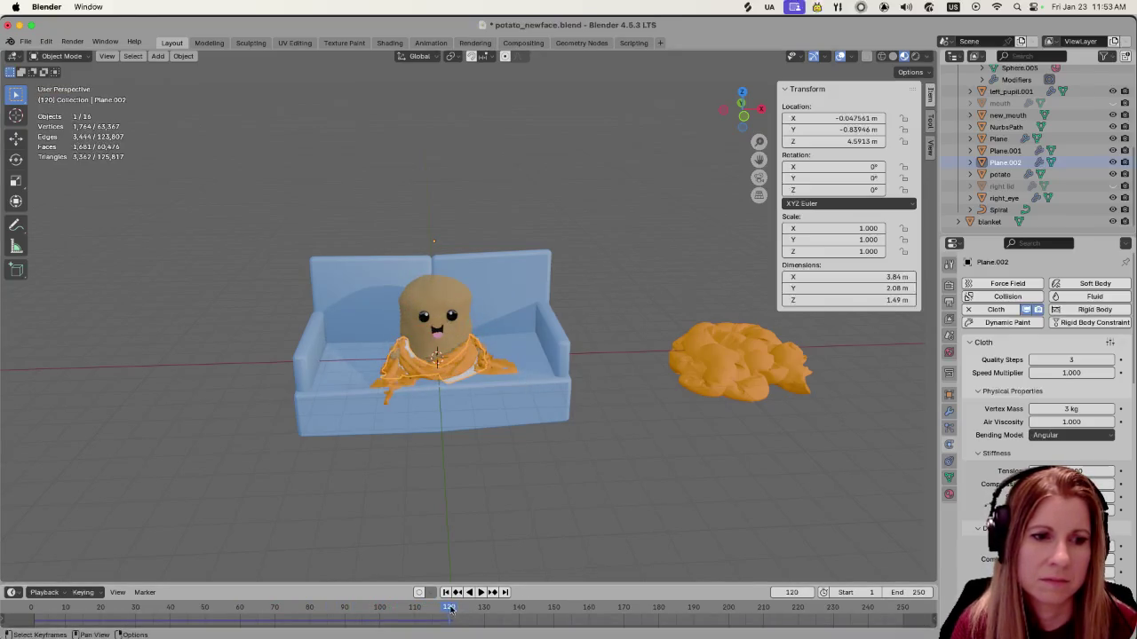
Scrub the timeline through frames 34, 58 and 93 to frame 100 to check the drape
drag(450, 609, 149, 620)
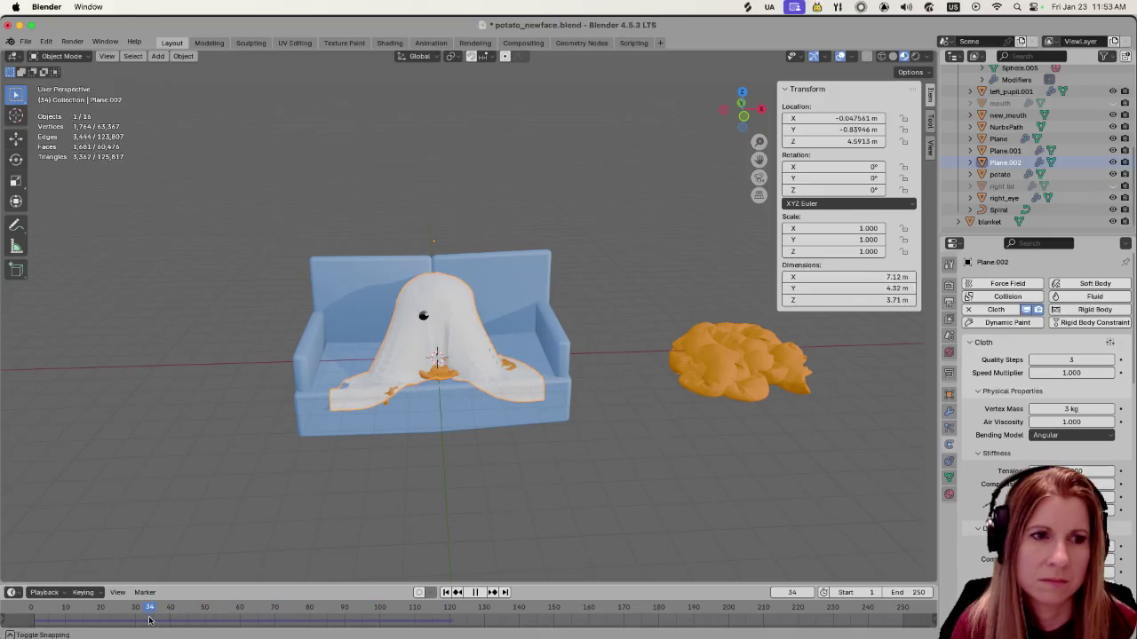
drag(150, 620, 233, 622)
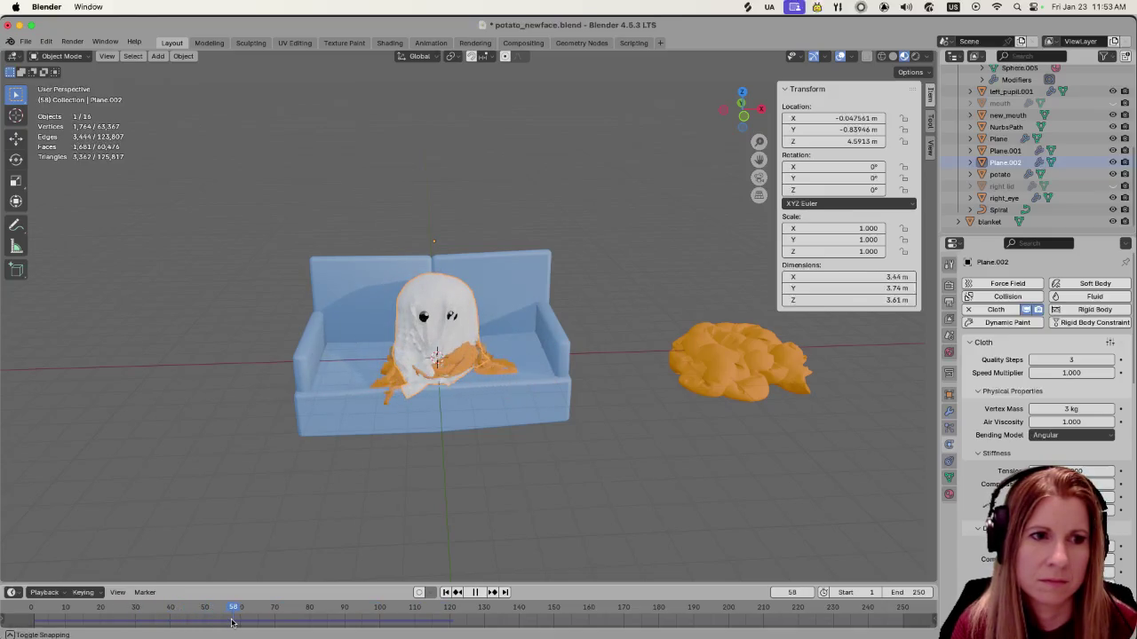
middle_drag(373, 462, 372, 449)
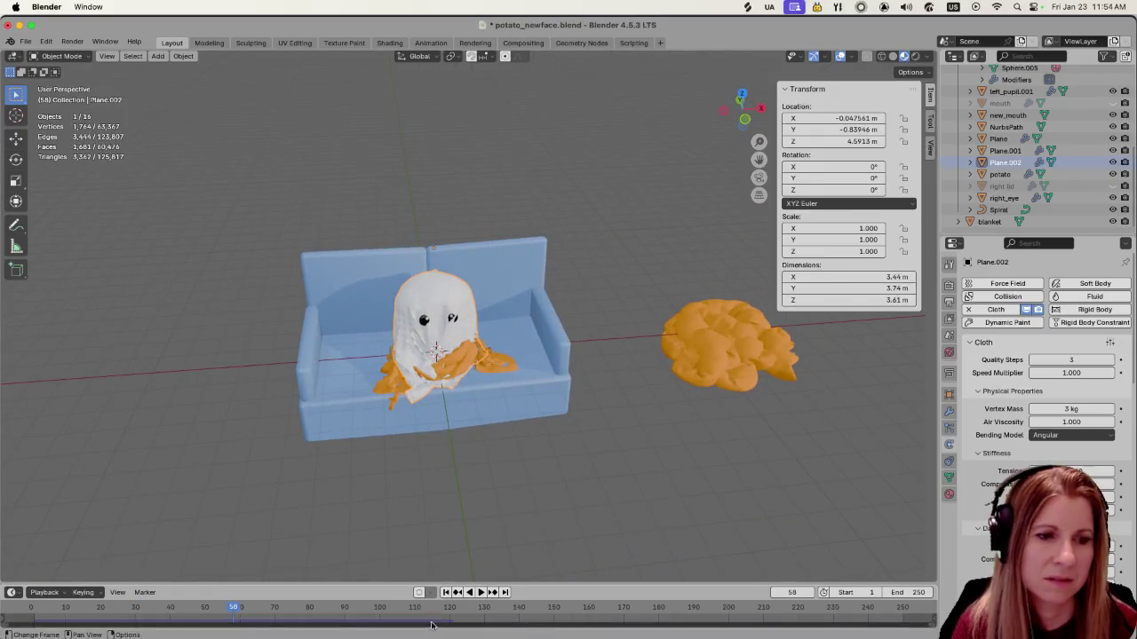
drag(233, 609, 355, 608)
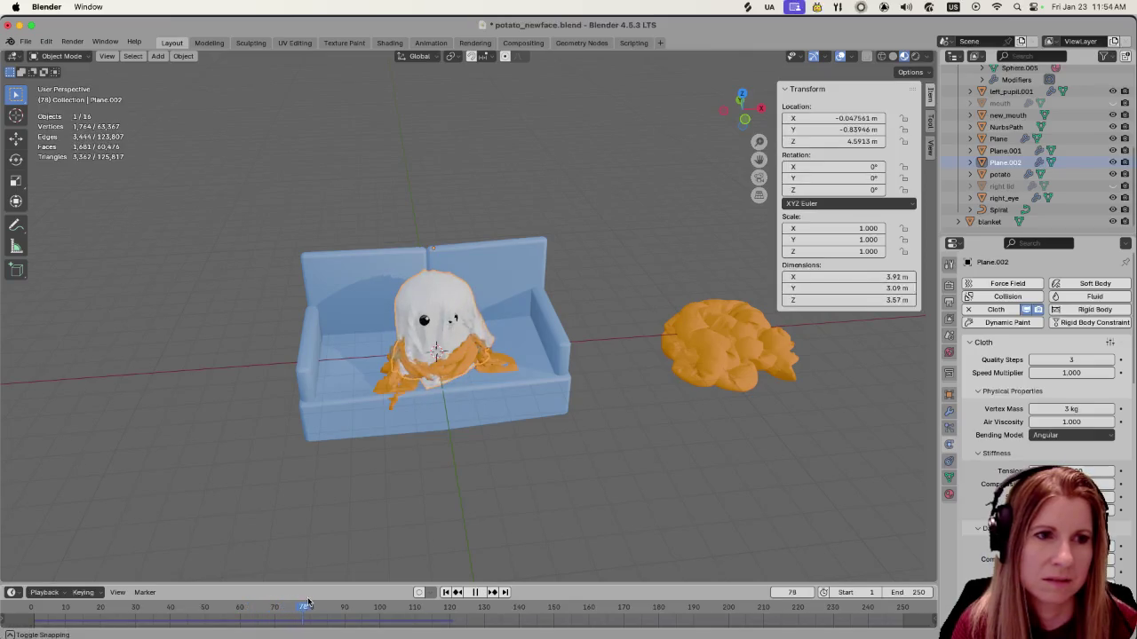
mouse_move(399, 417)
middle_down()
mouse_move(590, 395)
mouse_move(645, 410)
mouse_move(355, 407)
middle_up()
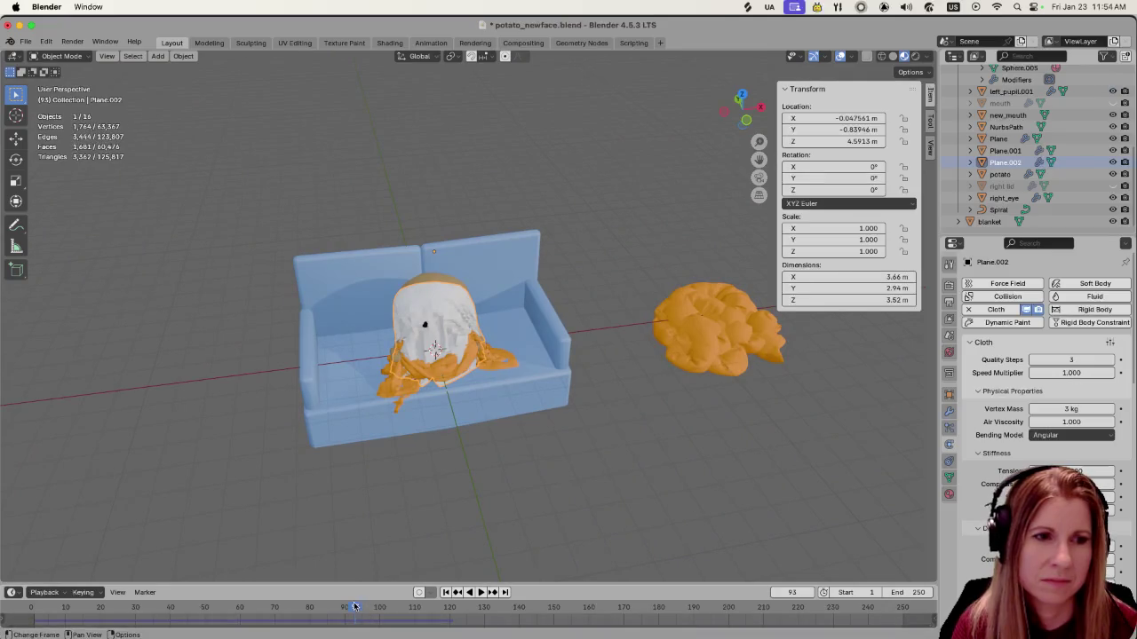
drag(354, 607, 380, 602)
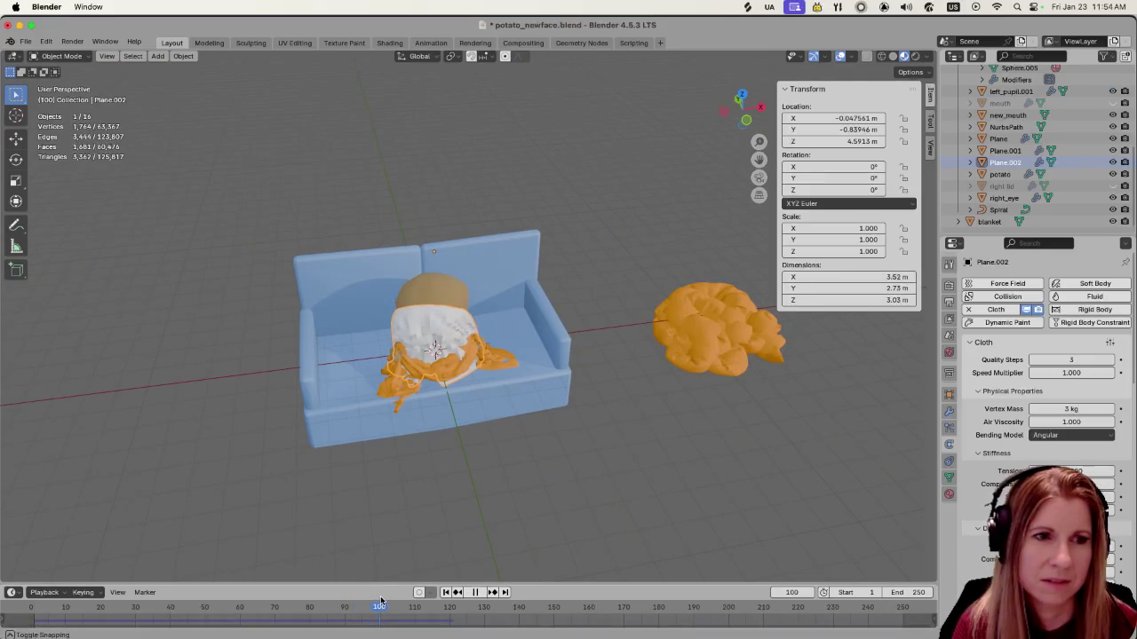
drag(380, 602, 380, 604)
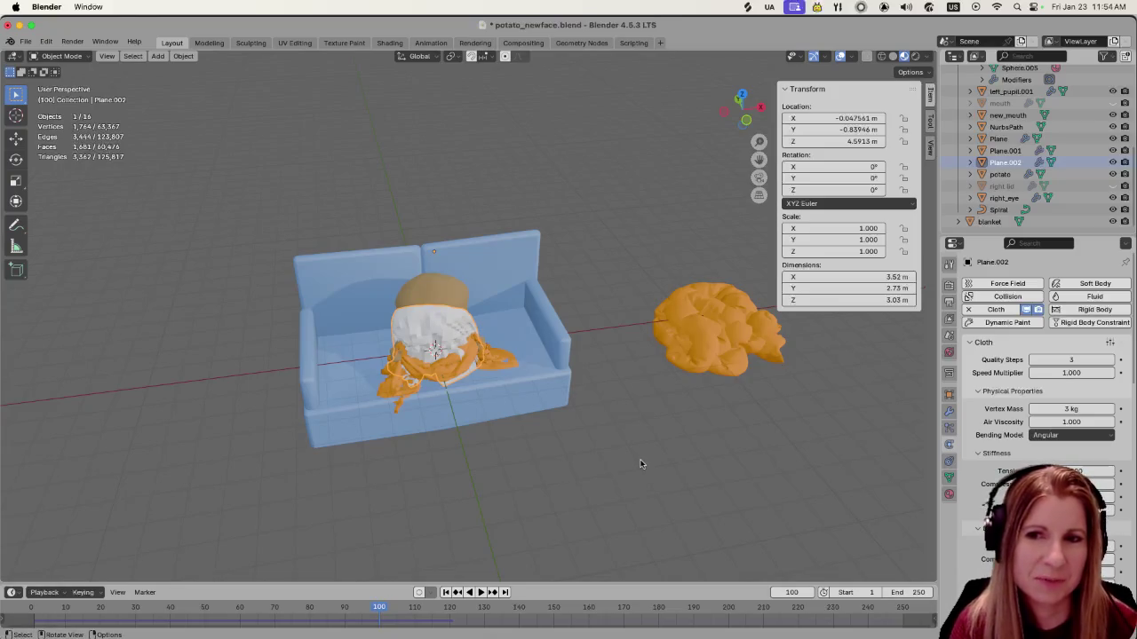
scroll(477, 432, up, 2)
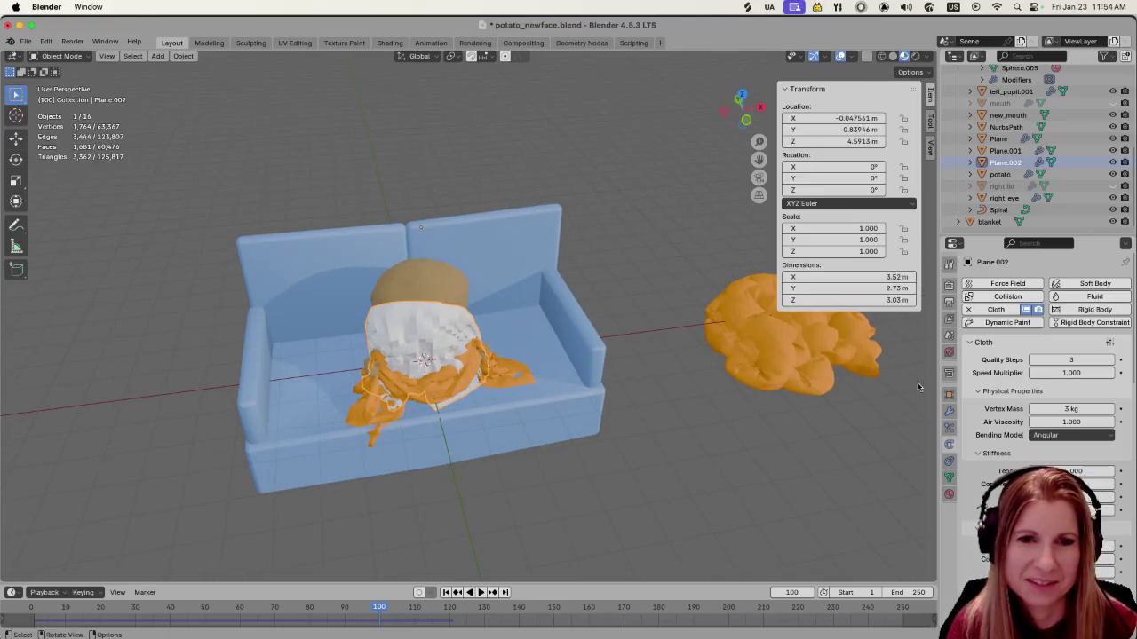
Apply Plane.002's Cloth modifier and shade the draped sheet smooth
click(949, 411)
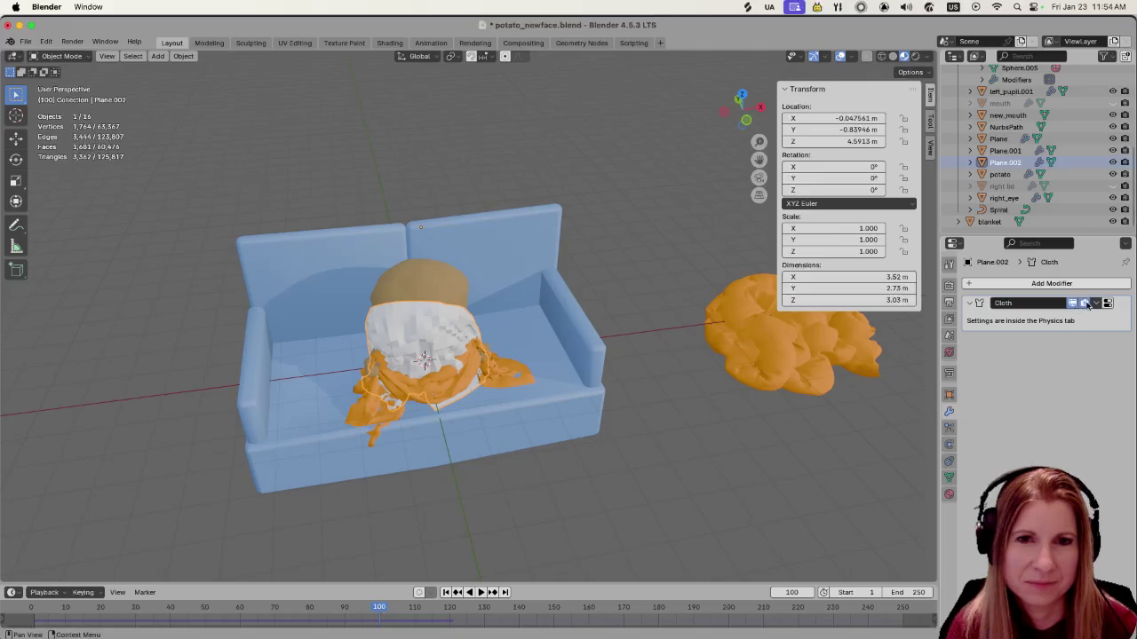
click(1095, 304)
click(1070, 314)
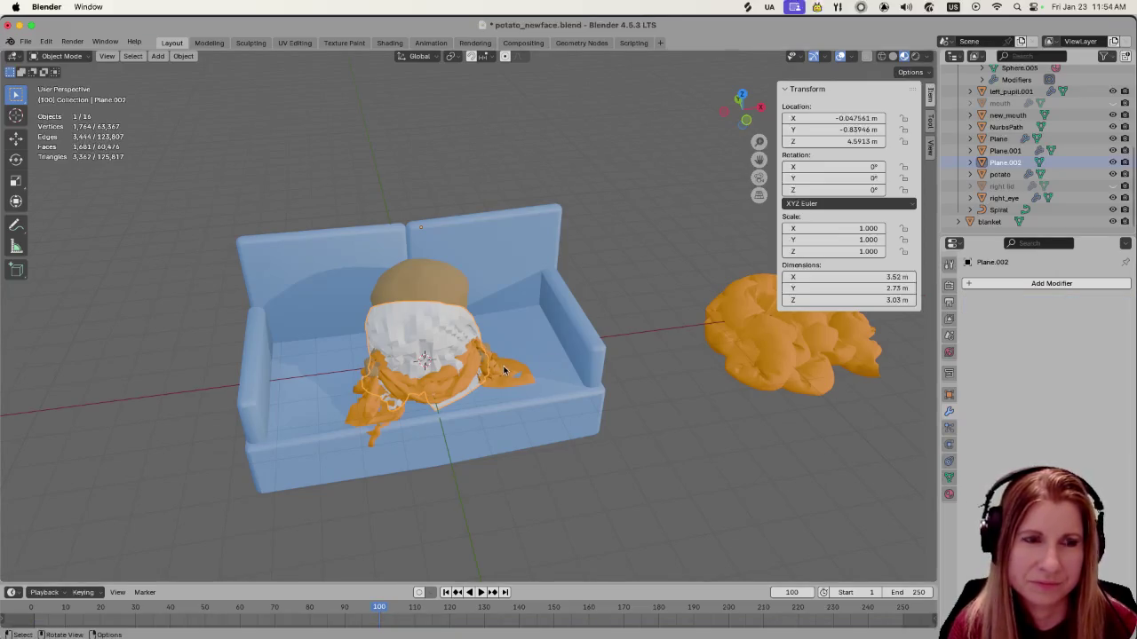
right_click(431, 331)
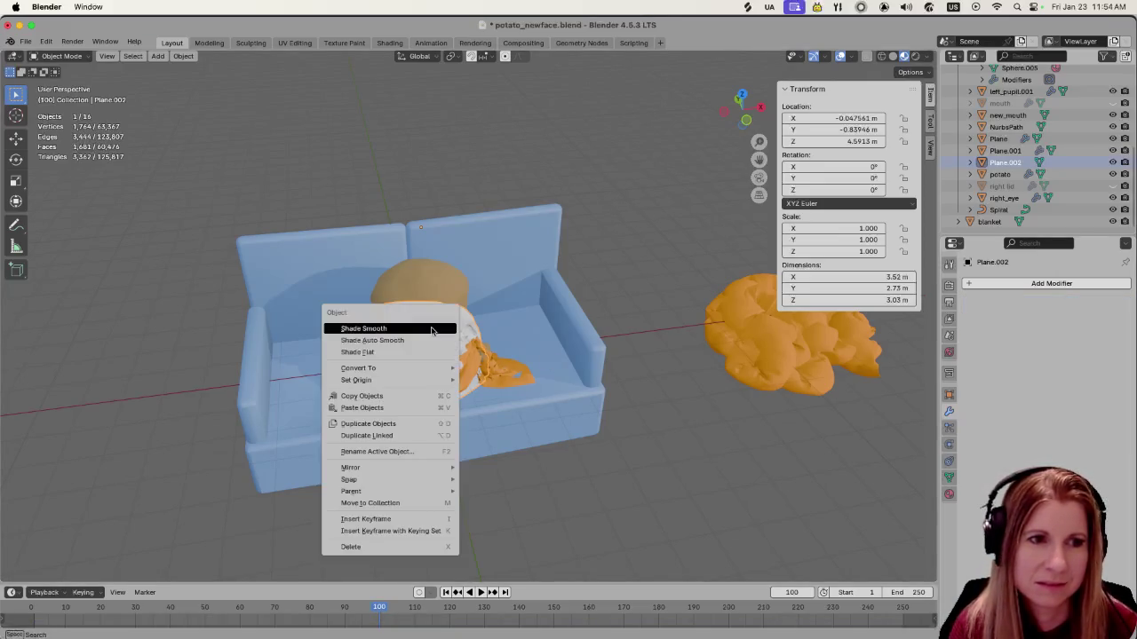
click(432, 331)
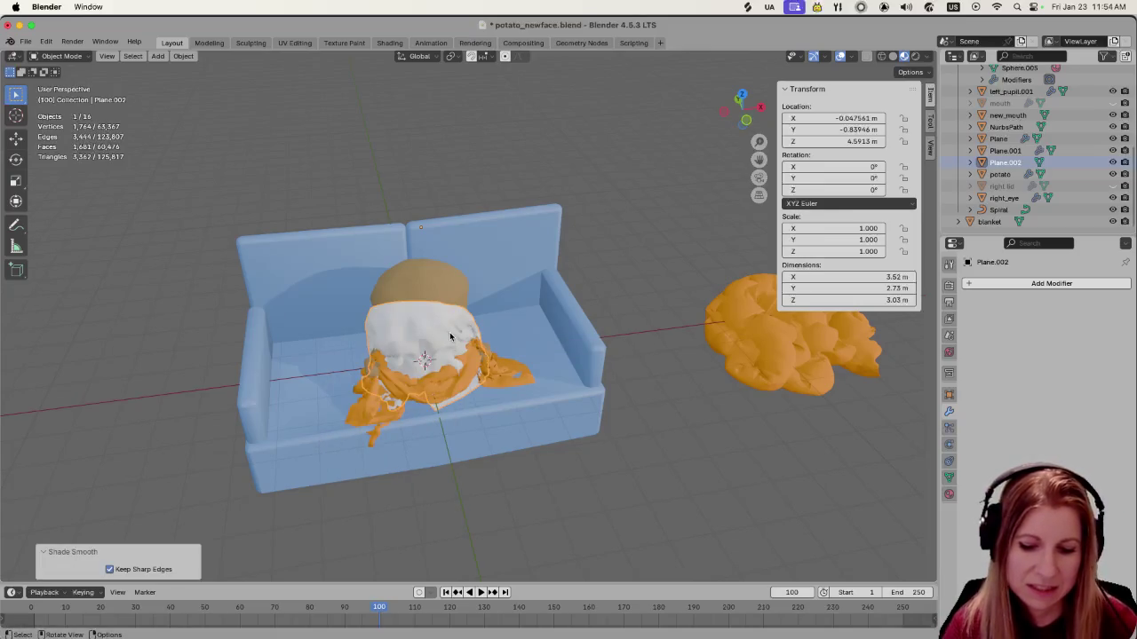
Rotate the sheet 180° about Z, slide it along Y and scale it up slightly
text(rz)
text(180)
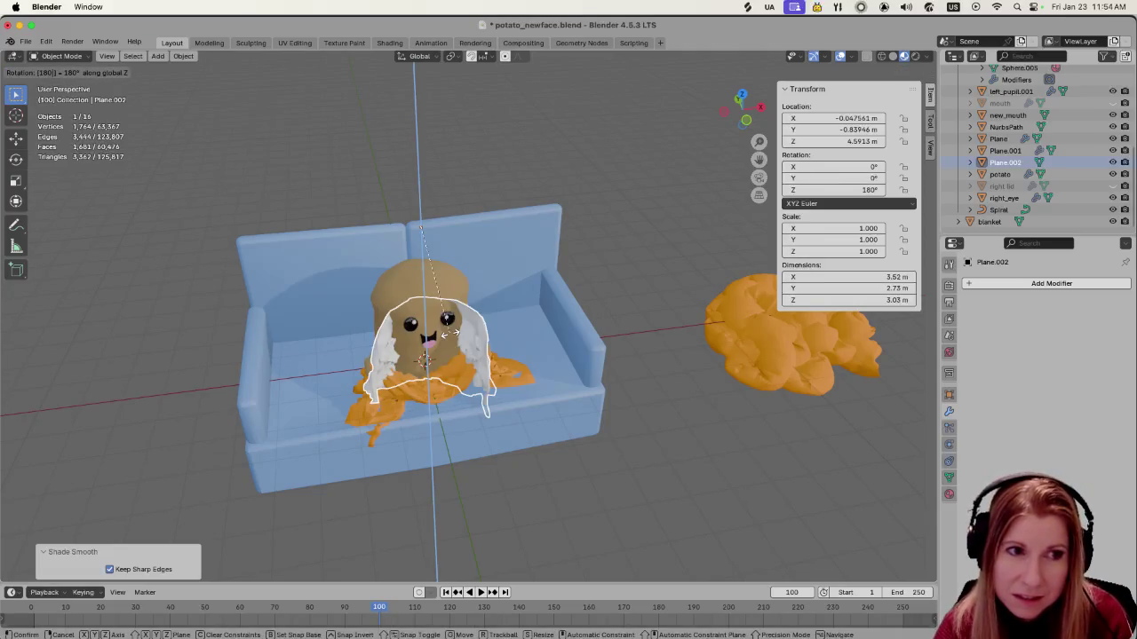
key(Return)
mouse_move(450, 332)
middle_down()
mouse_move(367, 391)
mouse_move(390, 382)
middle_up()
key(g)
key(y)
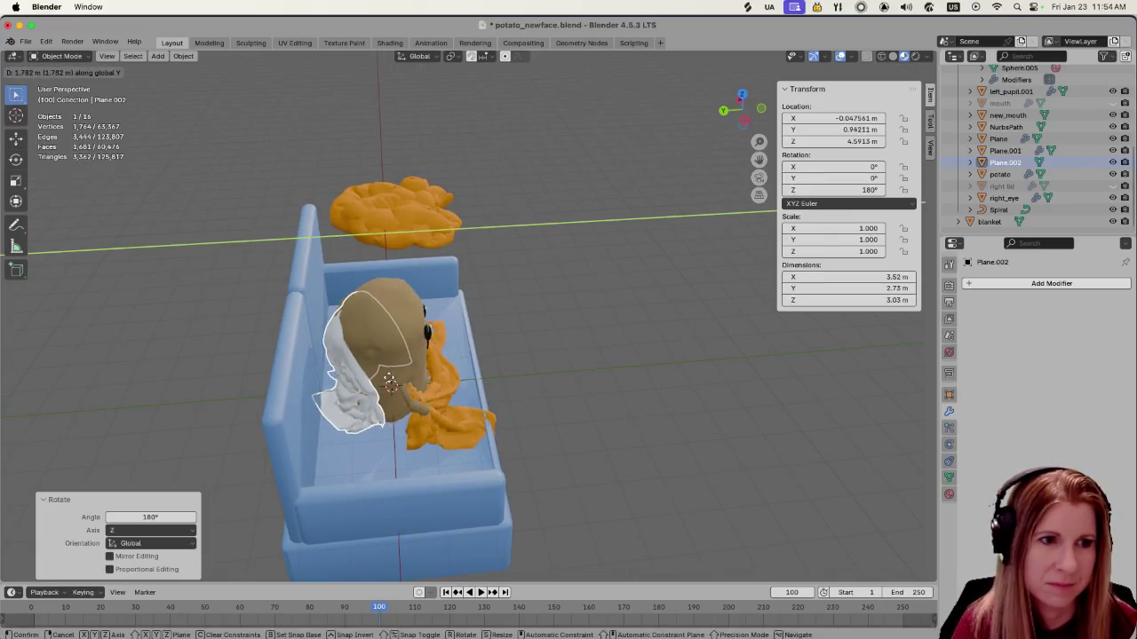
click(507, 444)
mouse_move(506, 444)
middle_down()
mouse_move(415, 427)
mouse_move(323, 437)
middle_up()
key(s)
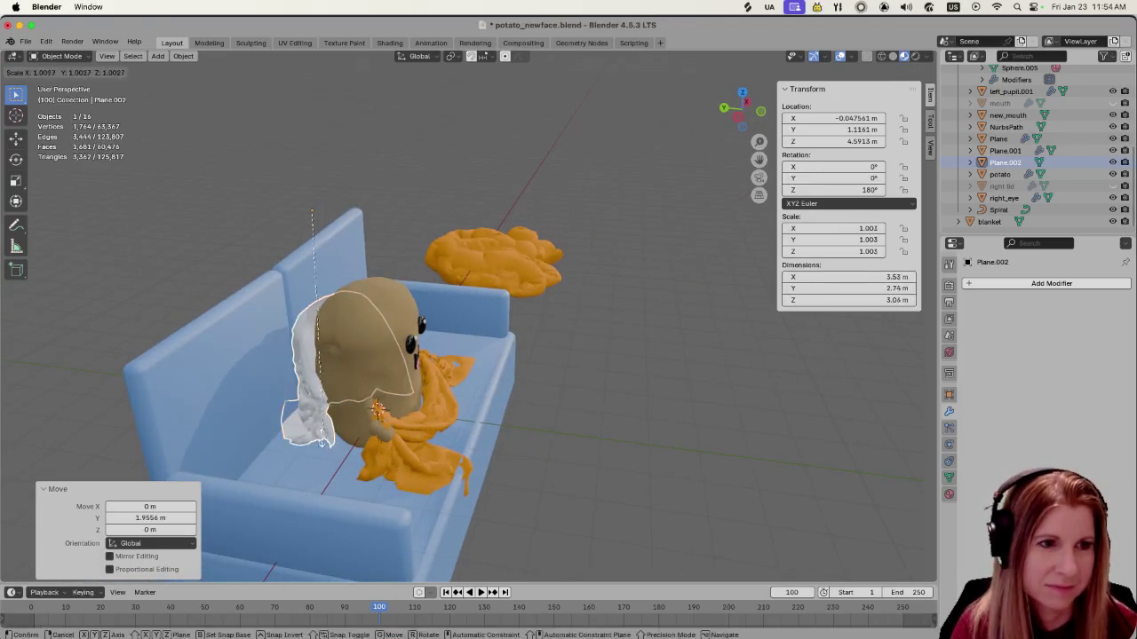
click(267, 452)
Set the sheet's origin to its geometry and scale it to 1.213
click(627, 419)
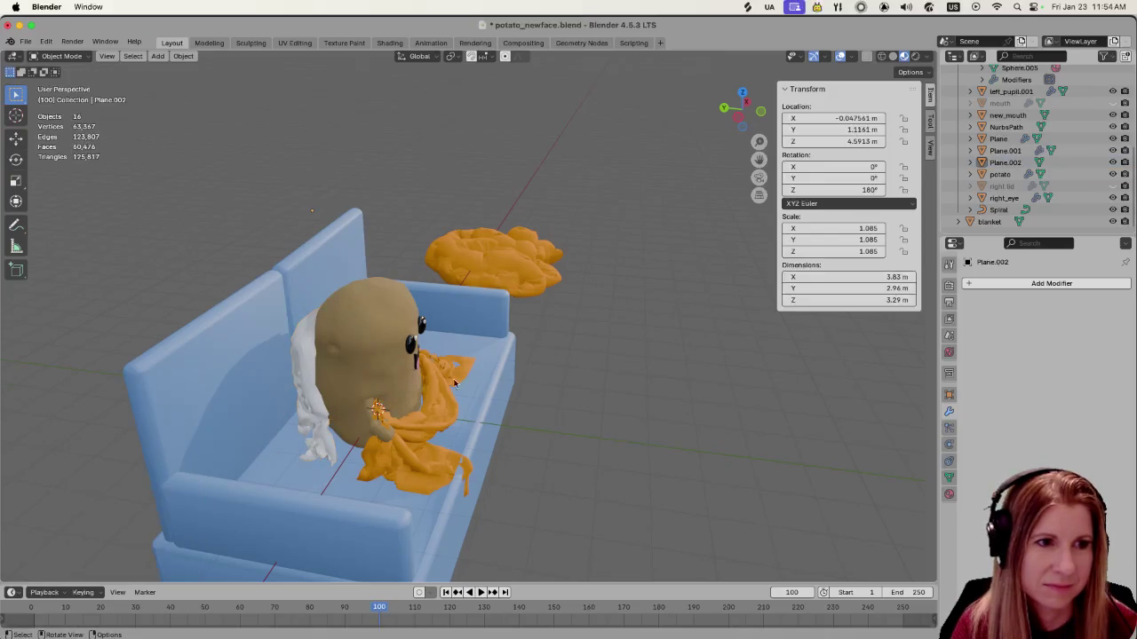
click(338, 368)
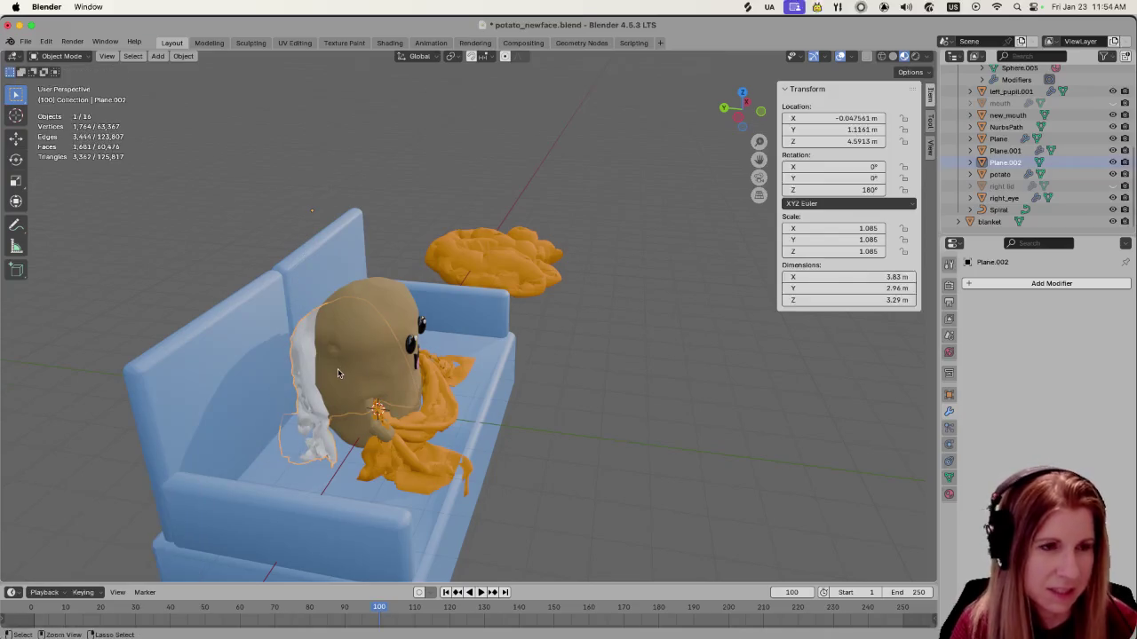
click(182, 56)
click(337, 94)
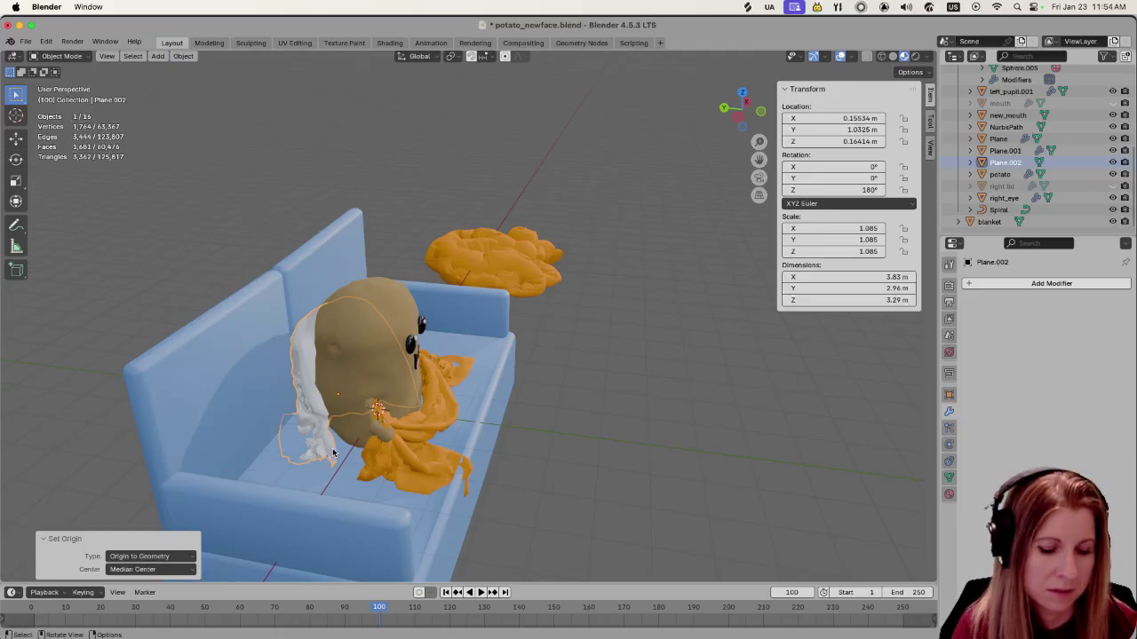
key(s)
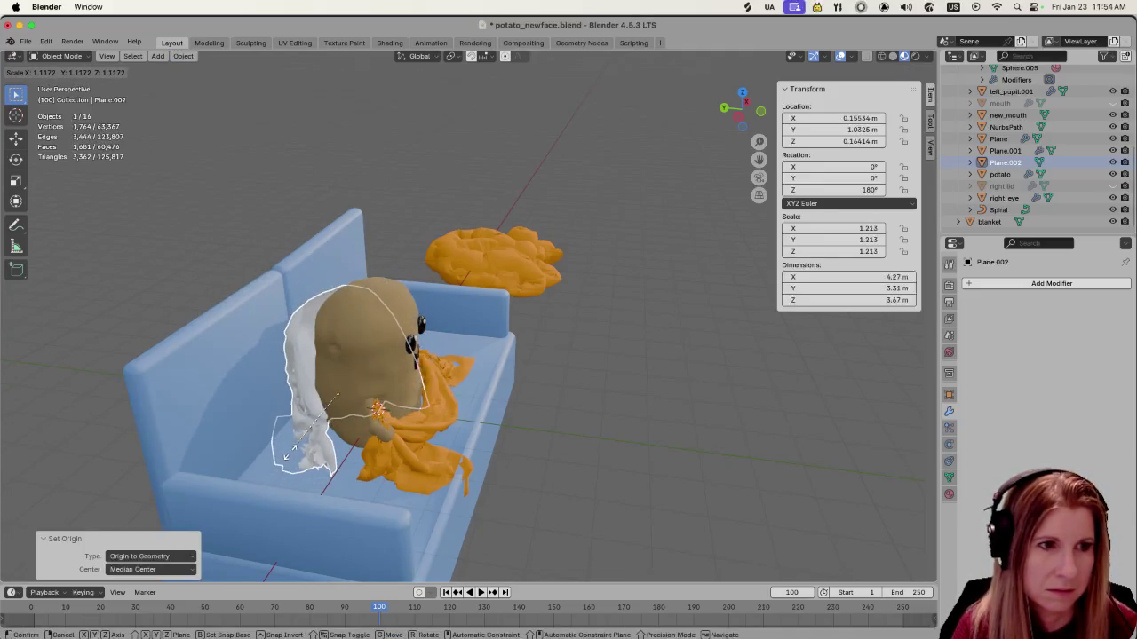
click(459, 459)
middle_drag(459, 459, 405, 439)
Slide the sheet along Y to about 0.65 m so it drapes over the potato's back
key(g)
key(y)
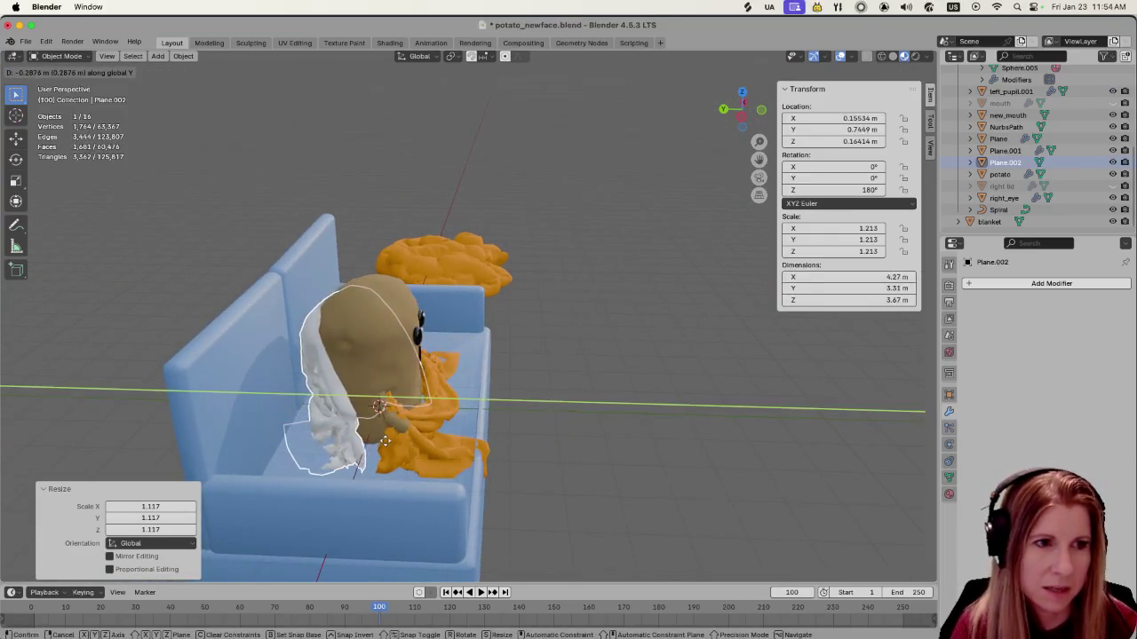
click(427, 444)
mouse_move(426, 444)
middle_down()
mouse_move(557, 465)
mouse_move(518, 458)
middle_up()
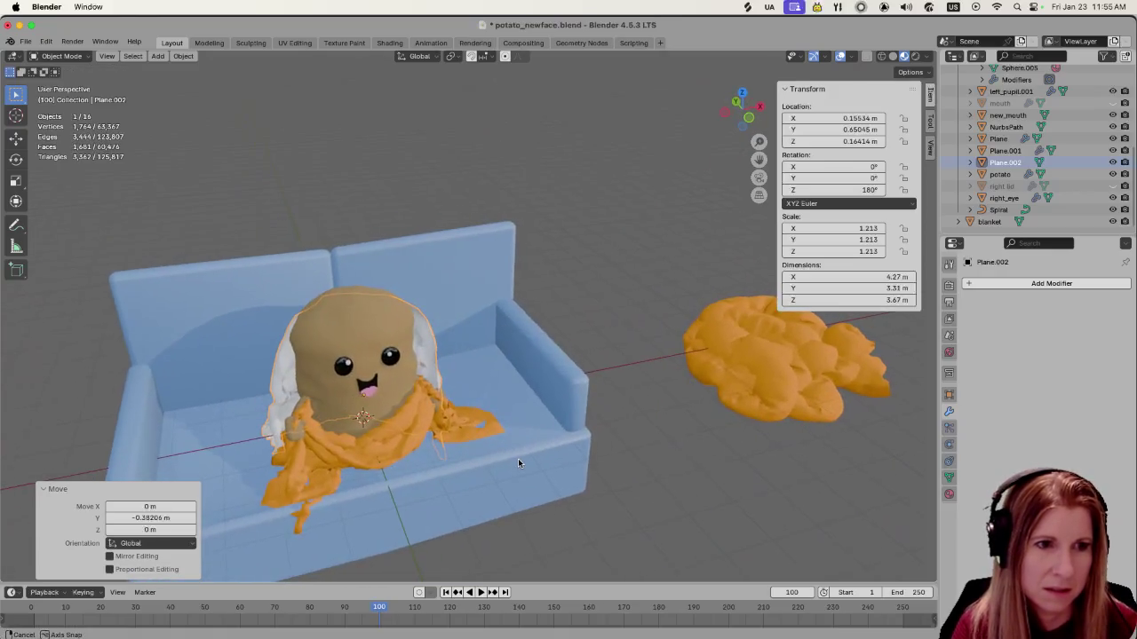
click(698, 505)
click(428, 353)
scroll(455, 443, down, 1)
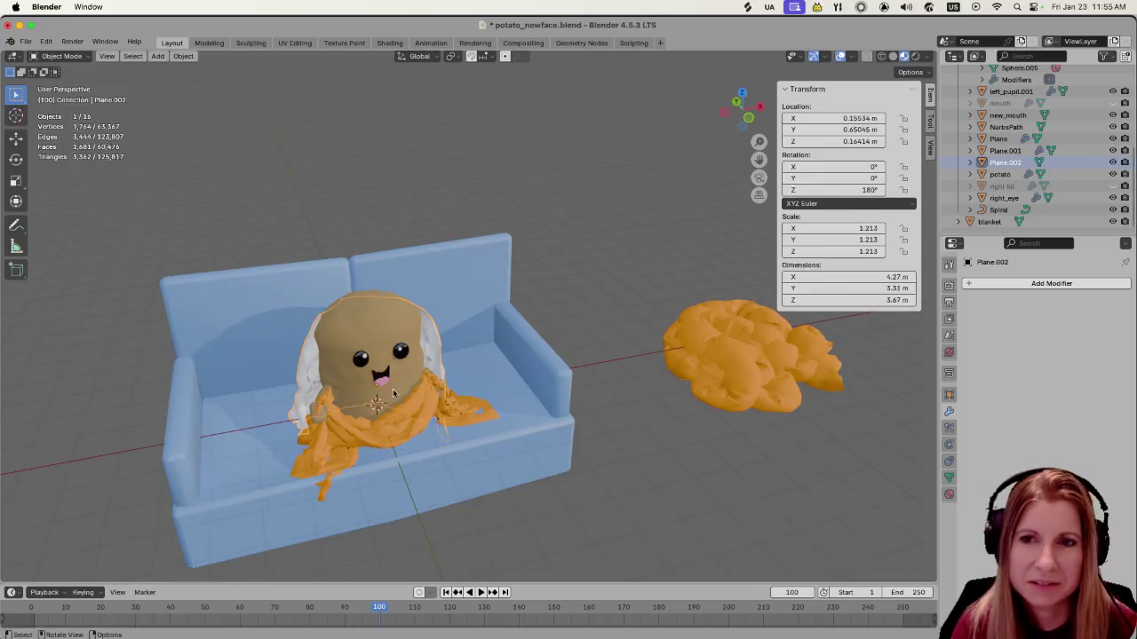
middle_drag(392, 389, 426, 396)
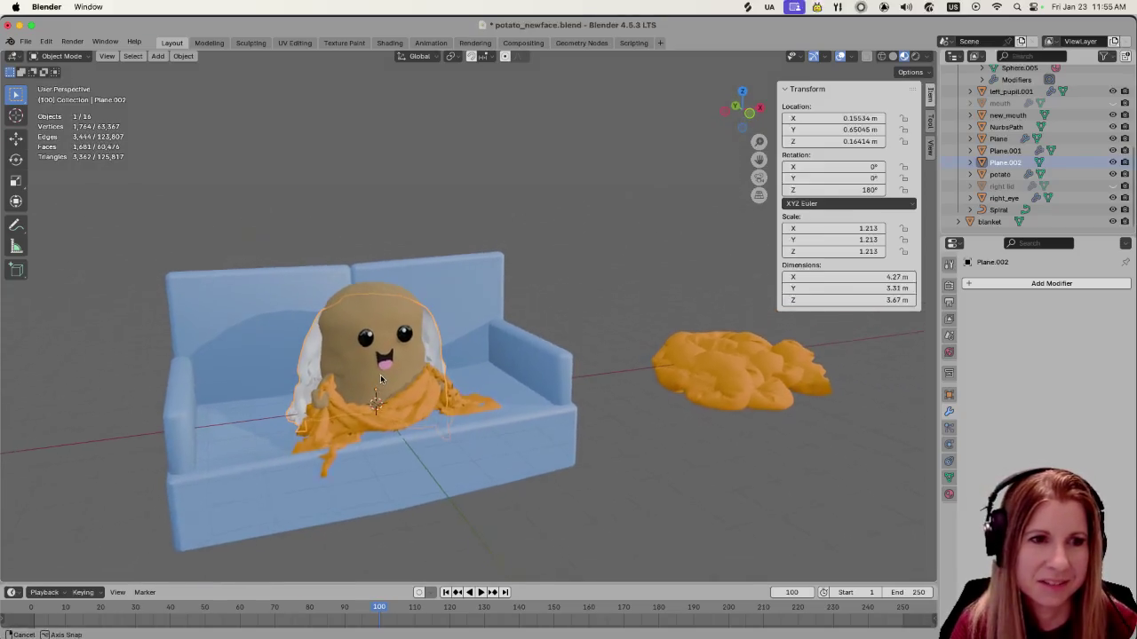
click(948, 494)
Assign the existing orange 'blanket' material to the back sheet
click(971, 334)
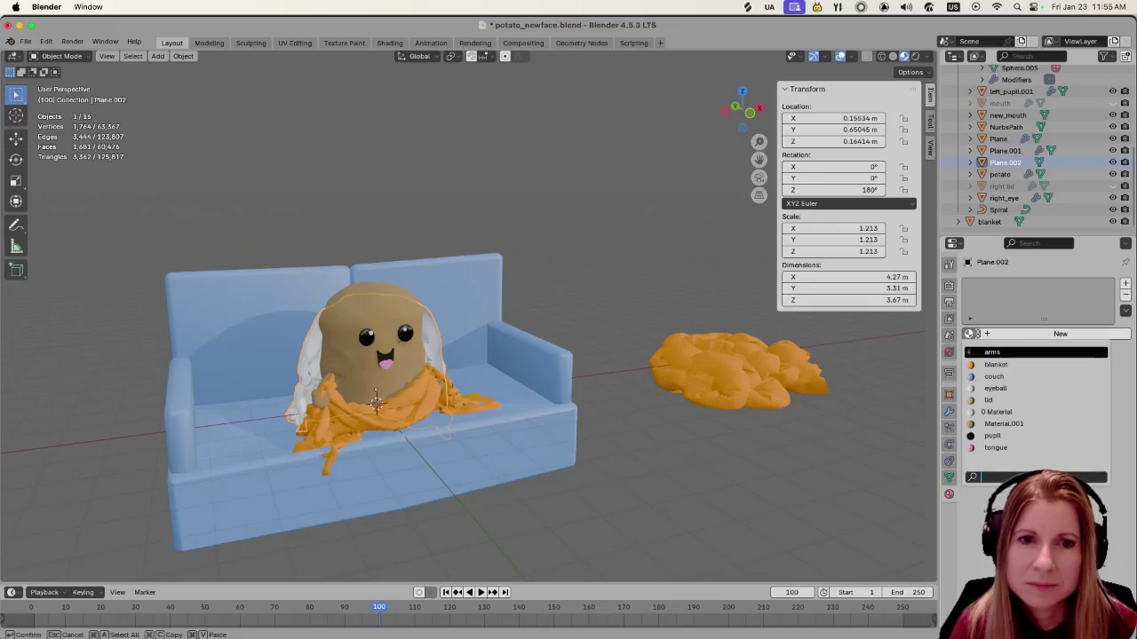
click(994, 364)
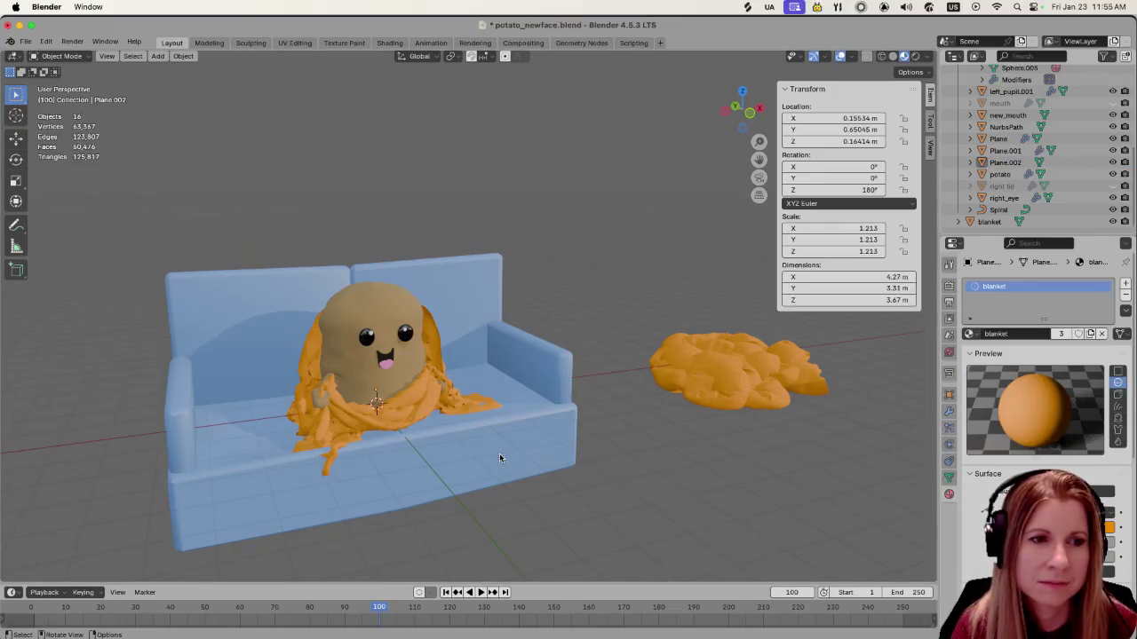
scroll(499, 458, down, 1)
scroll(498, 462, up, 3)
middle_drag(508, 463, 326, 475)
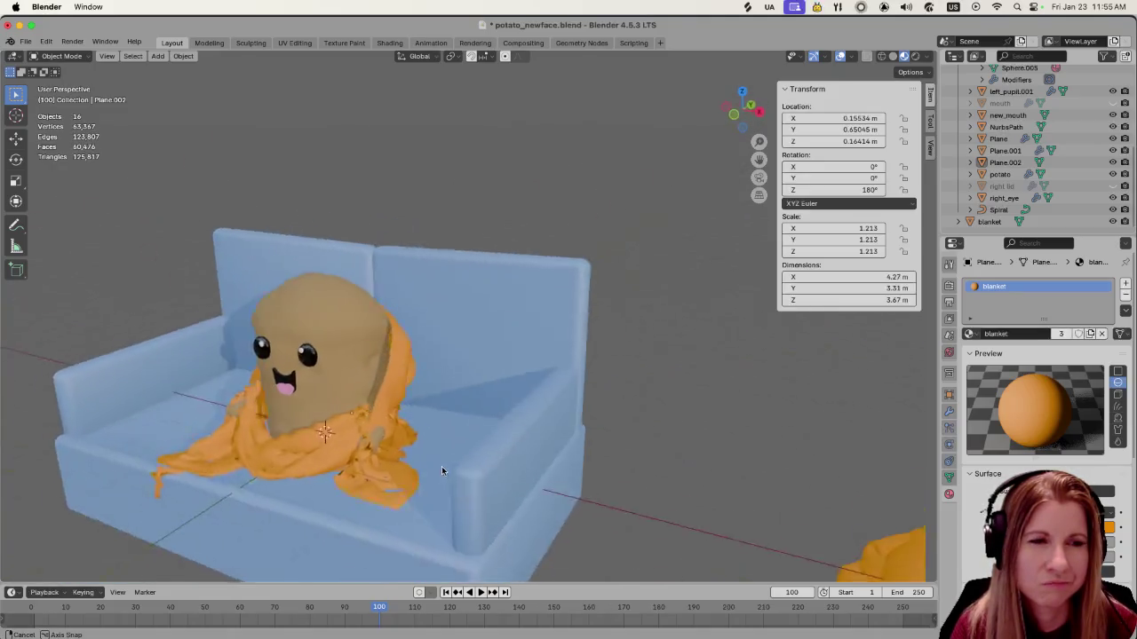
middle_drag(326, 476, 512, 464)
Reselect the back sheet and bring up the Add Modifier list in its modifiers
click(427, 366)
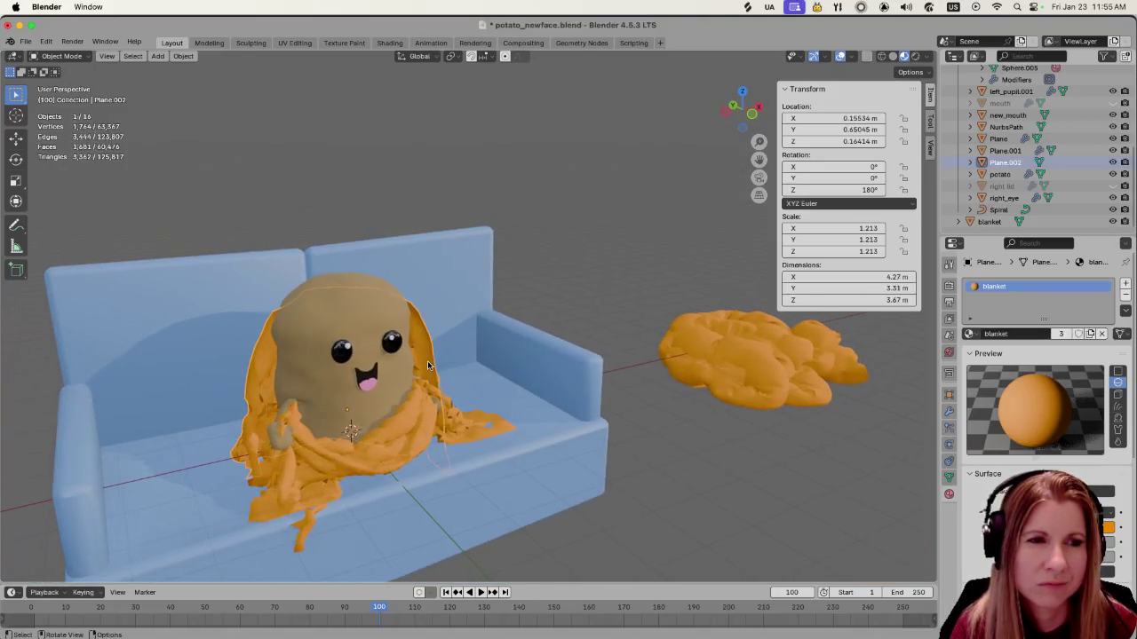
click(949, 411)
click(1007, 285)
mouse_move(928, 281)
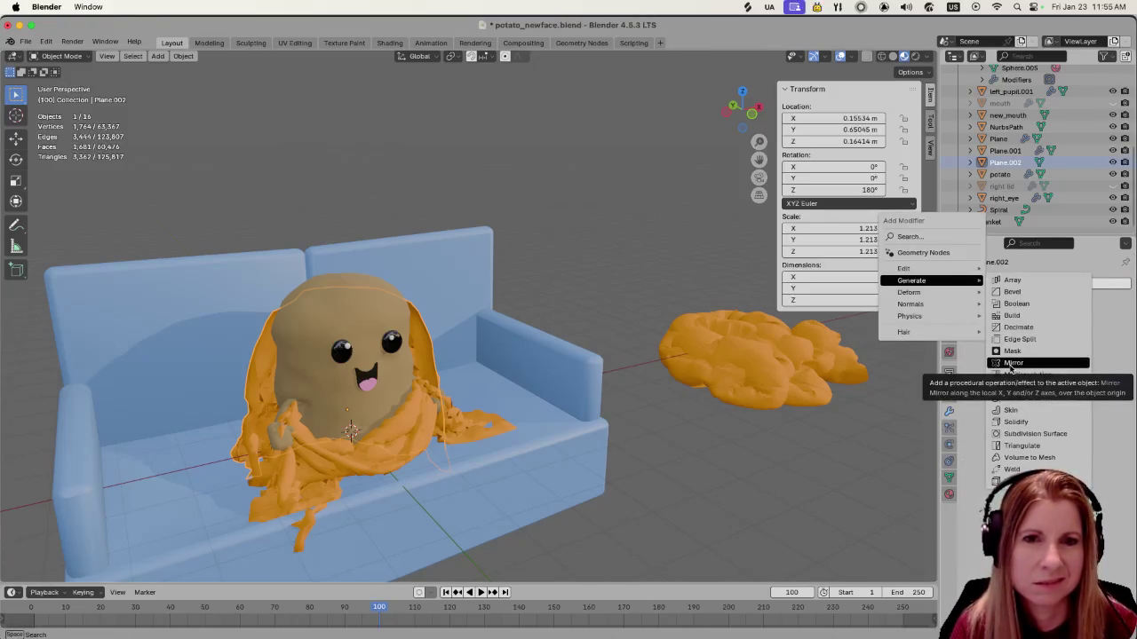
Add a Solidify modifier to the back blanket and set its Thickness to 0.23 m
click(1011, 422)
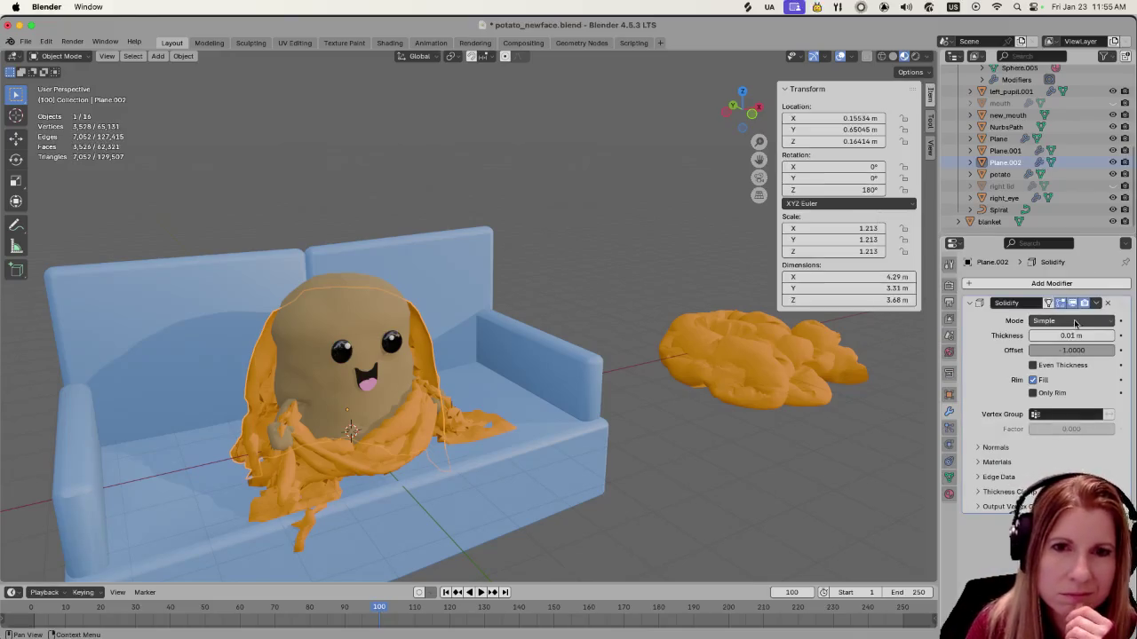
drag(1067, 334, 1099, 334)
drag(1070, 336, 1053, 336)
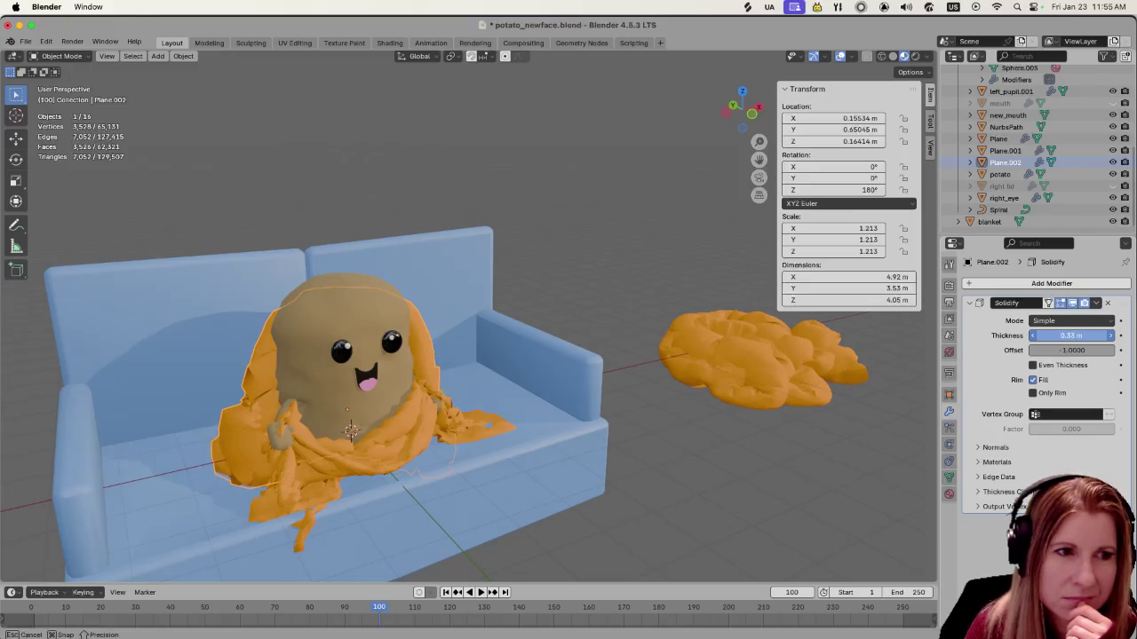
click(556, 348)
middle_drag(556, 348, 569, 428)
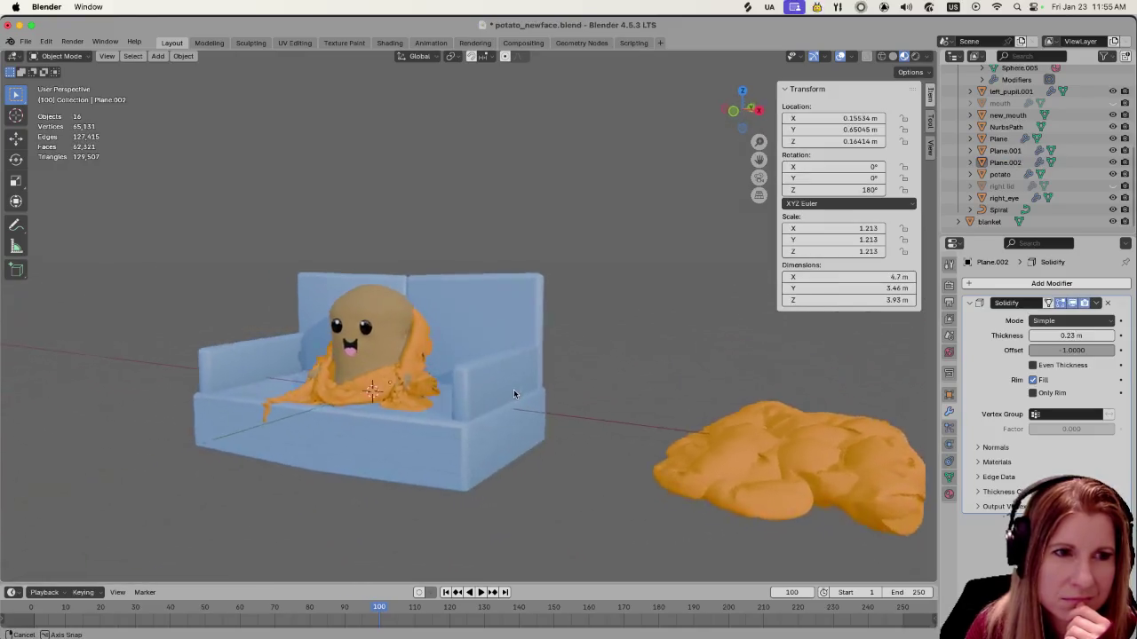
scroll(563, 431, up, 2)
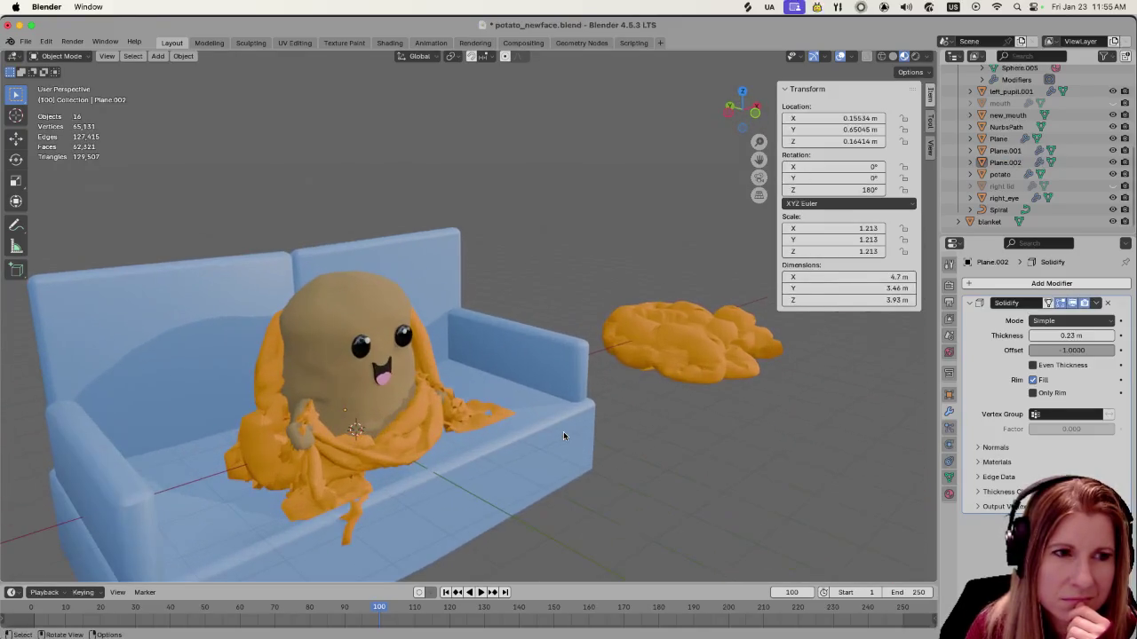
scroll(564, 432, up, 2)
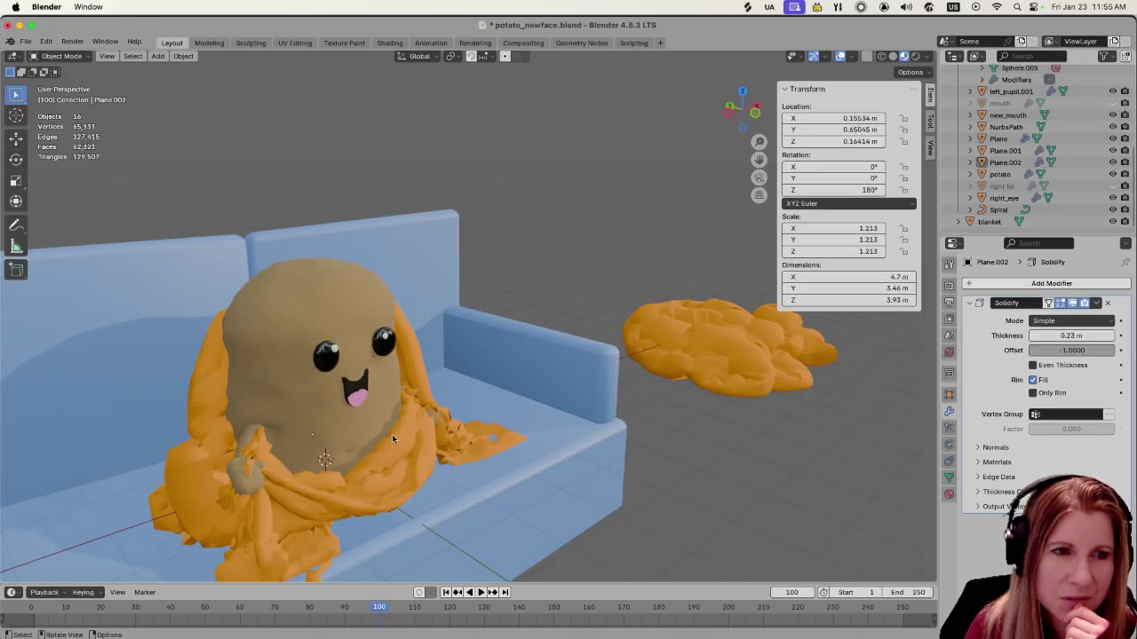
scroll(459, 430, down, 2)
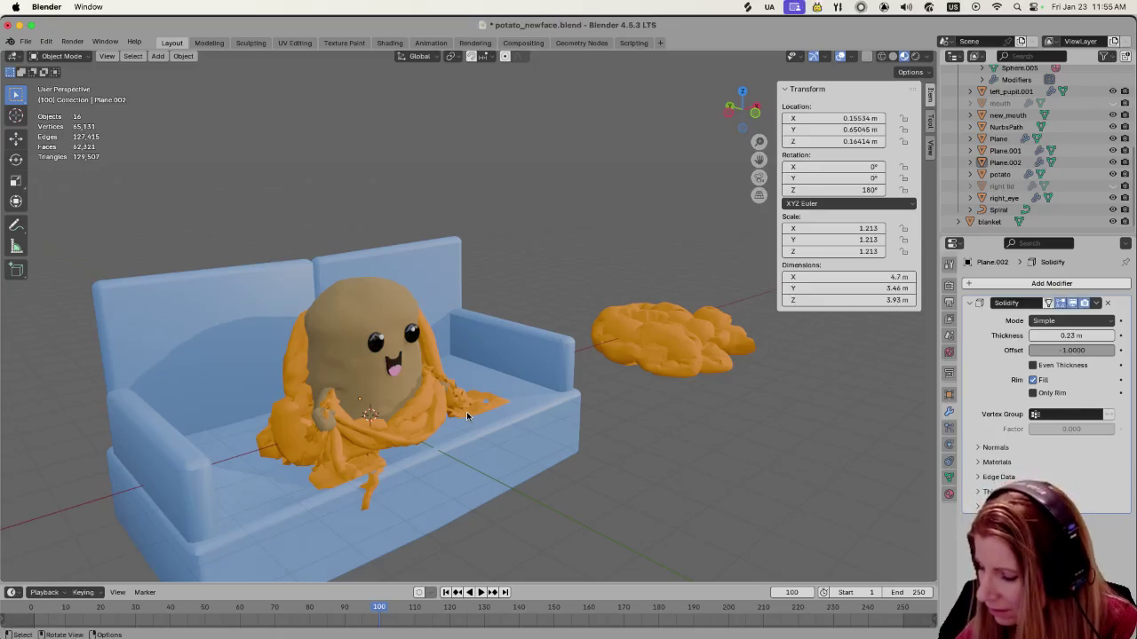
middle_drag(468, 415, 552, 438)
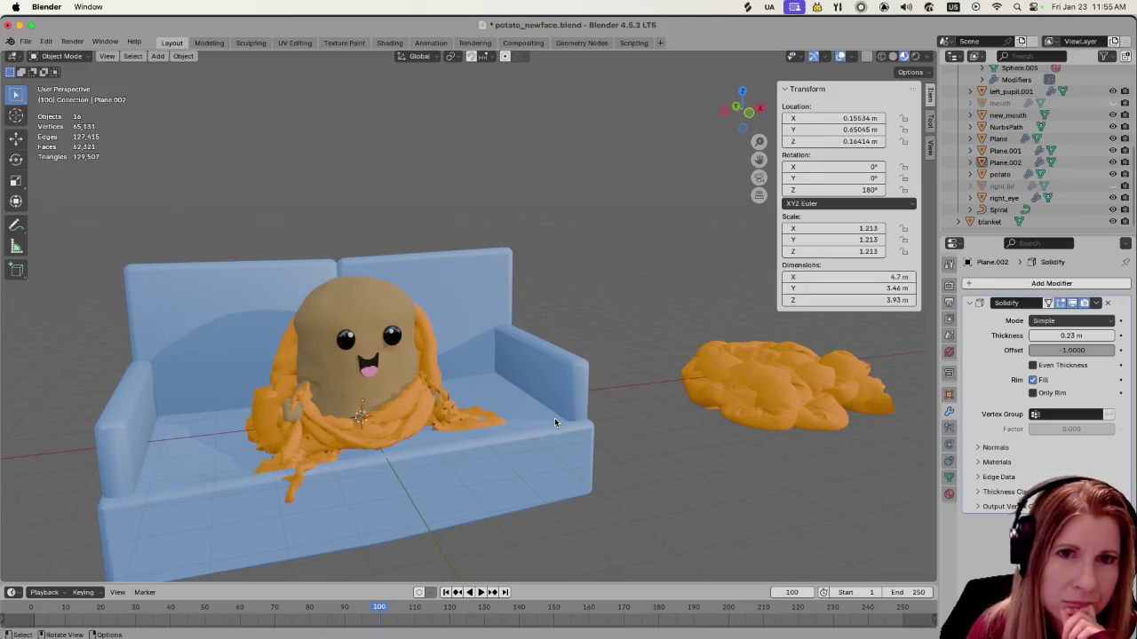
Rename Plane.002 to back_blanket and Plane to front_blanket in the Outliner
double_click(1006, 162)
text(blanke)
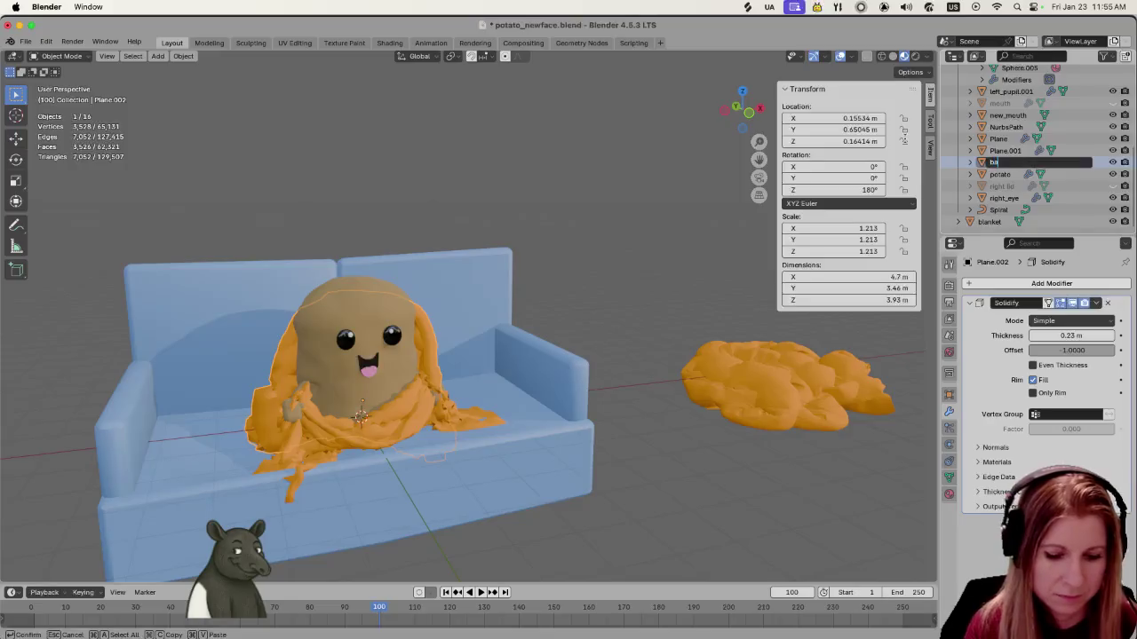
text(t)
key(Return)
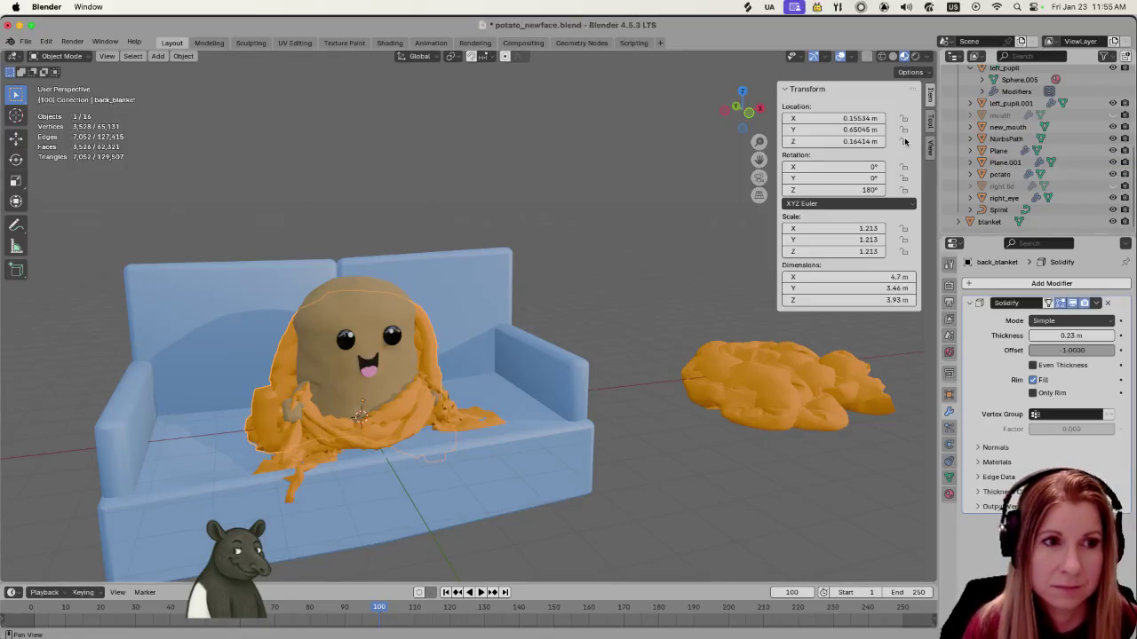
double_click(1030, 151)
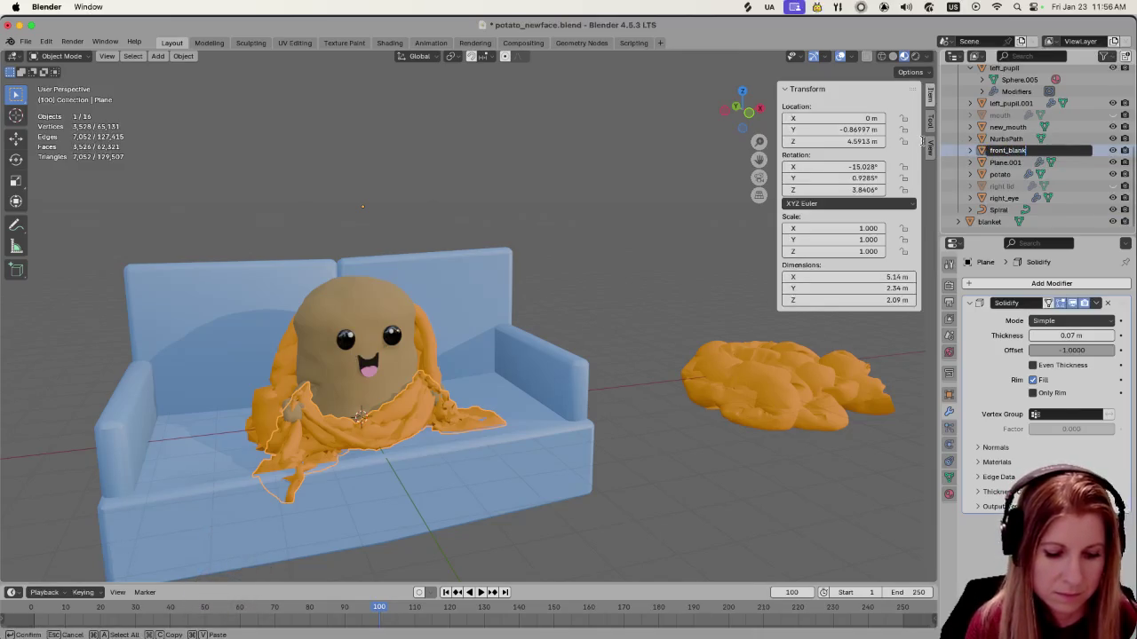
text(et)
key(Return)
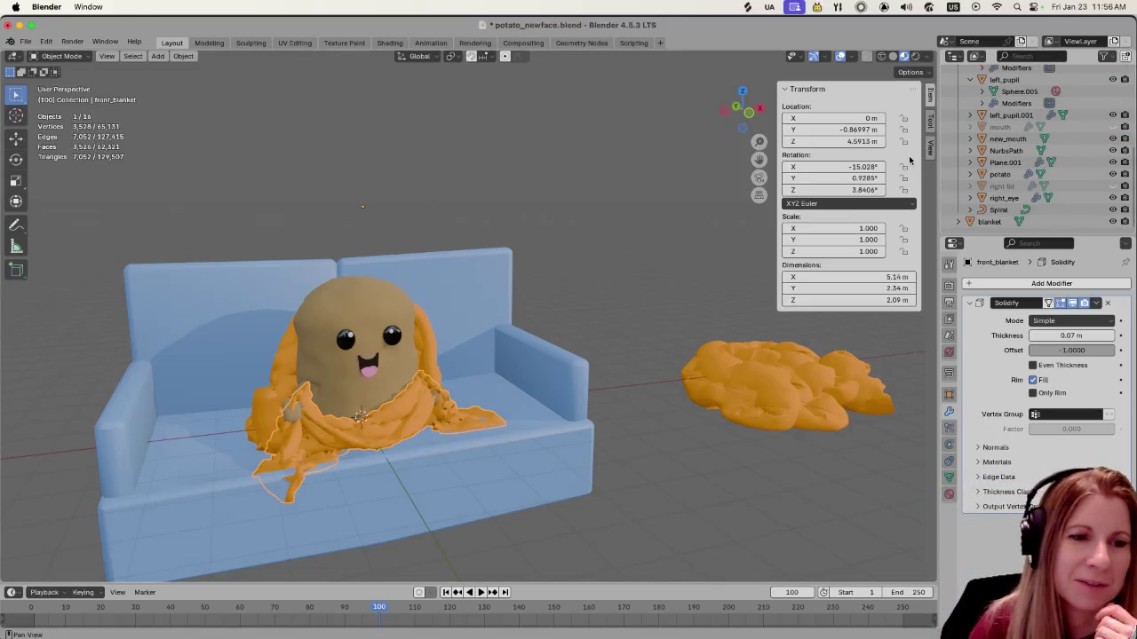
scroll(430, 367, up, 2)
scroll(430, 367, up, 2)
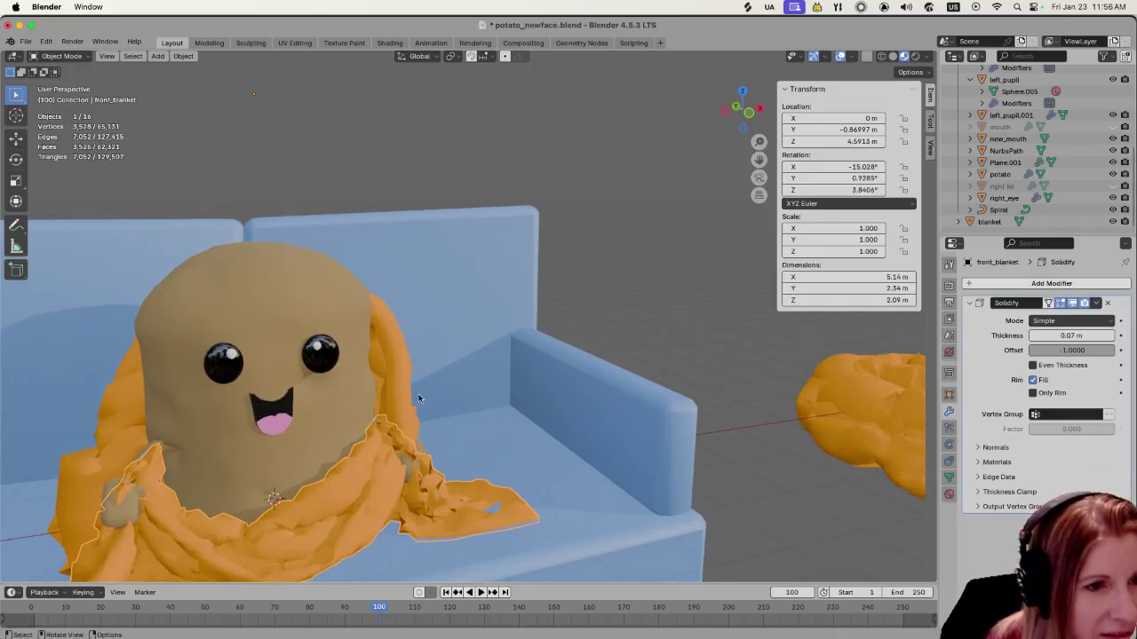
click(677, 342)
middle_drag(449, 490, 356, 515)
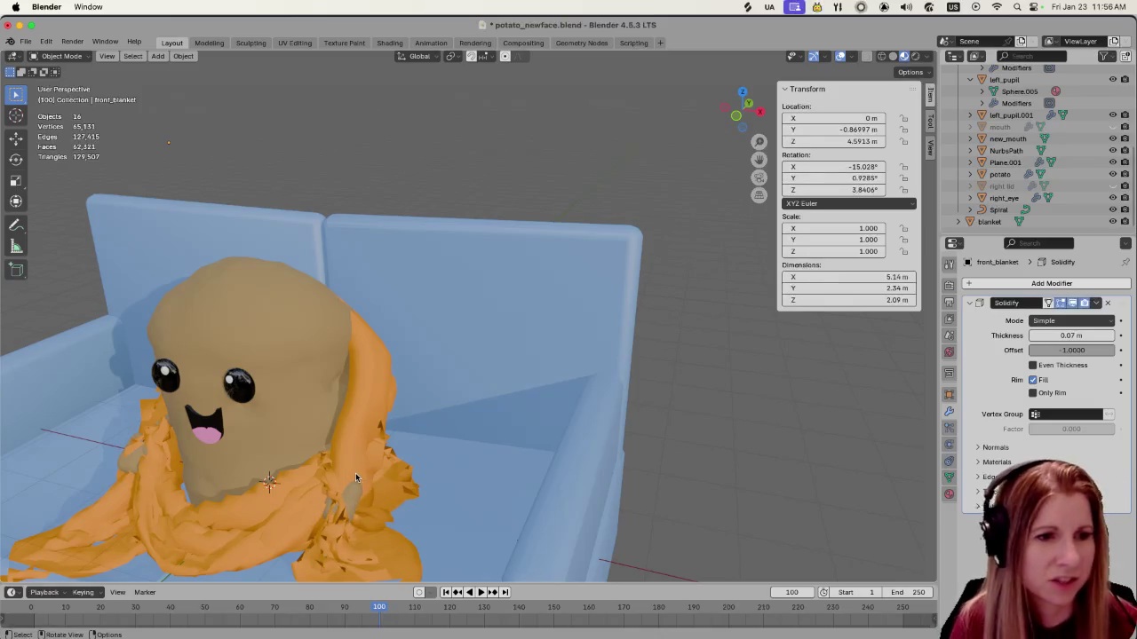
middle_drag(362, 480, 398, 411)
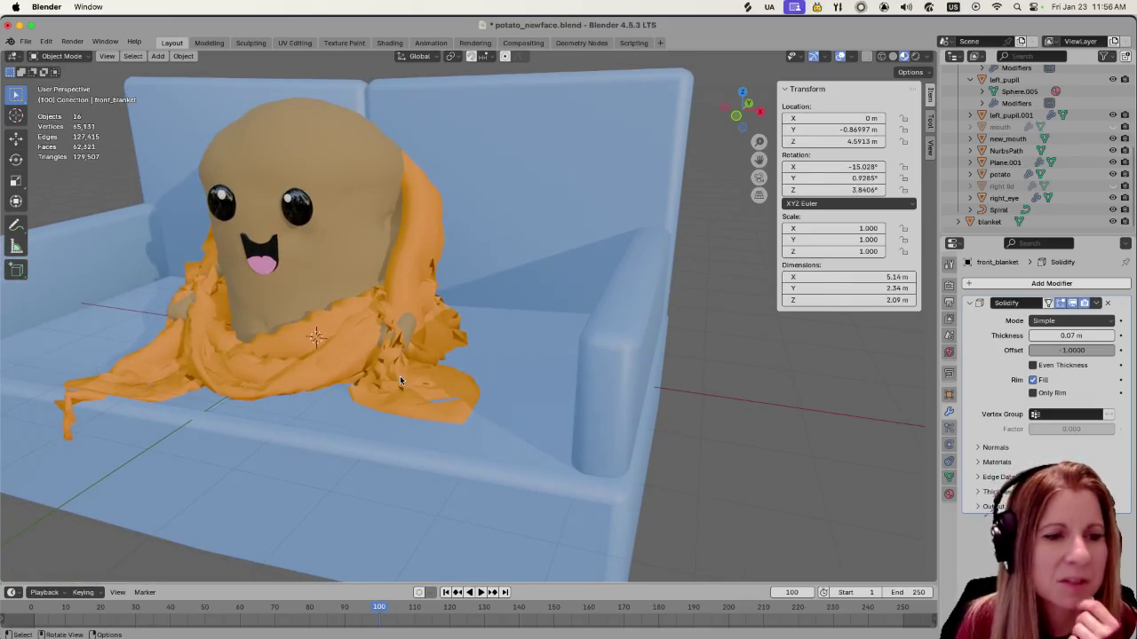
scroll(398, 412, up, 2)
scroll(278, 386, up, 2)
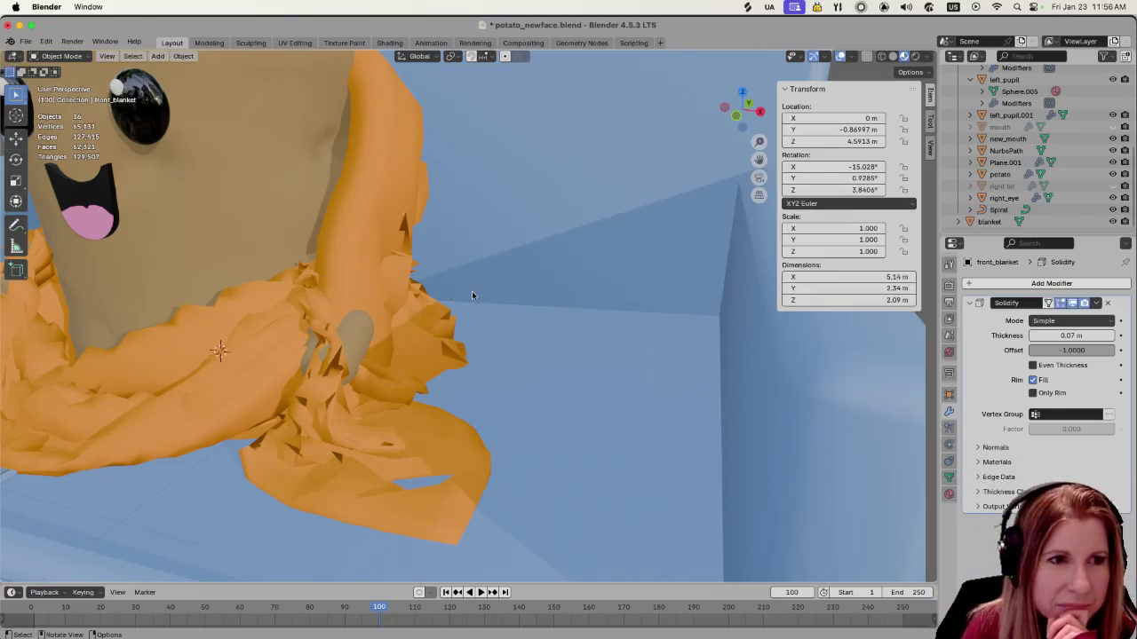
middle_drag(472, 293, 421, 300)
mouse_move(340, 323)
middle_down()
mouse_move(494, 317)
mouse_move(171, 316)
middle_up()
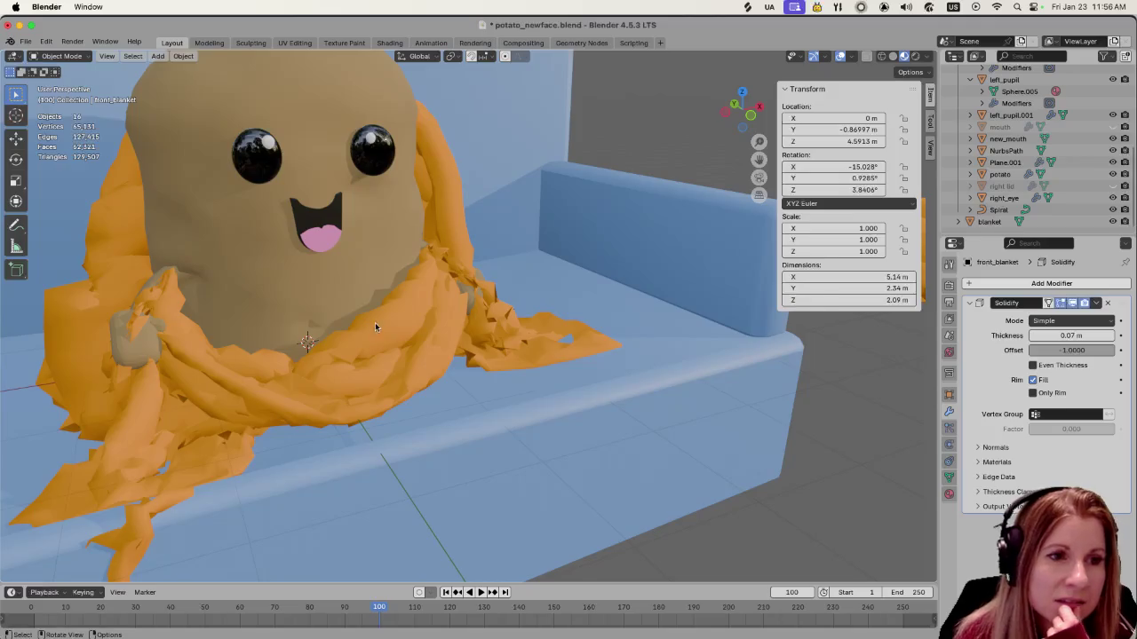
scroll(374, 311, down, 3)
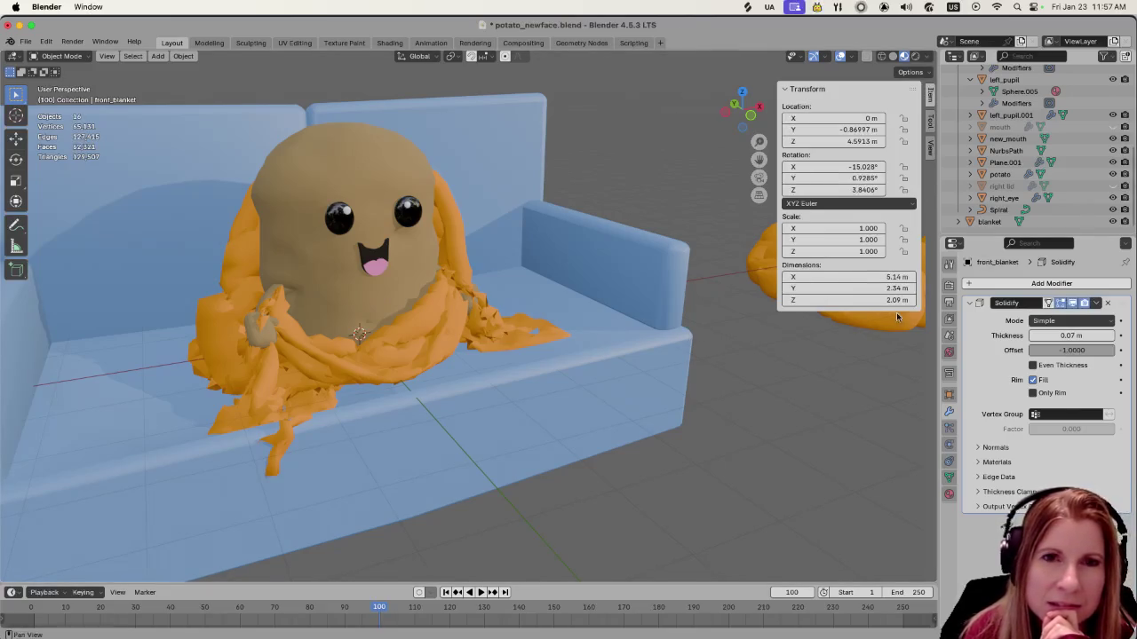
click(1019, 162)
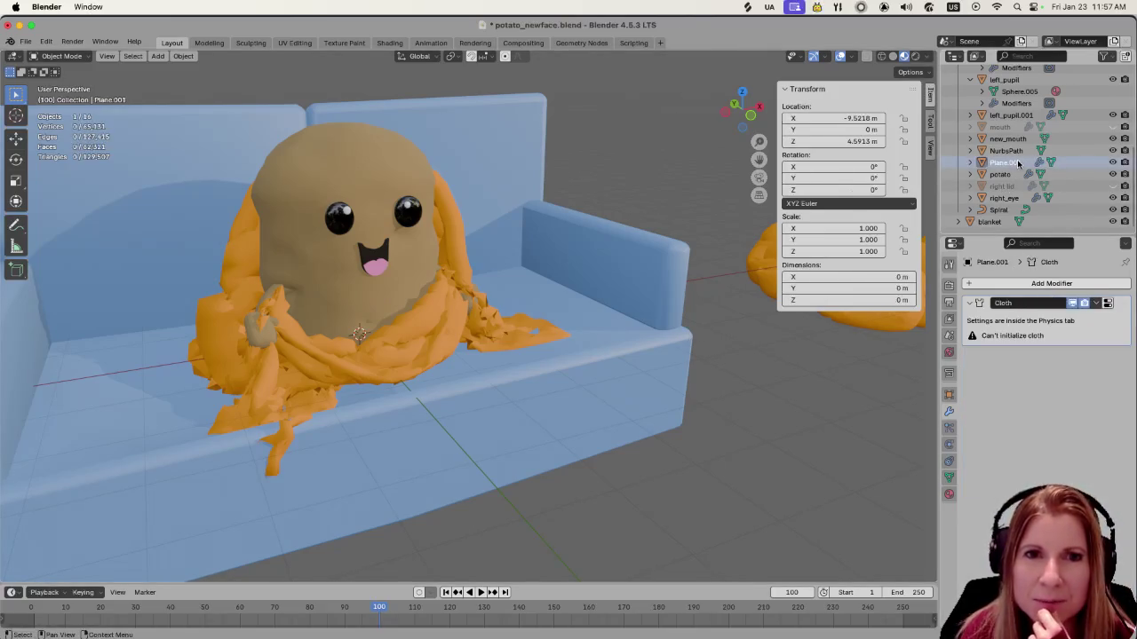
Browse the Outliner, collapsing the left_eye and left_pupil entries
scroll(626, 394, down, 3)
scroll(630, 396, down, 5)
scroll(633, 395, up, 3)
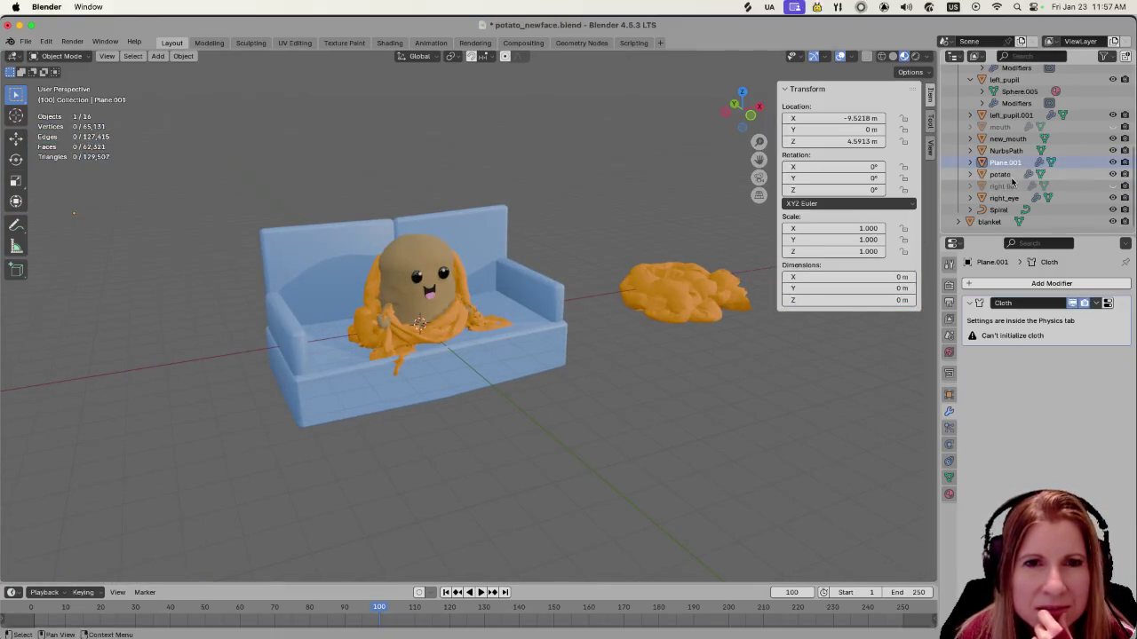
click(999, 210)
scroll(998, 210, up, 3)
scroll(999, 210, up, 5)
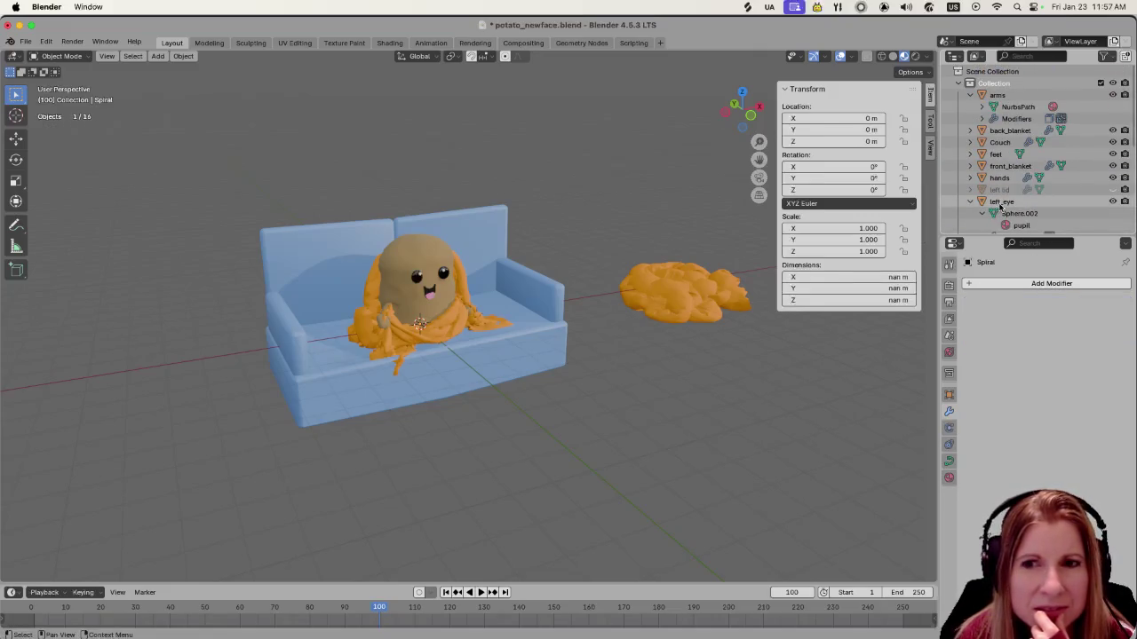
scroll(1043, 192, down, 3)
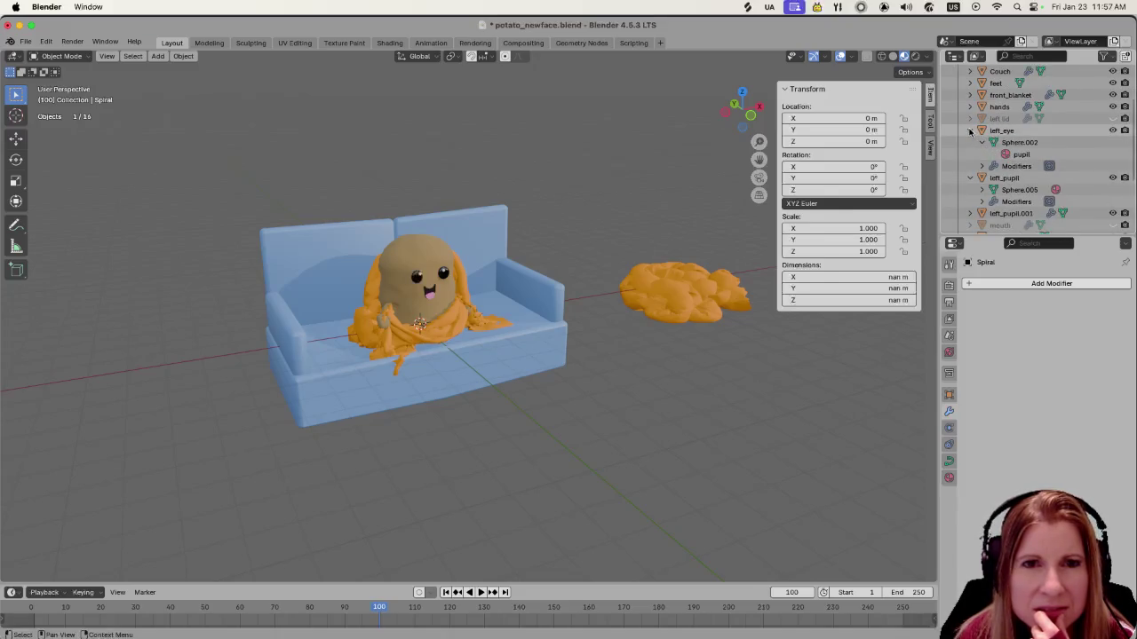
click(970, 130)
click(970, 142)
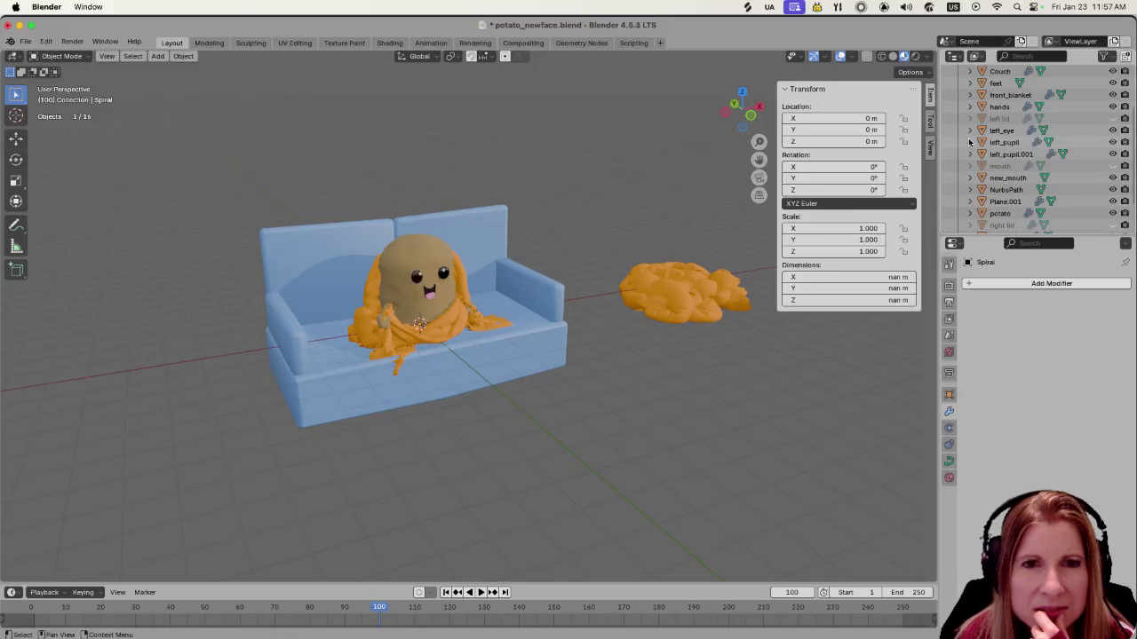
scroll(1026, 169, down, 3)
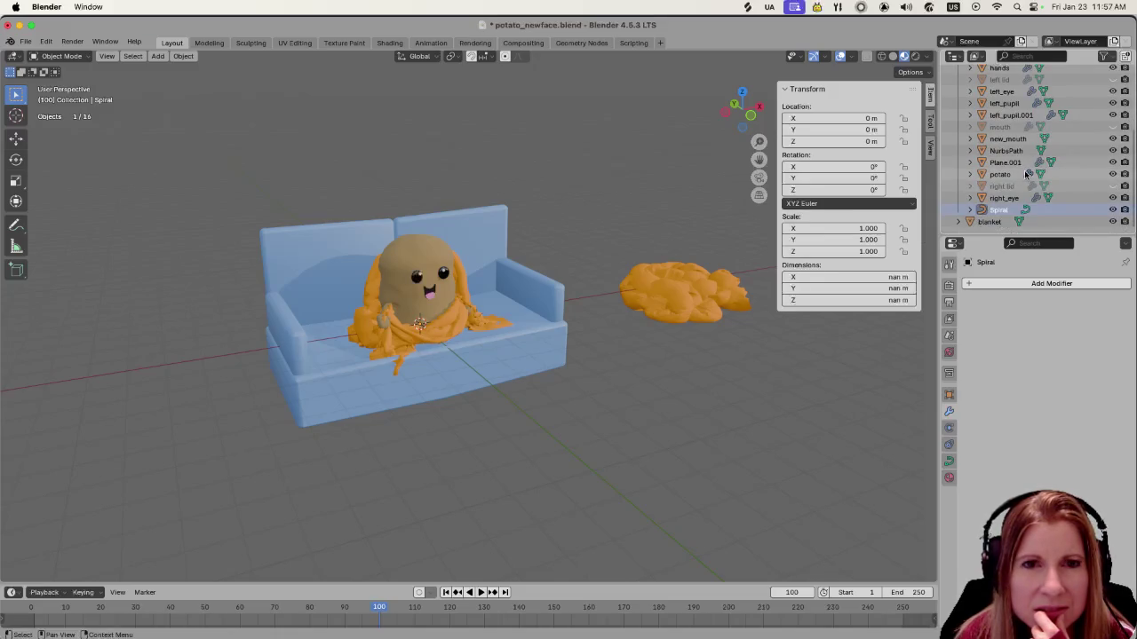
scroll(1028, 184, up, 5)
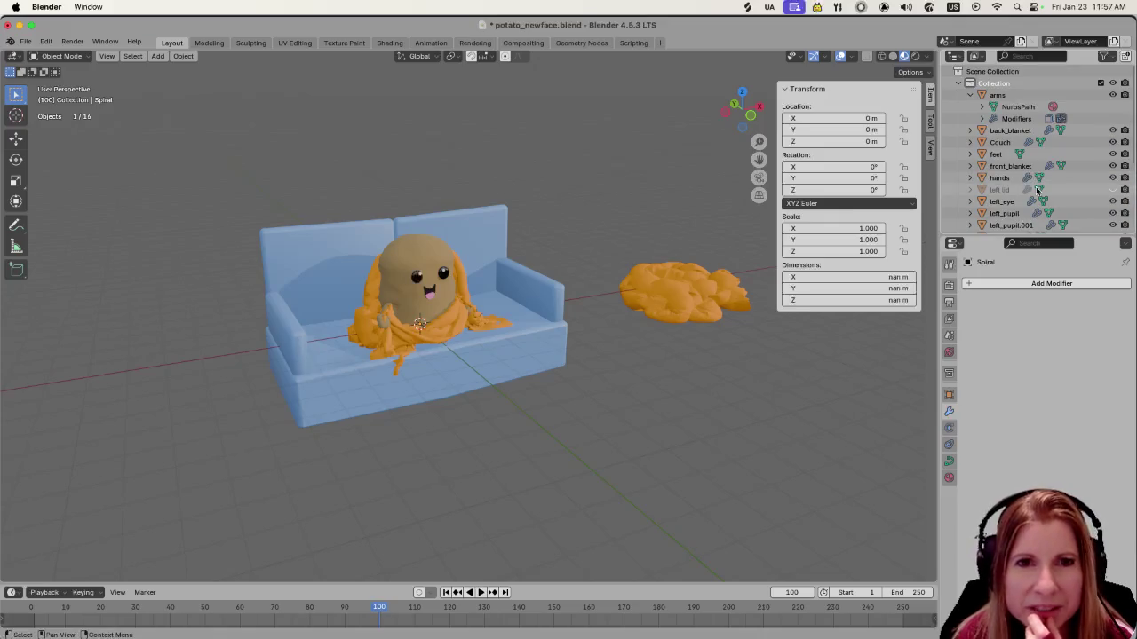
scroll(1034, 188, down, 4)
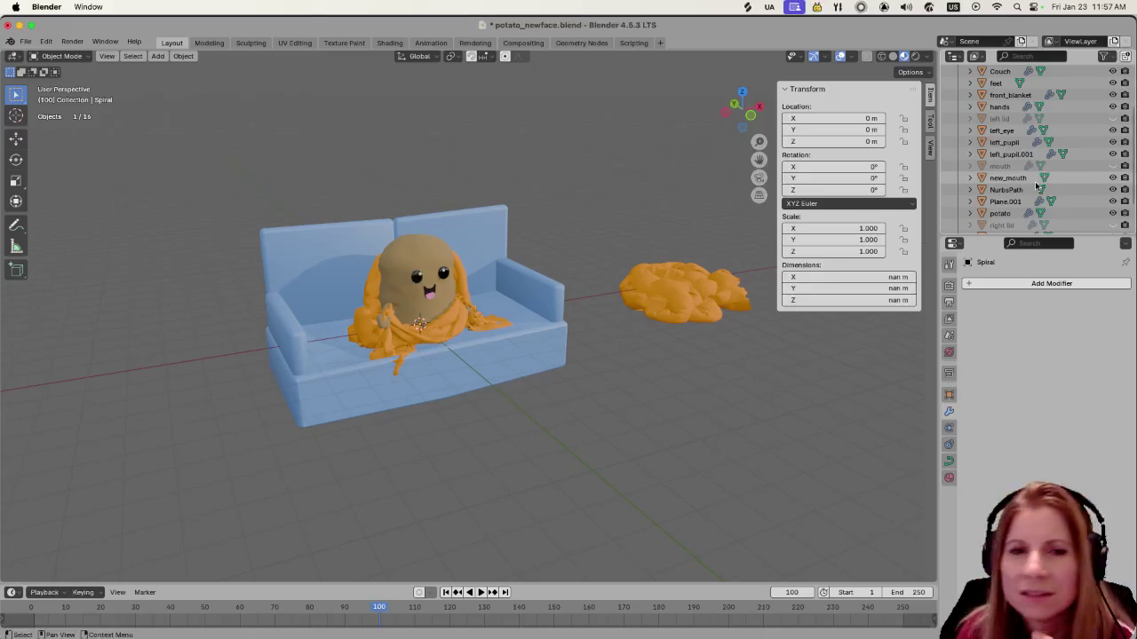
scroll(1033, 181, down, 2)
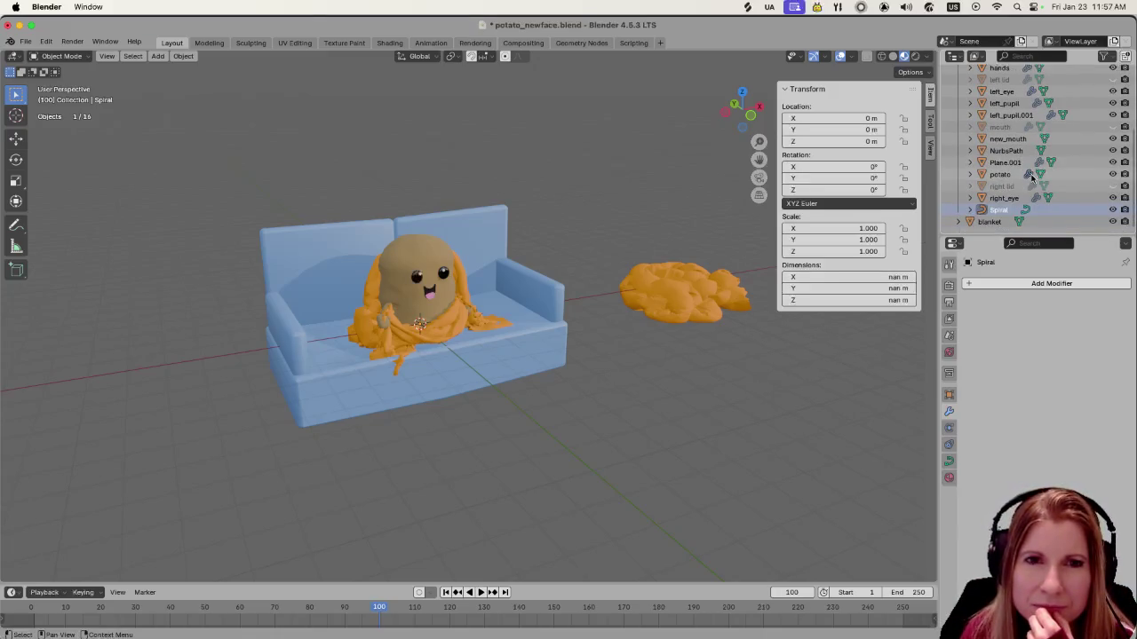
scroll(1030, 175, up, 5)
scroll(1031, 173, down, 3)
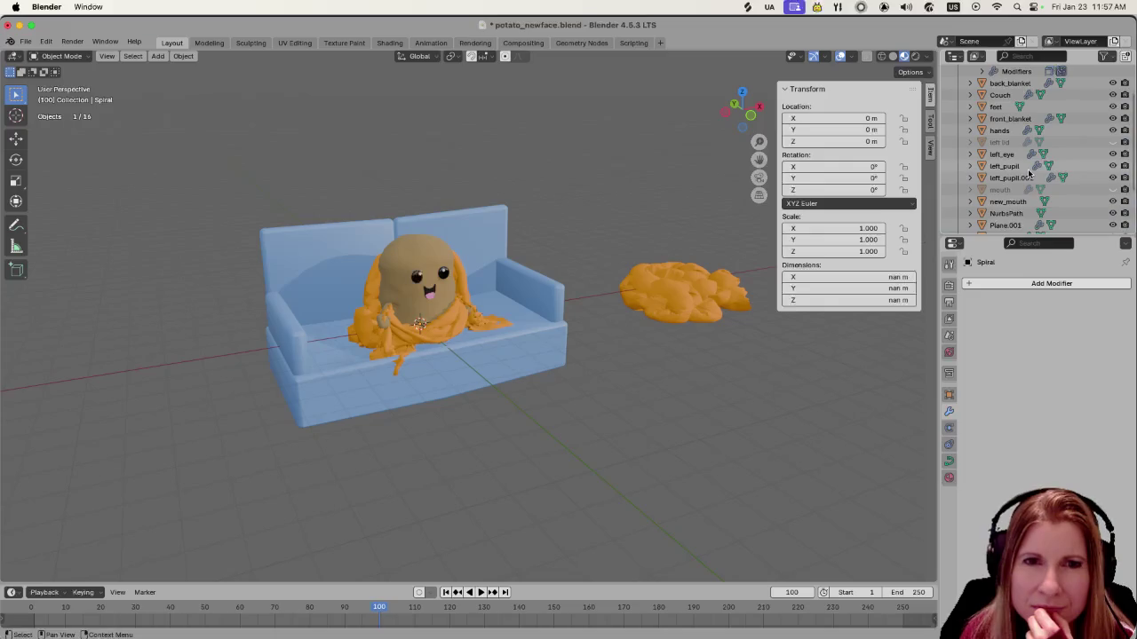
Rename the NurbsPath curve to legs
click(1013, 189)
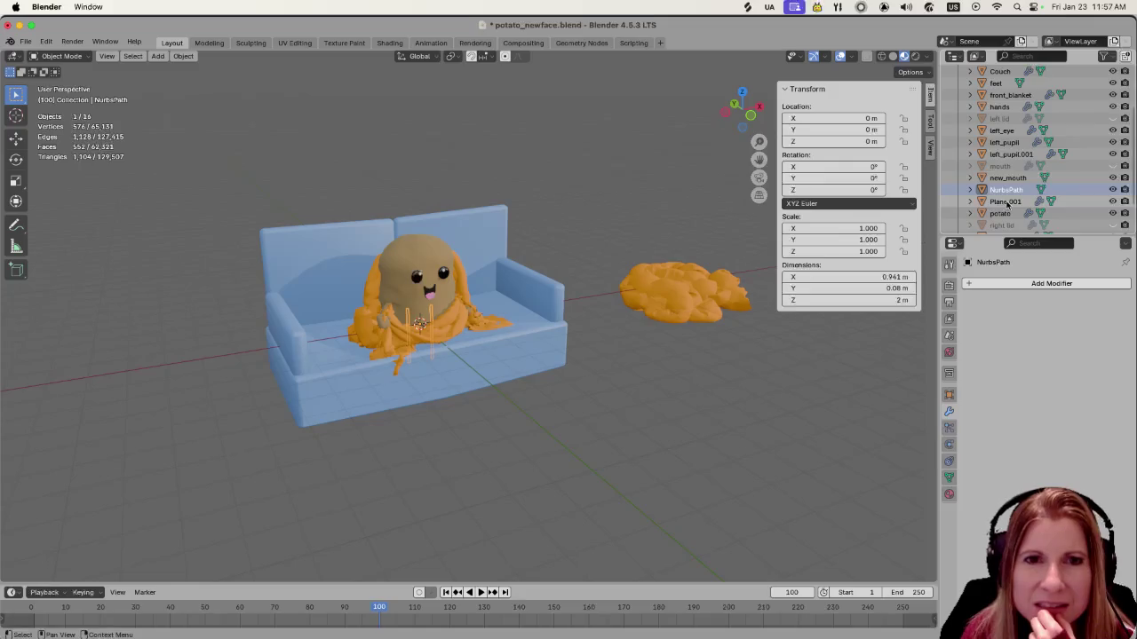
double_click(1012, 190)
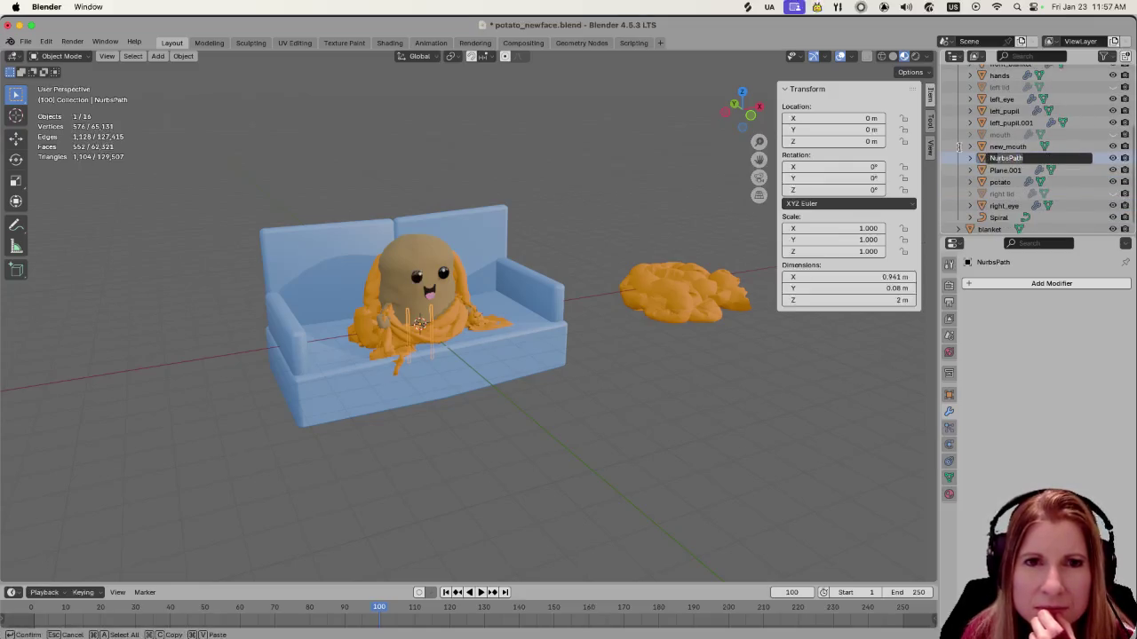
text(legs)
key(Return)
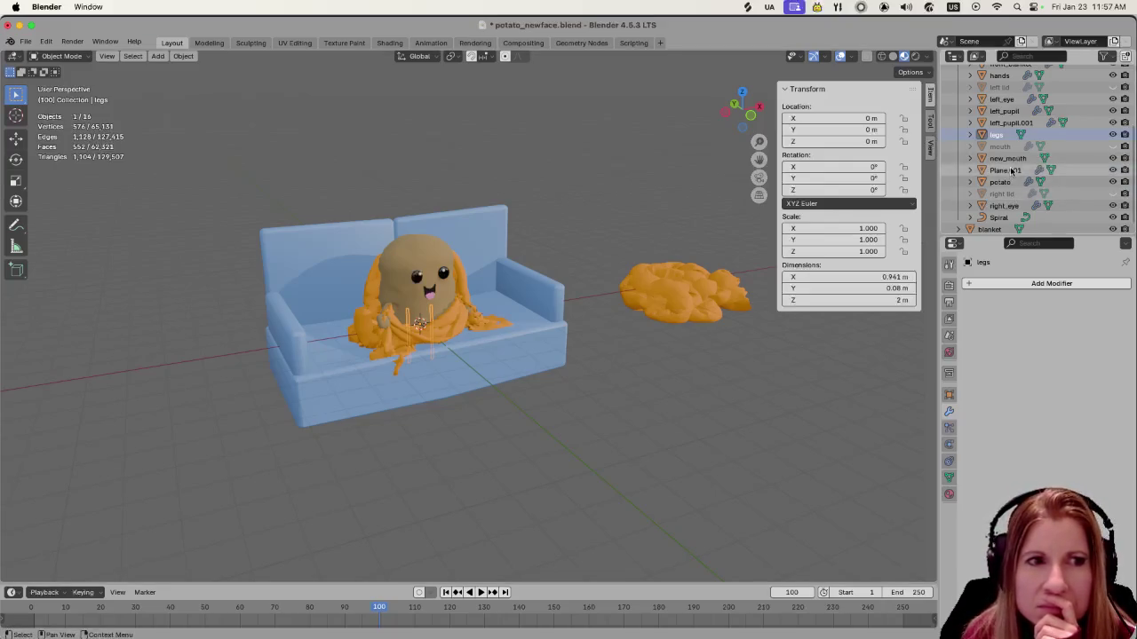
click(708, 380)
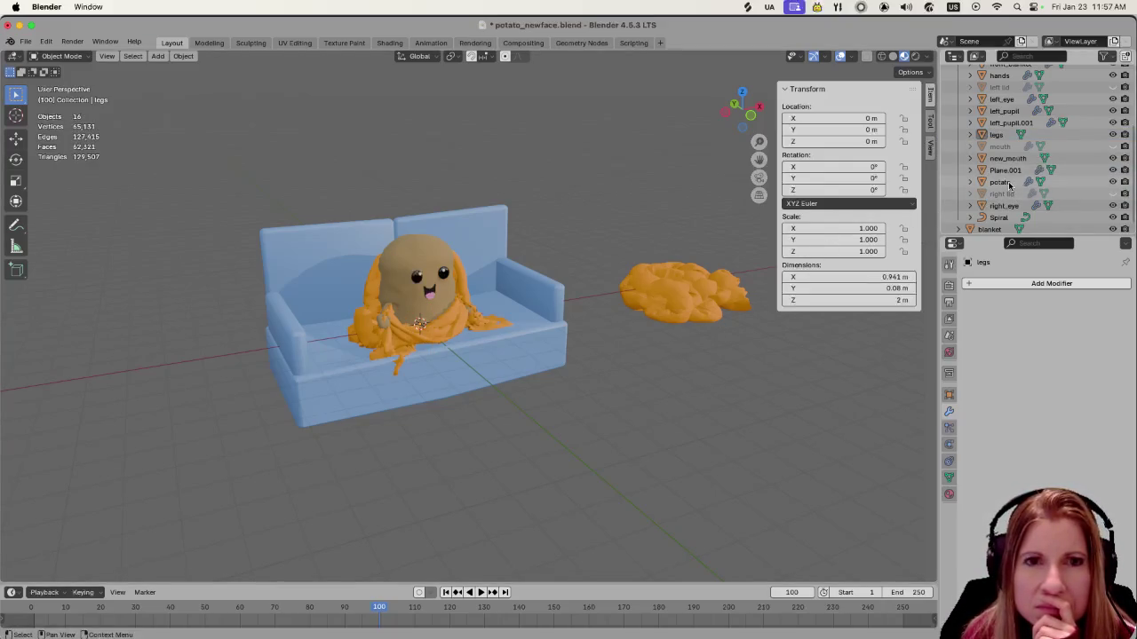
scroll(1009, 184, down, 1)
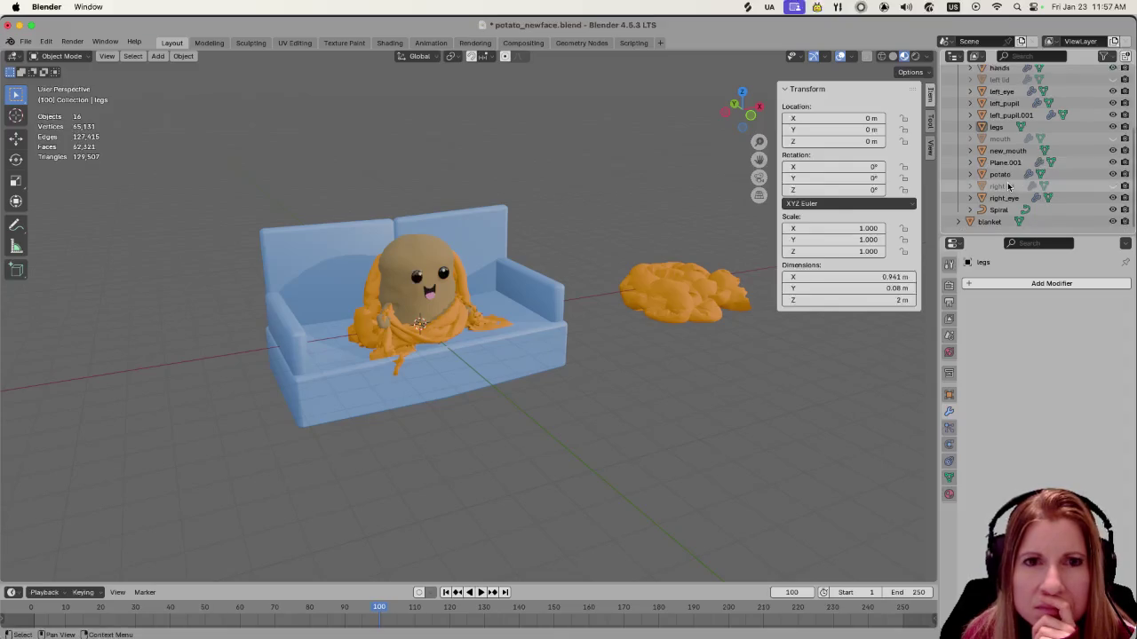
click(998, 210)
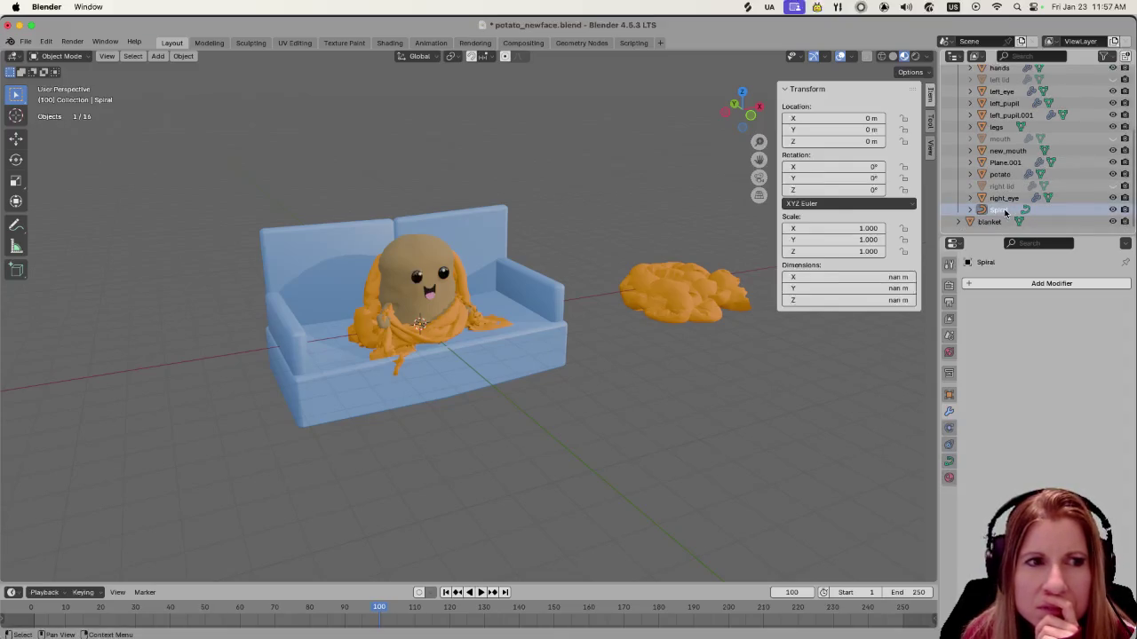
mouse_move(598, 431)
middle_down()
mouse_move(537, 470)
mouse_move(599, 438)
middle_up()
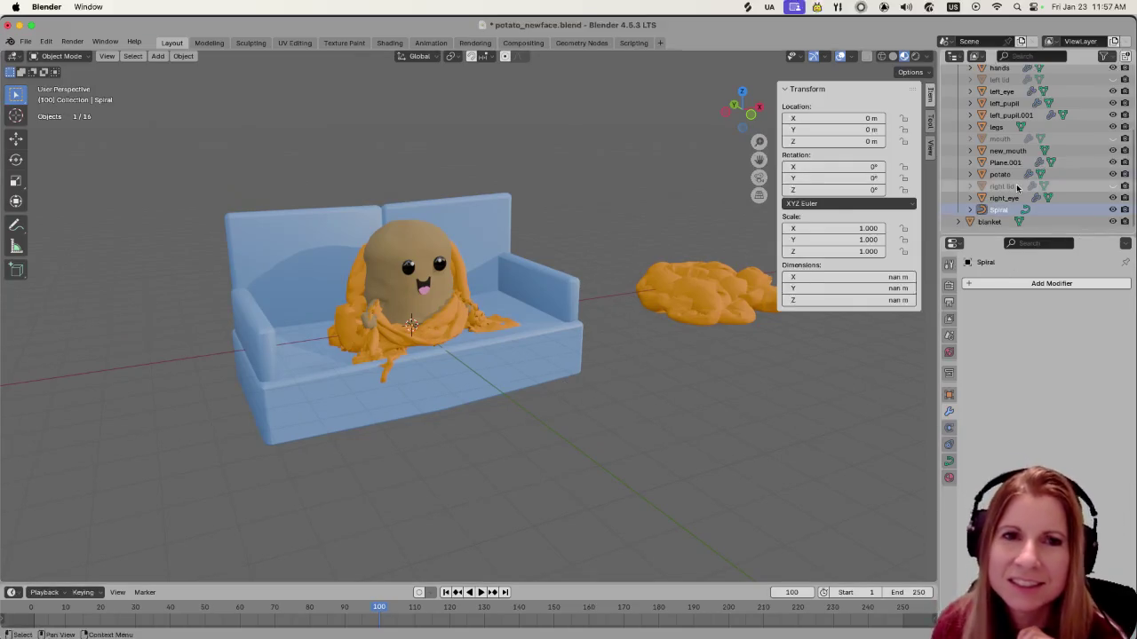
Delete the empty Plane.001 cloth object
click(698, 317)
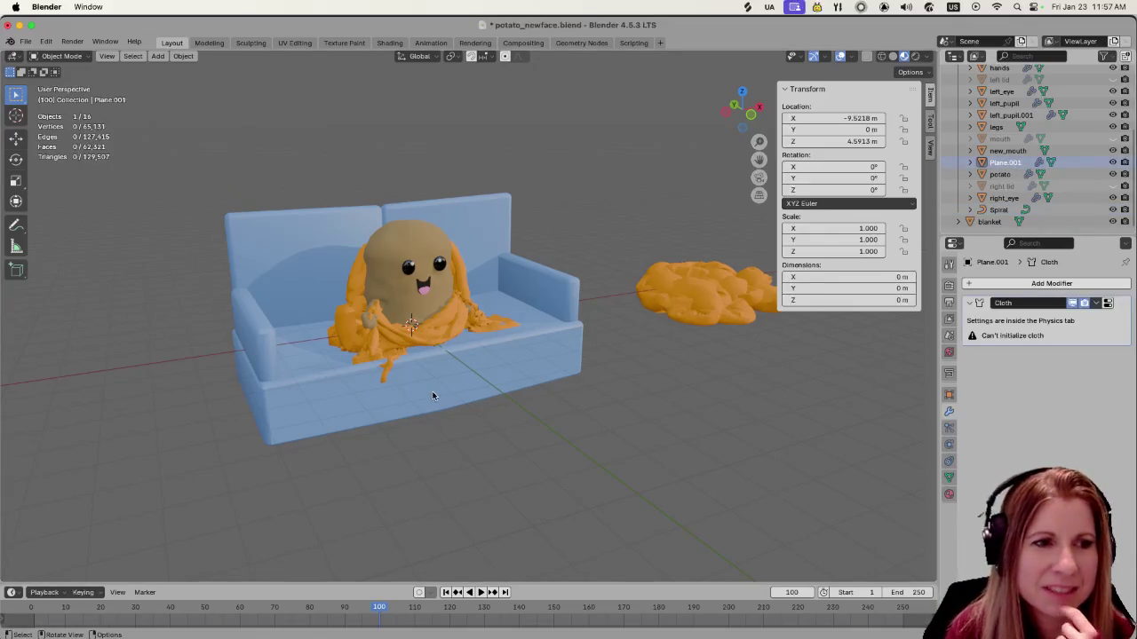
scroll(423, 401, up, 3)
scroll(425, 396, up, 3)
scroll(421, 398, down, 8)
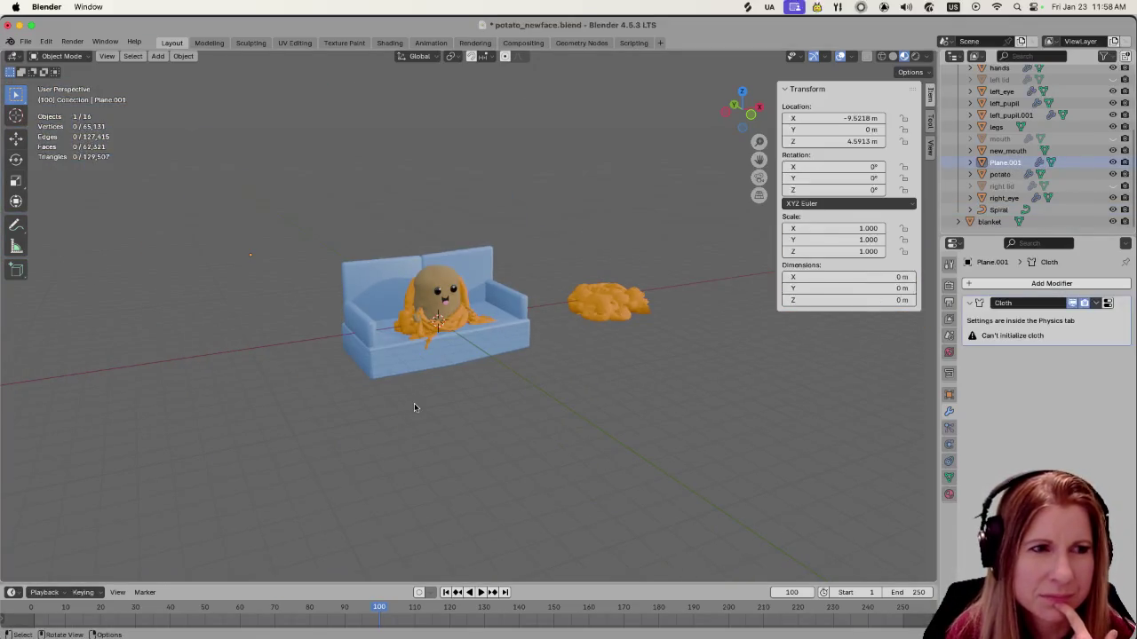
click(1000, 174)
click(1009, 165)
key(Delete)
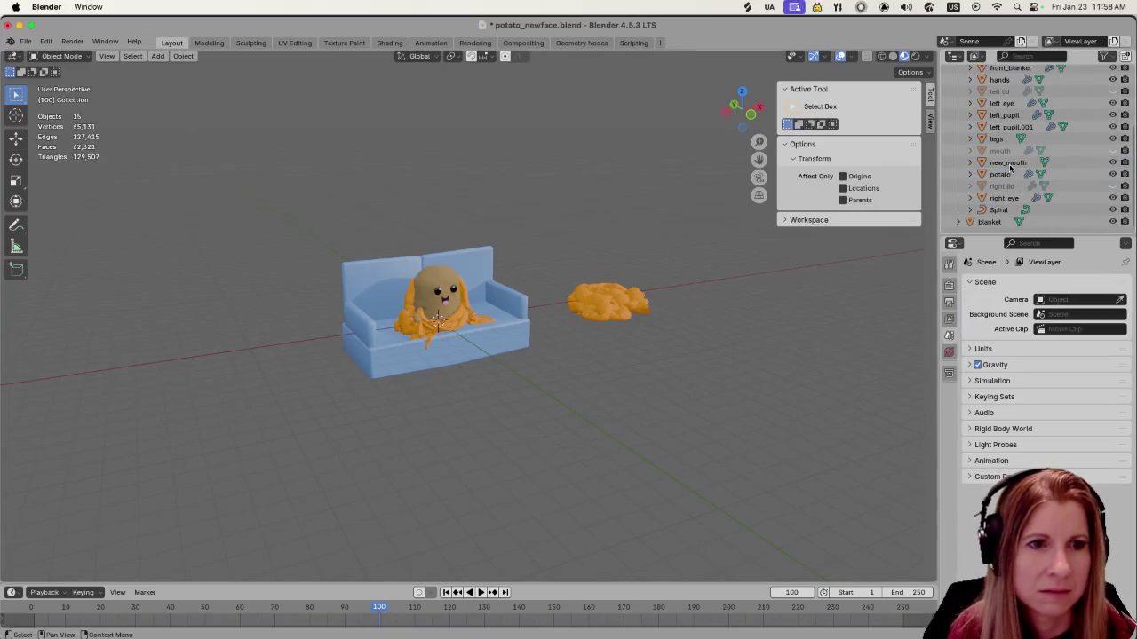
Save the blend file and hide the Couch in the viewport
scroll(457, 418, up, 3)
scroll(477, 413, up, 3)
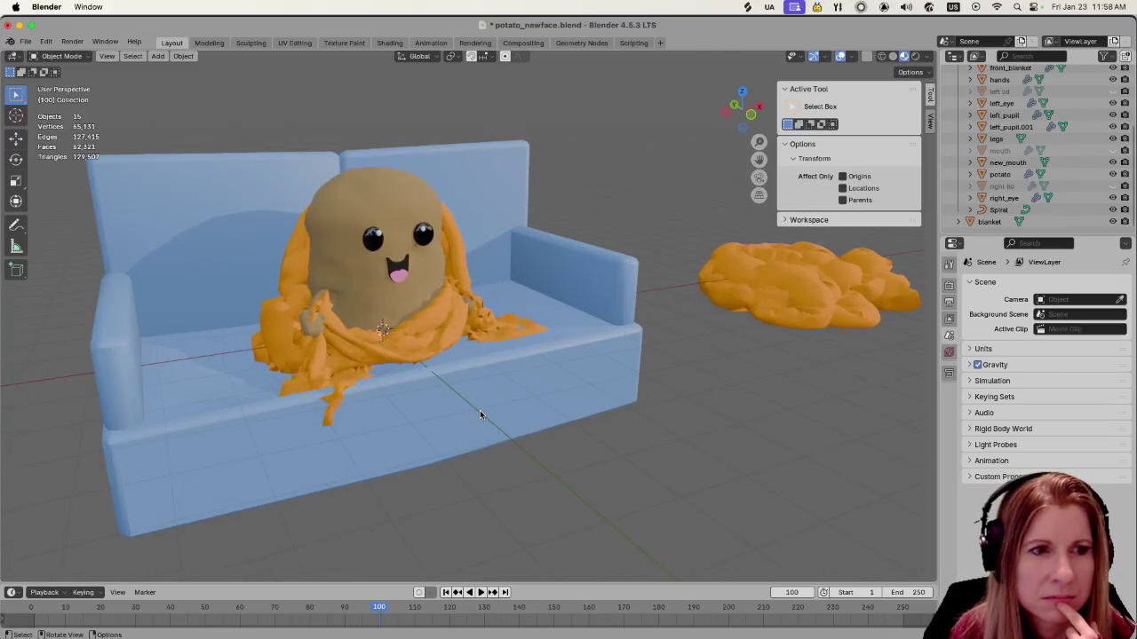
scroll(1039, 189, up, 2)
scroll(1039, 189, up, 3)
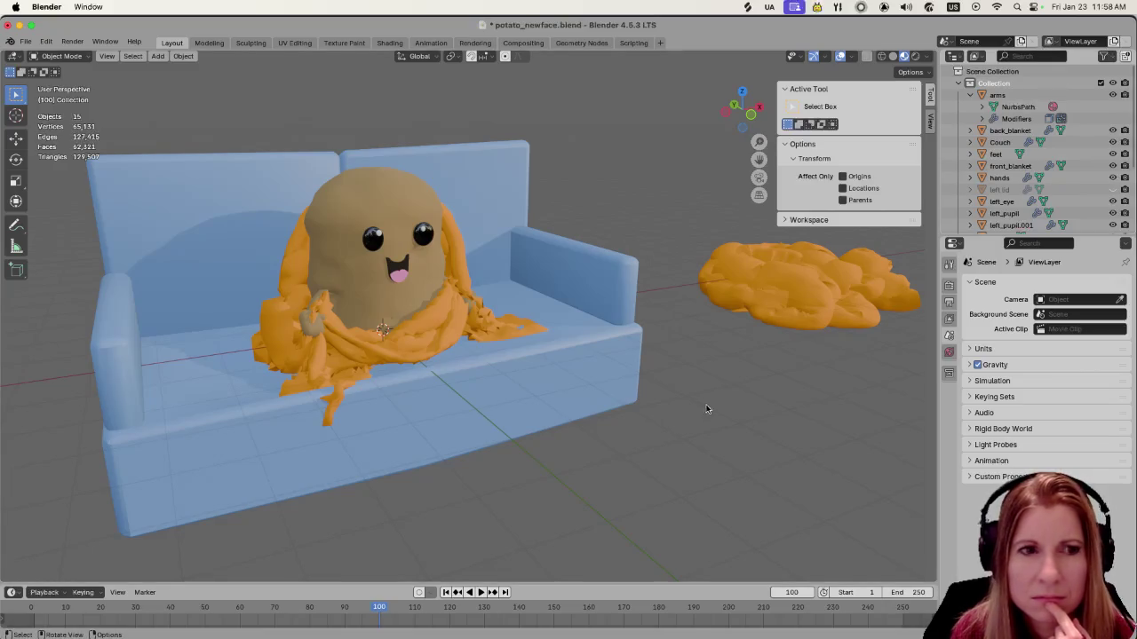
key(super+s)
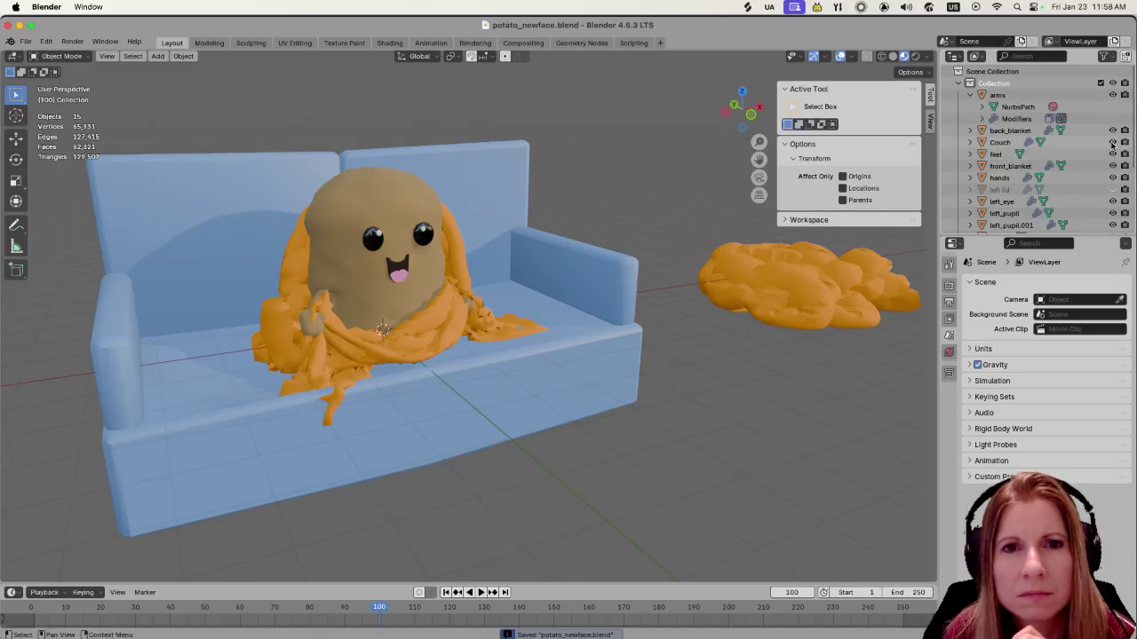
click(1113, 143)
Orbit around the couchless potato in Blender, then bring up the Godot editor
mouse_move(470, 451)
middle_down()
mouse_move(538, 451)
mouse_move(463, 452)
mouse_move(402, 413)
mouse_move(350, 414)
middle_up()
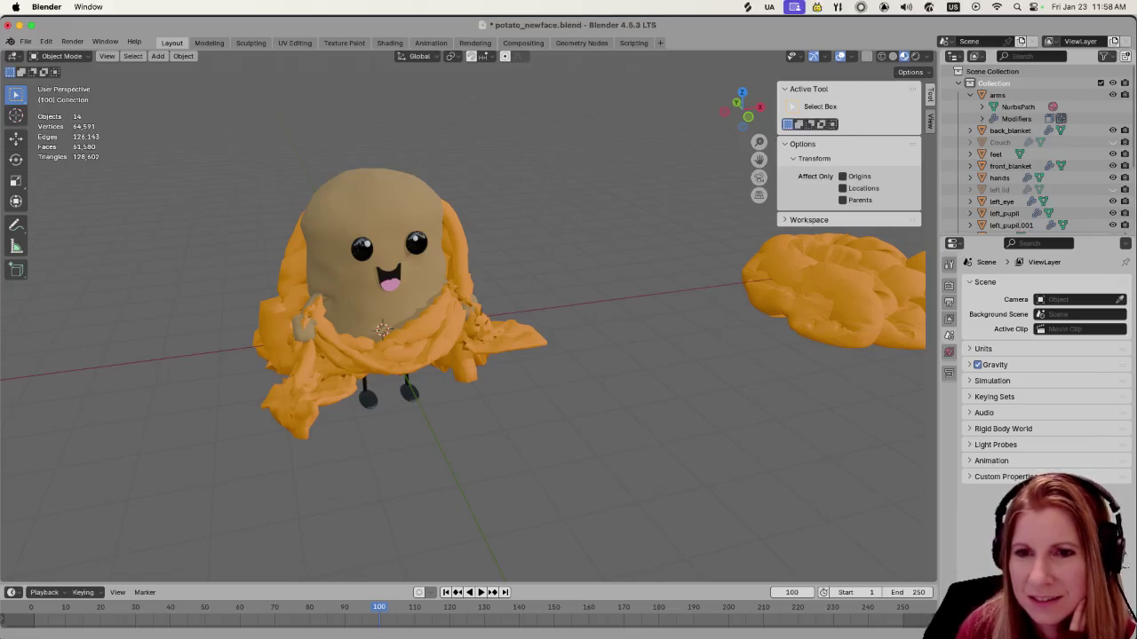
key(super+Tab)
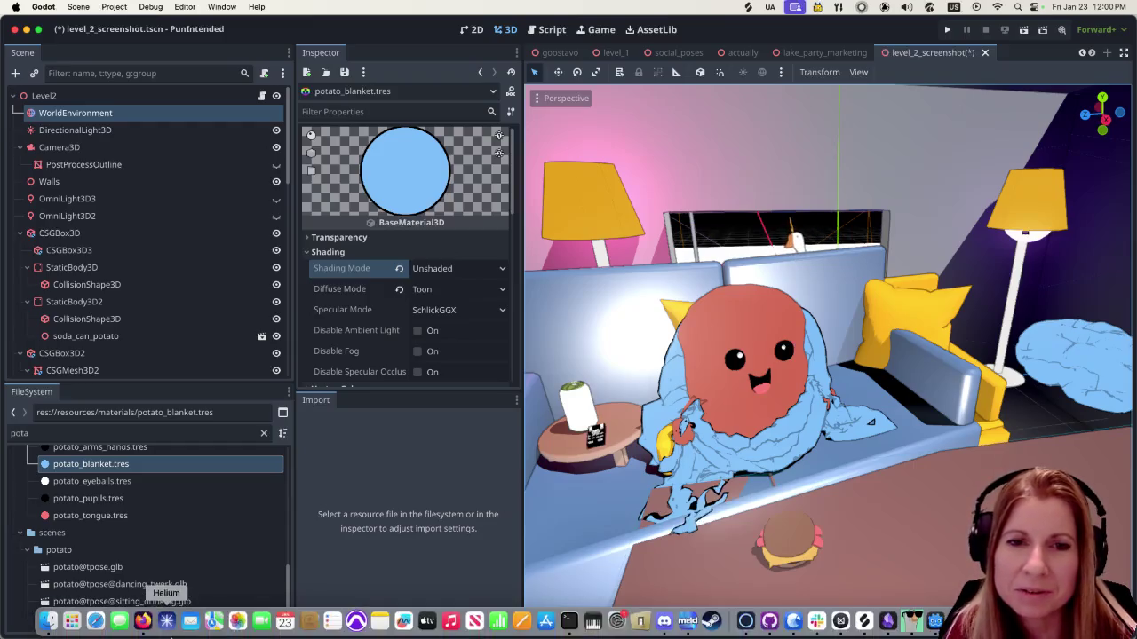
scroll(1009, 415, up, 5)
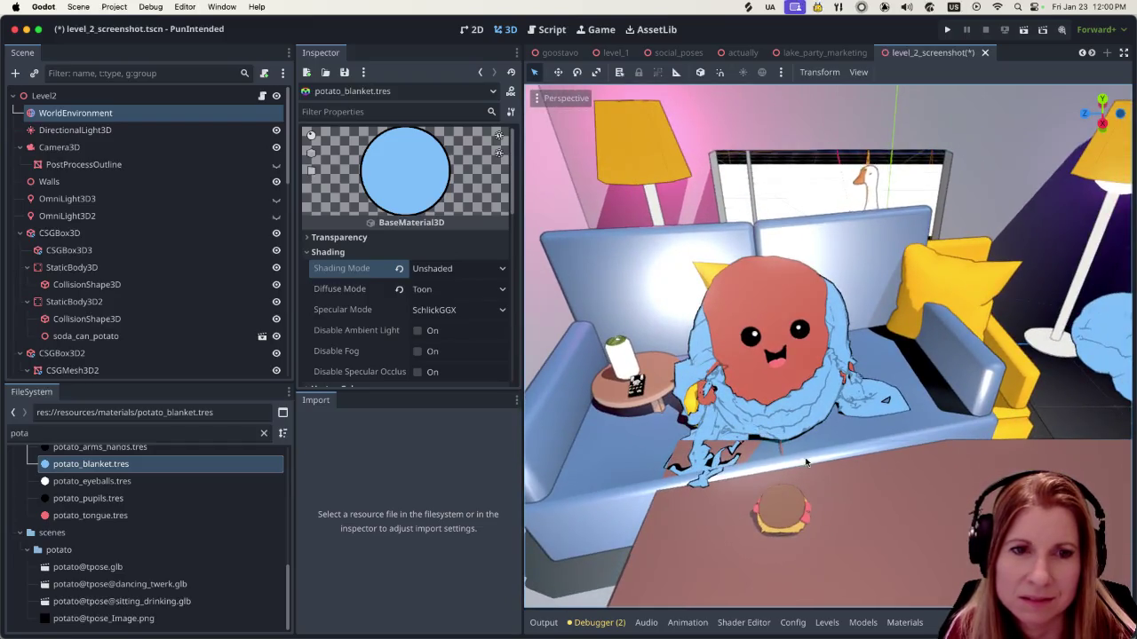
scroll(919, 398, up, 3)
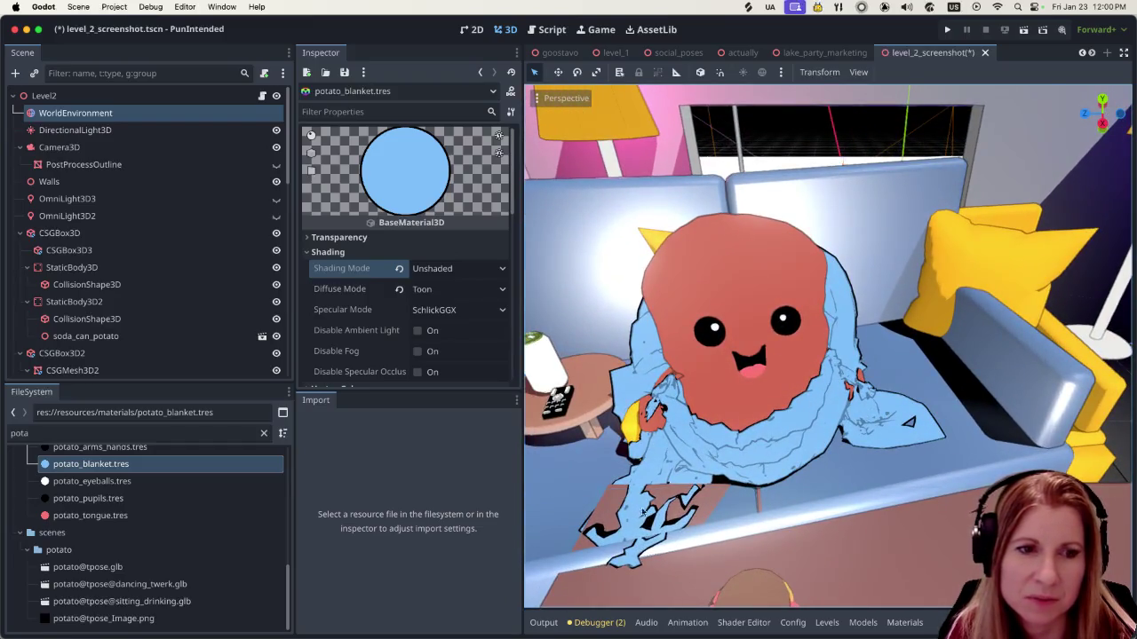
mouse_move(729, 450)
middle_down()
mouse_move(986, 446)
mouse_move(546, 337)
mouse_move(622, 426)
middle_up()
scroll(986, 446, up, 3)
scroll(546, 338, up, 3)
scroll(621, 426, down, 2)
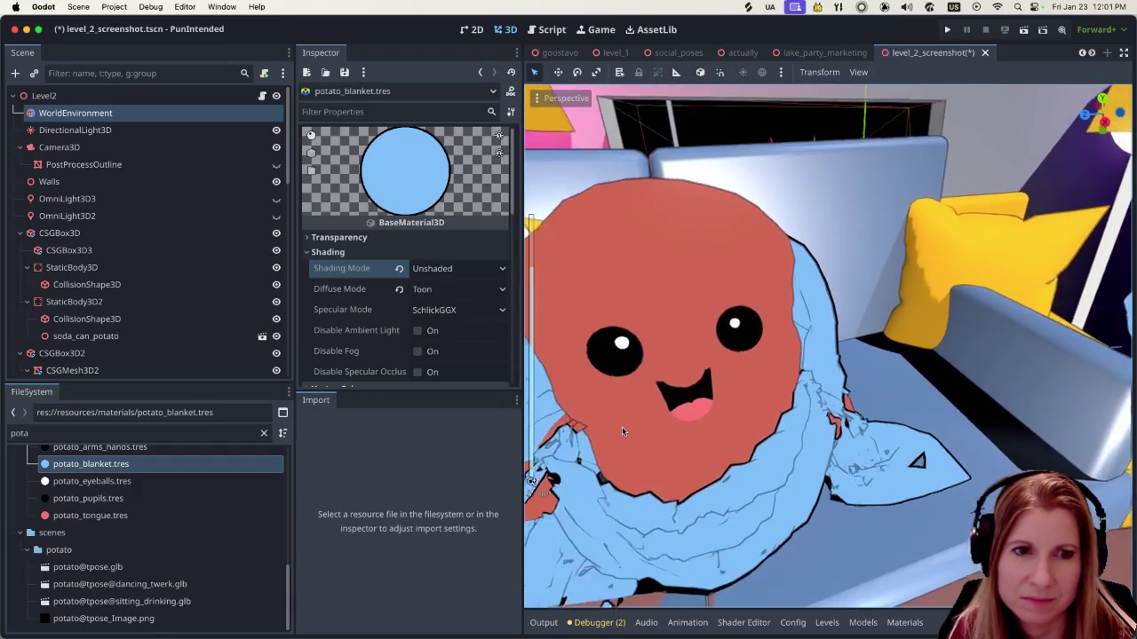
scroll(619, 429, down, 3)
scroll(716, 446, down, 3)
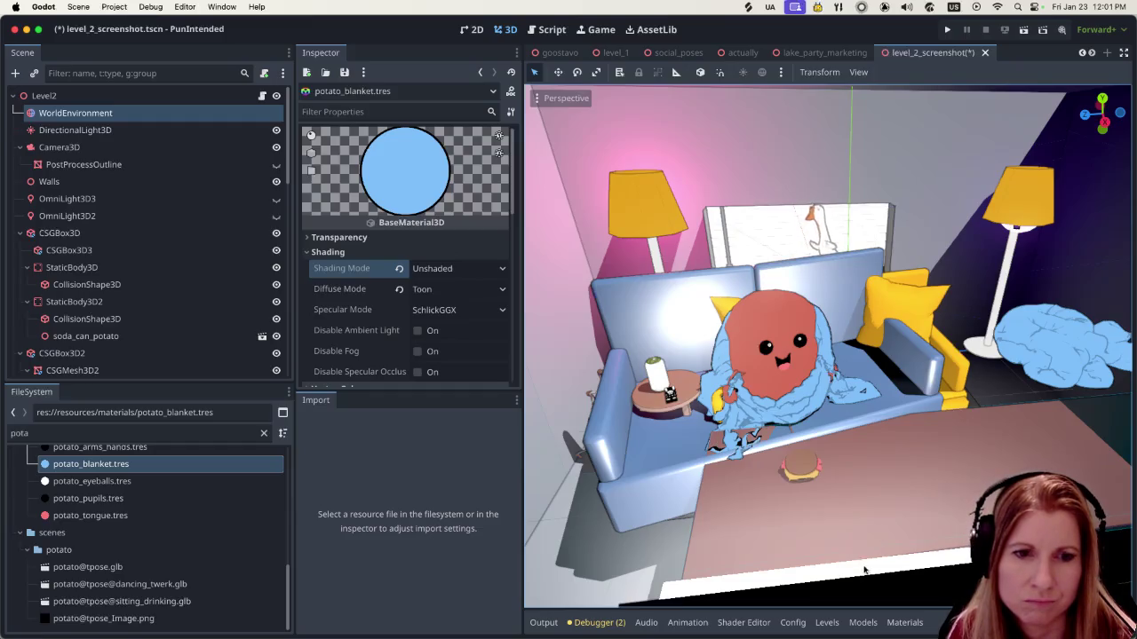
click(904, 623)
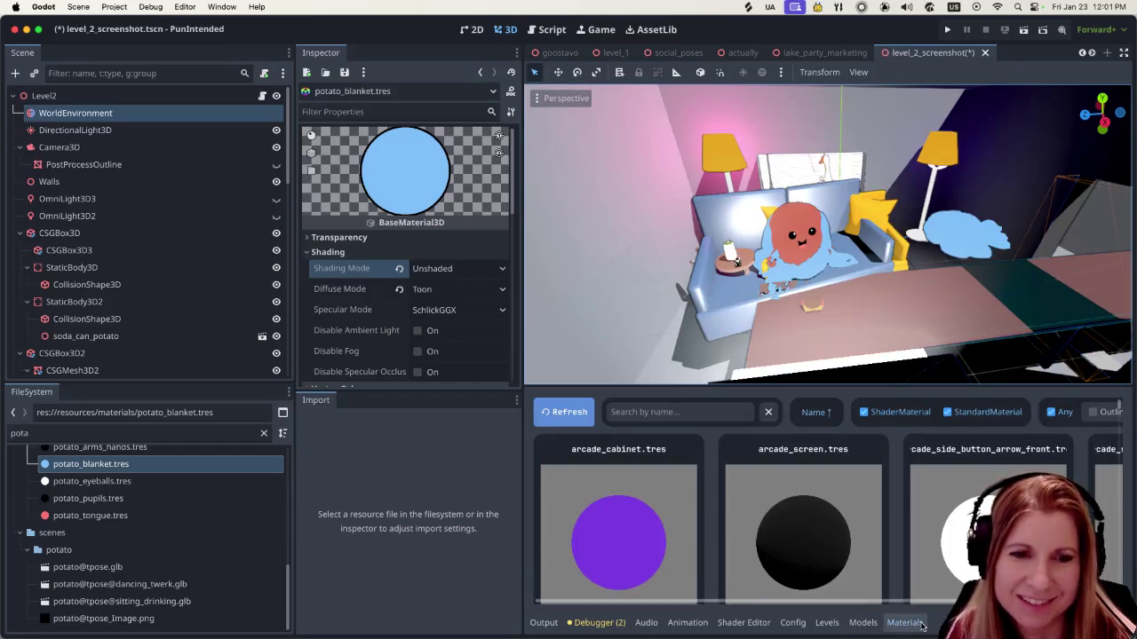
click(921, 626)
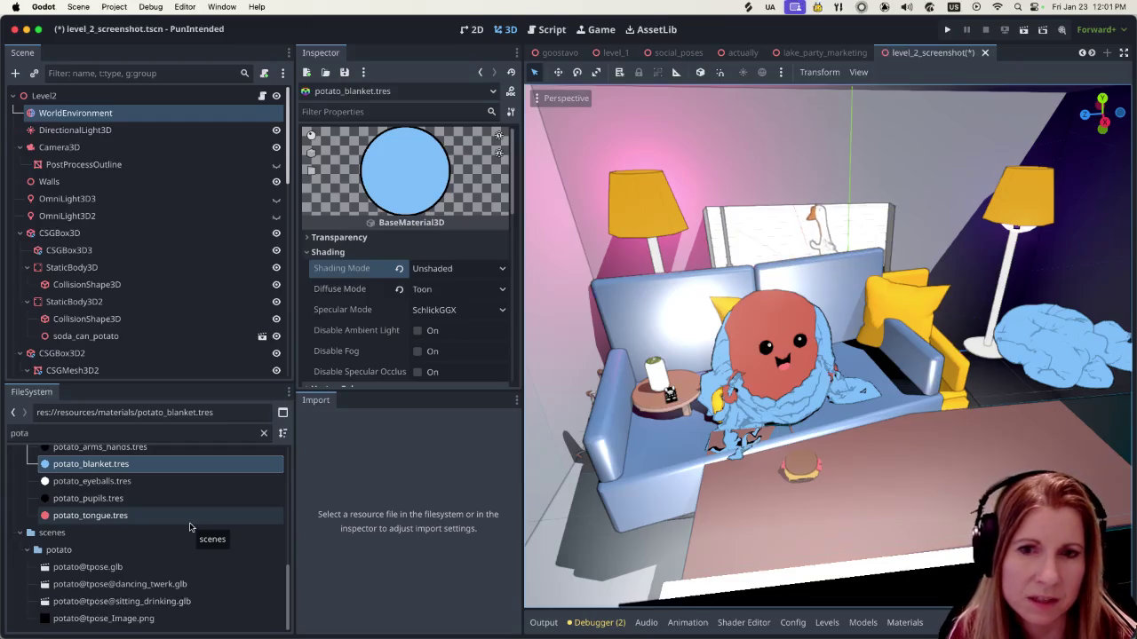
scroll(187, 528, up, 5)
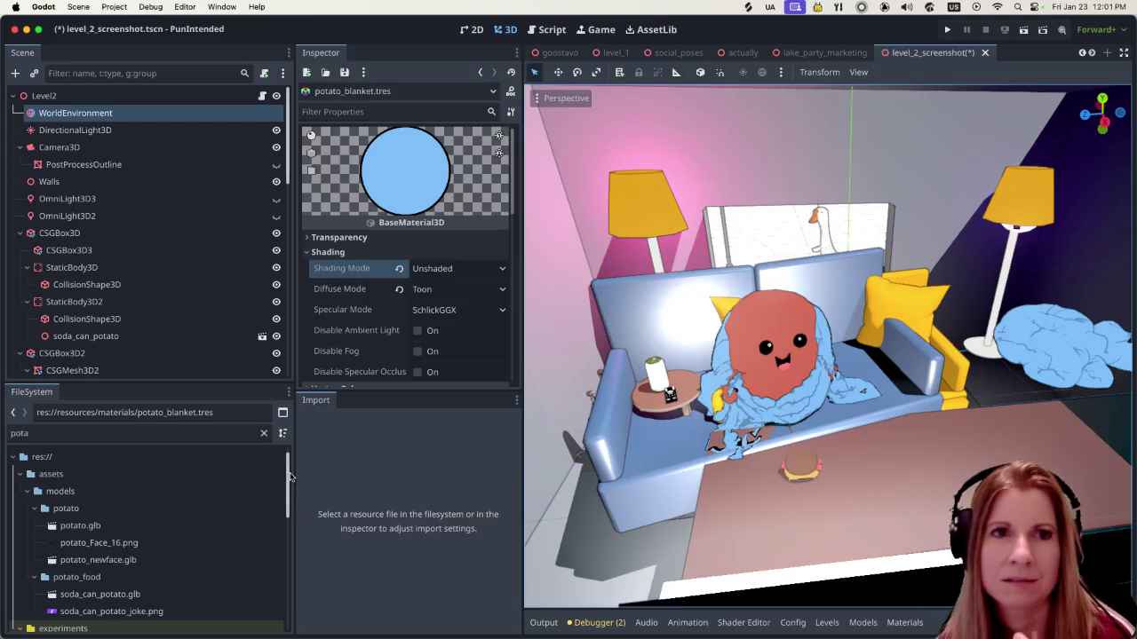
Save and run the lake_party_marketing scene with the free-flying debug camera enabled
click(817, 54)
key(super+s)
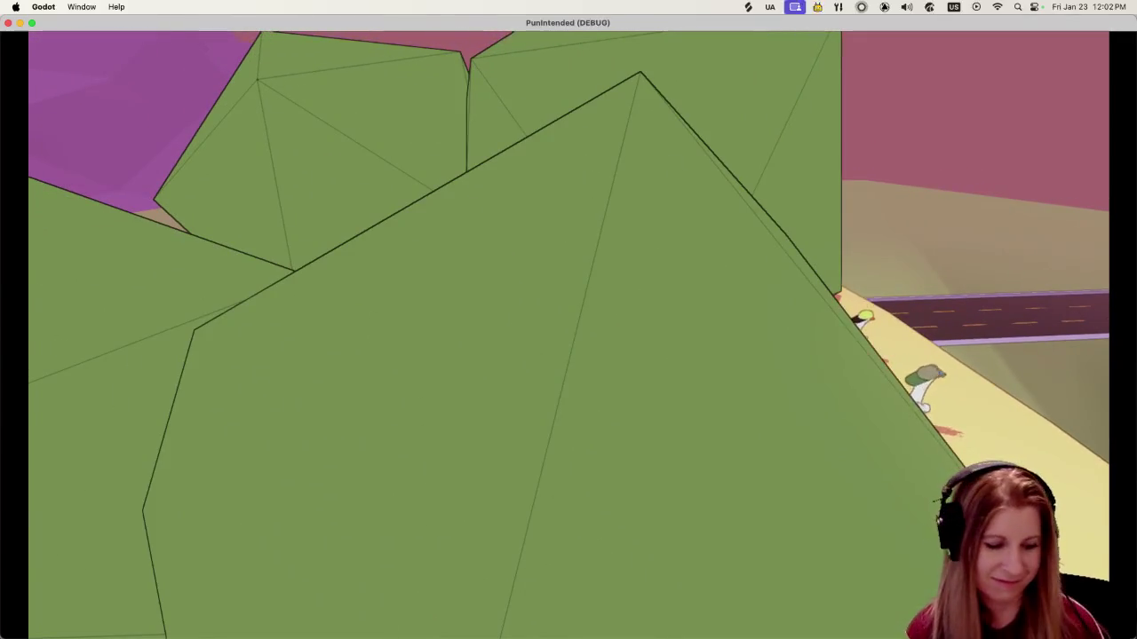
key(p)
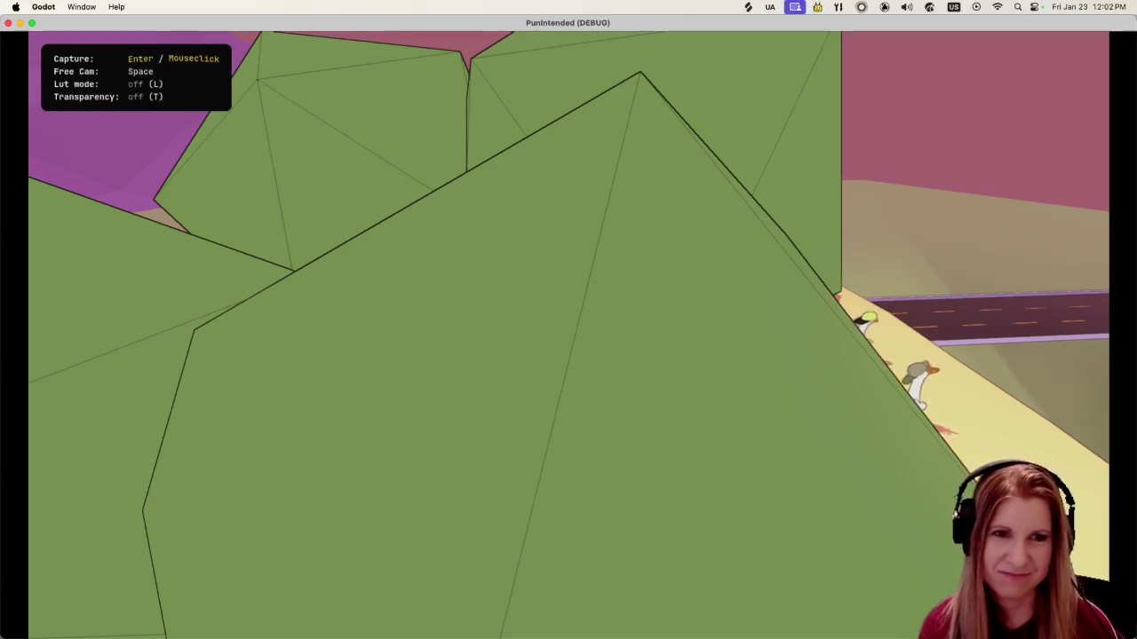
key(space)
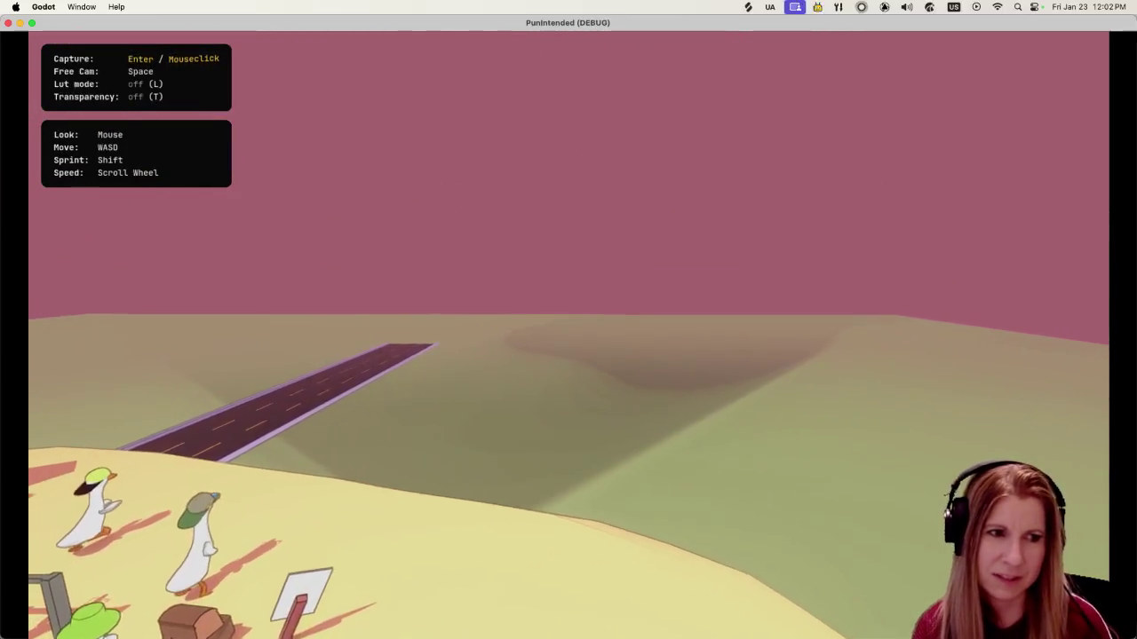
Fly the camera around the goose pond, beach, volleyball net and geese, then stop the game
key(s)
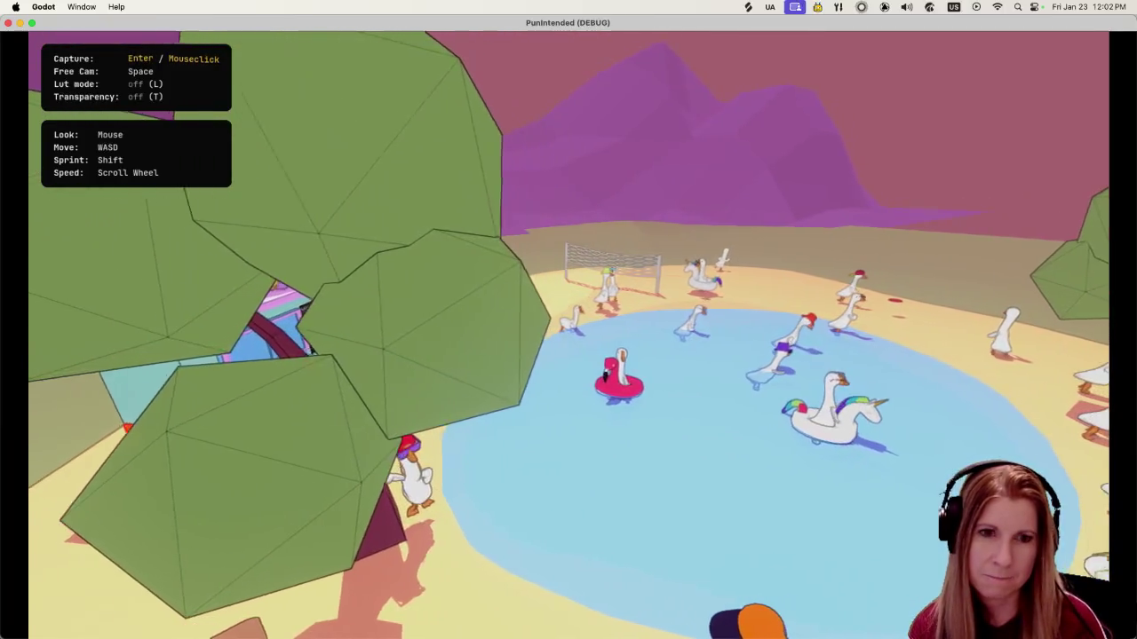
key(s)
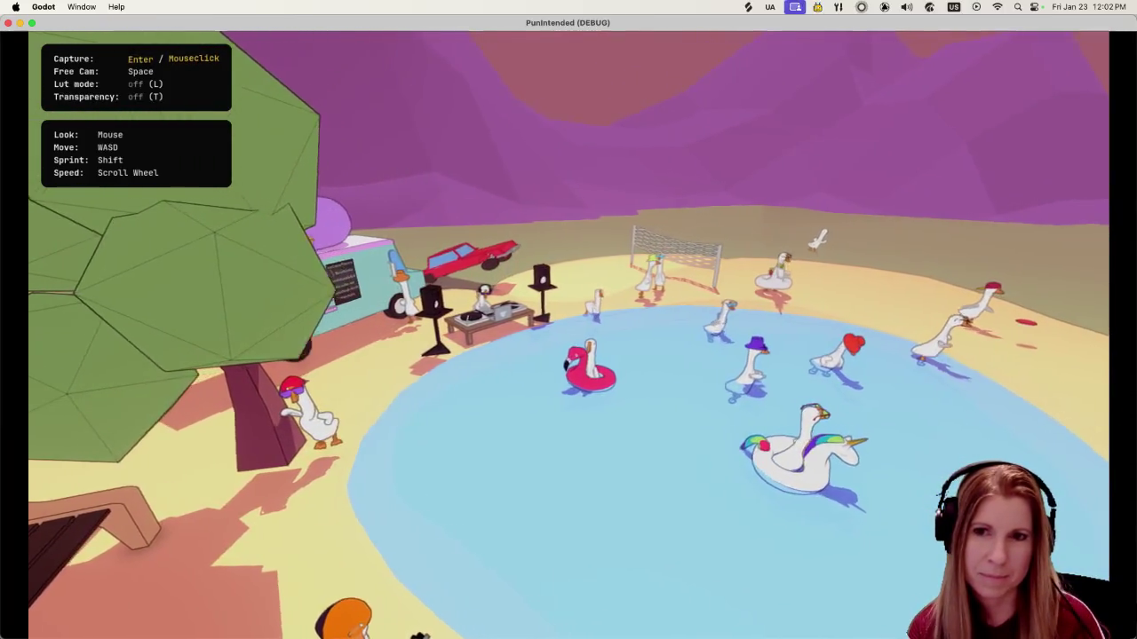
key(s)
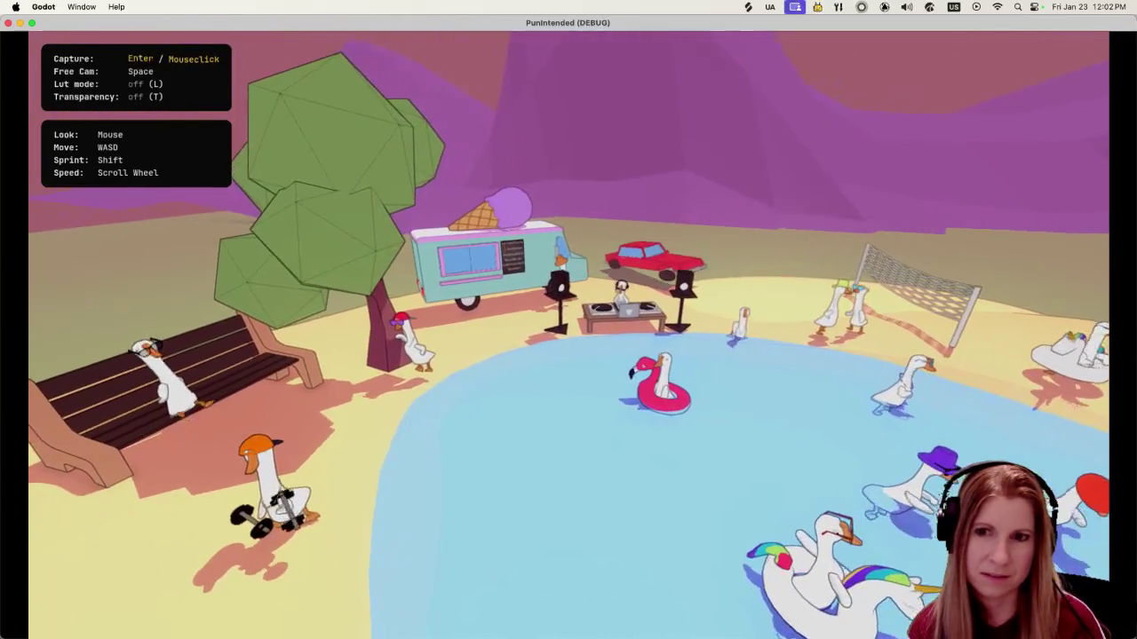
key(s)
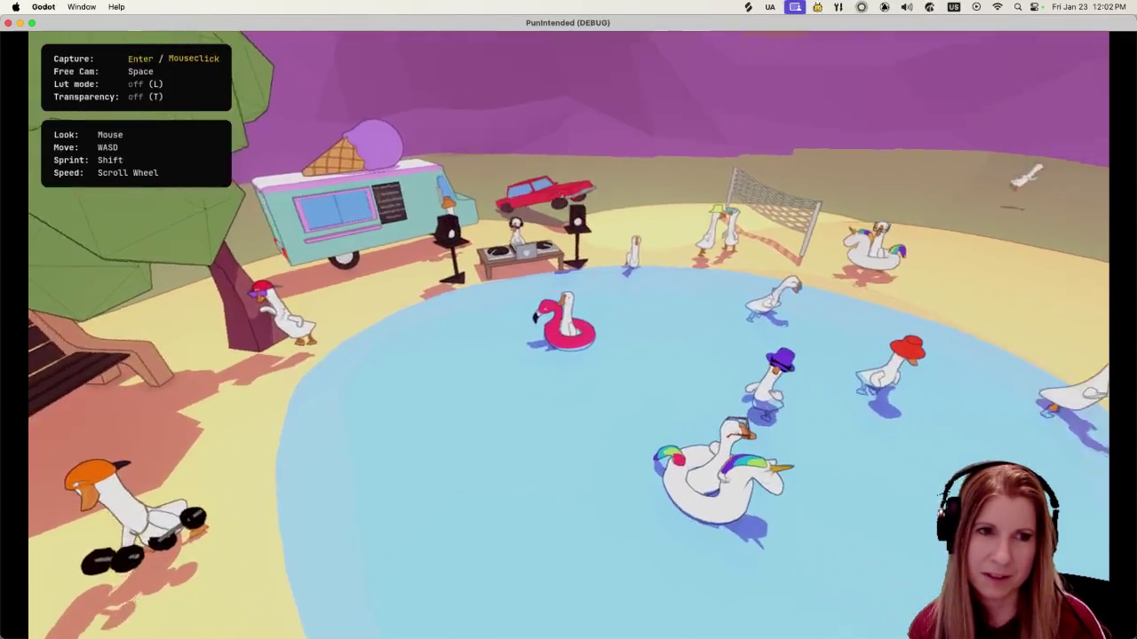
key(w)
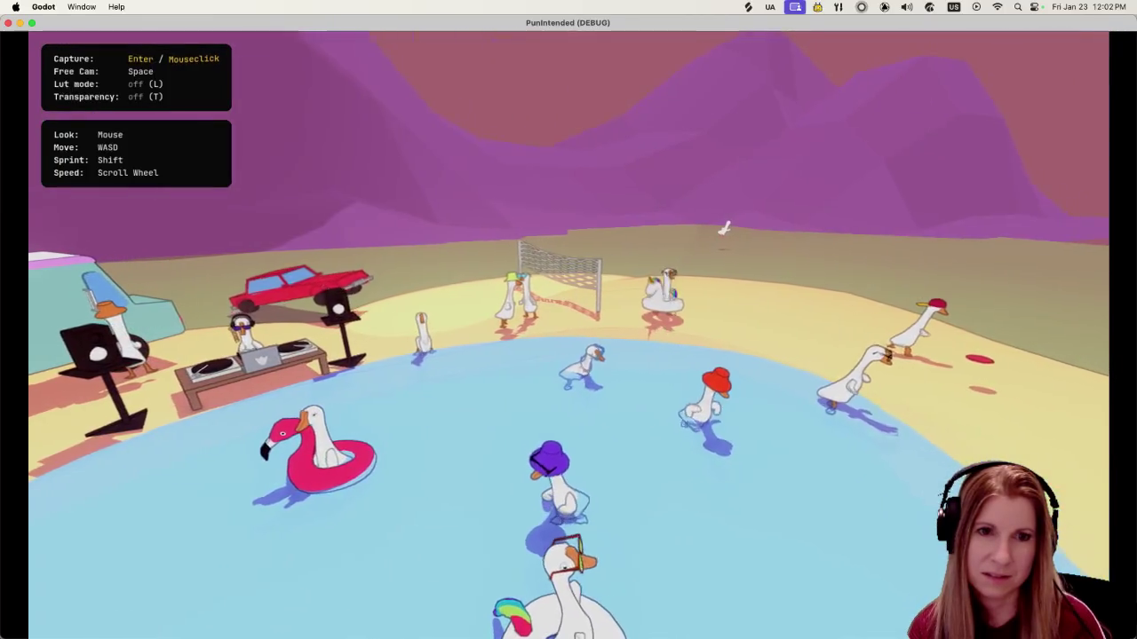
key(s)
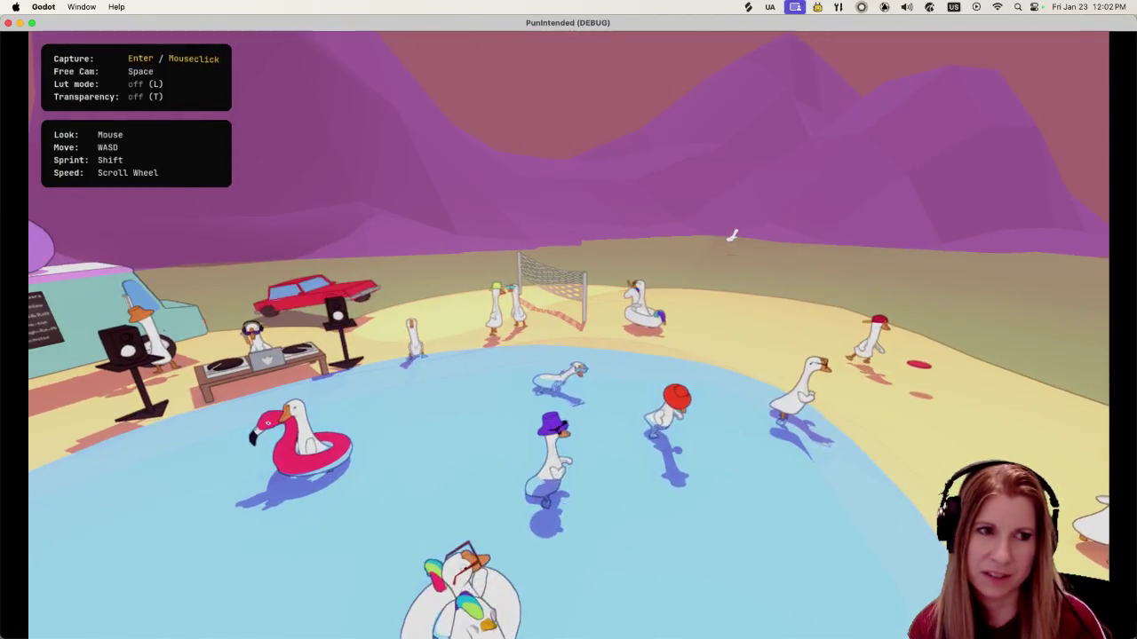
key(s)
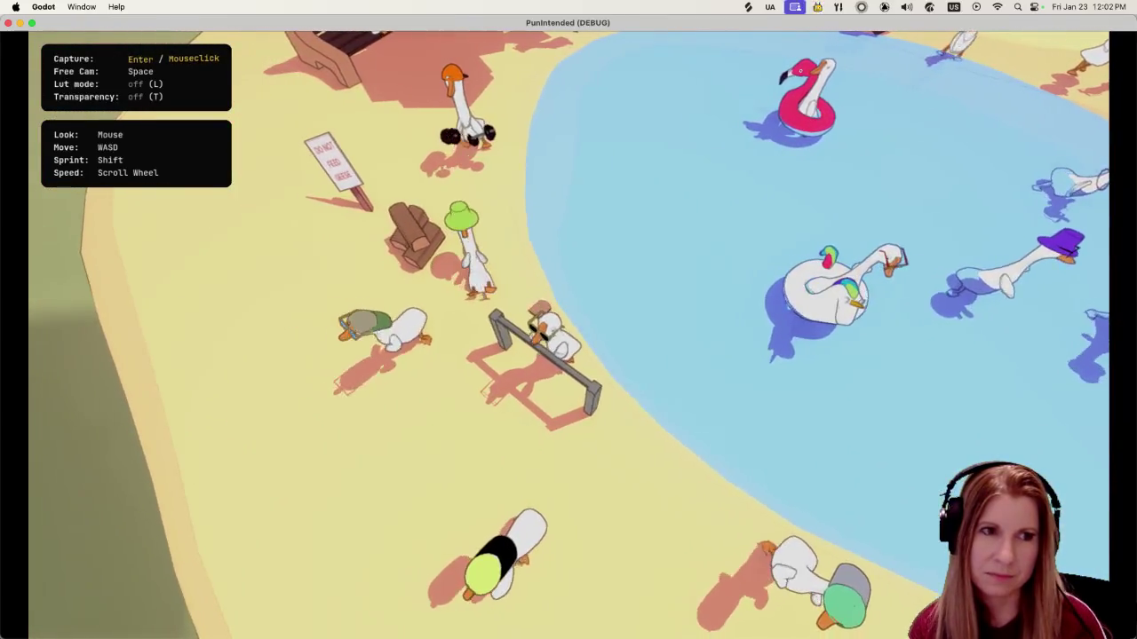
key(w)
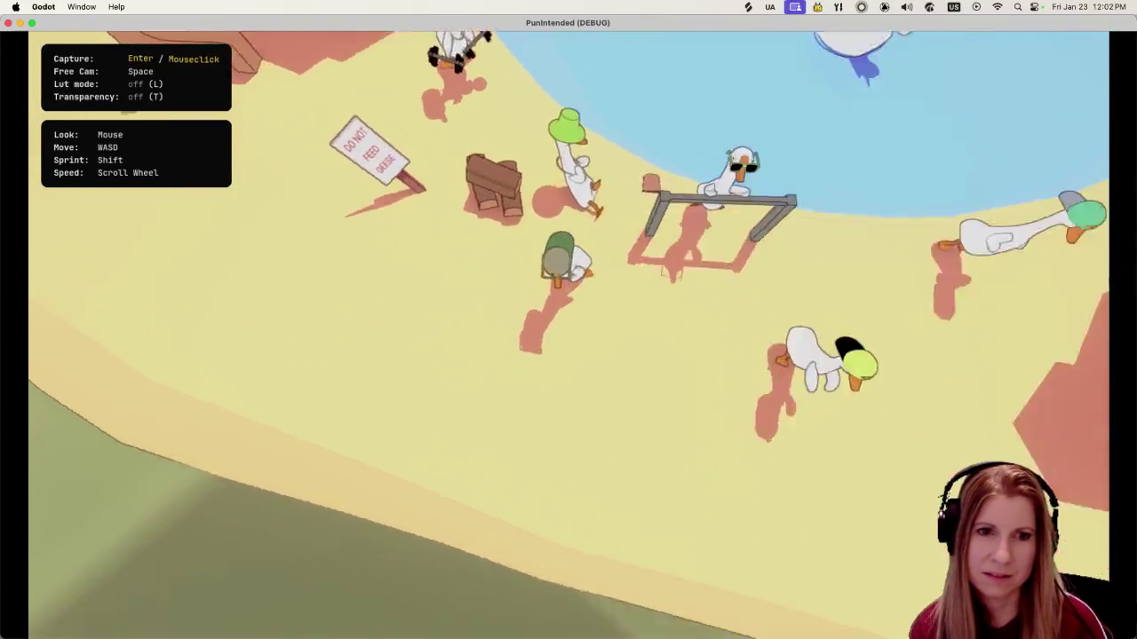
key(w)
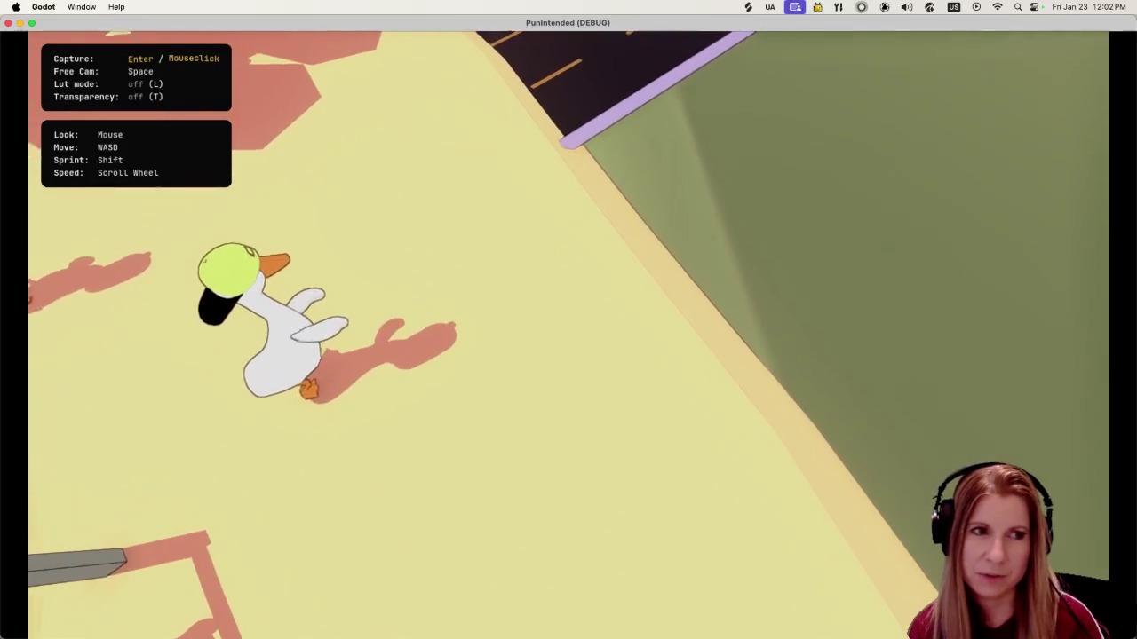
key(s)
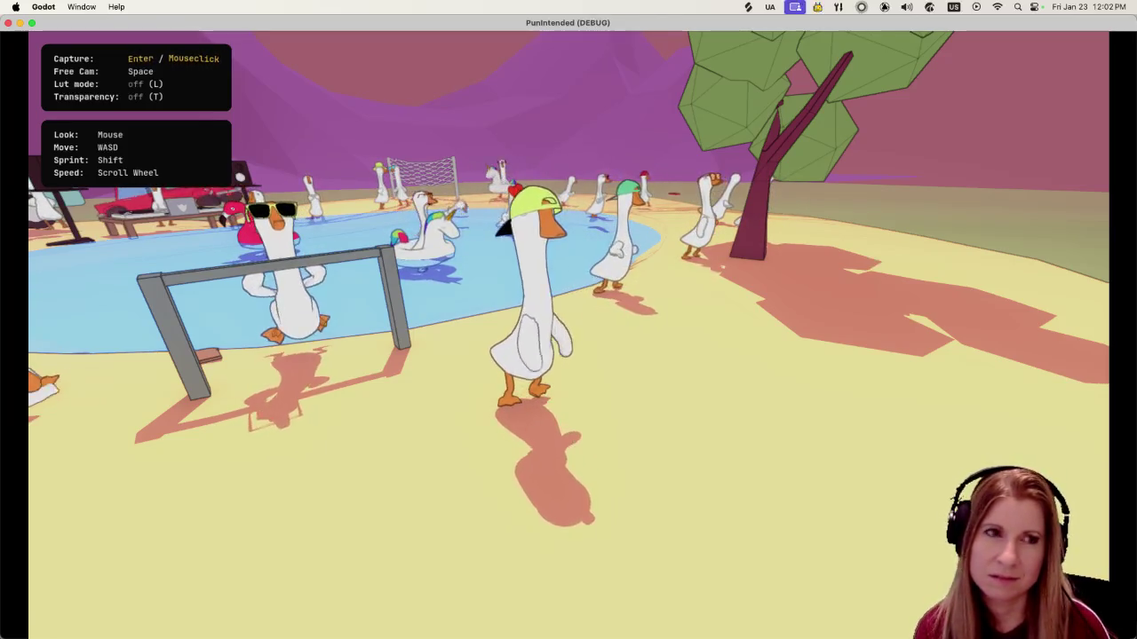
key(super+q)
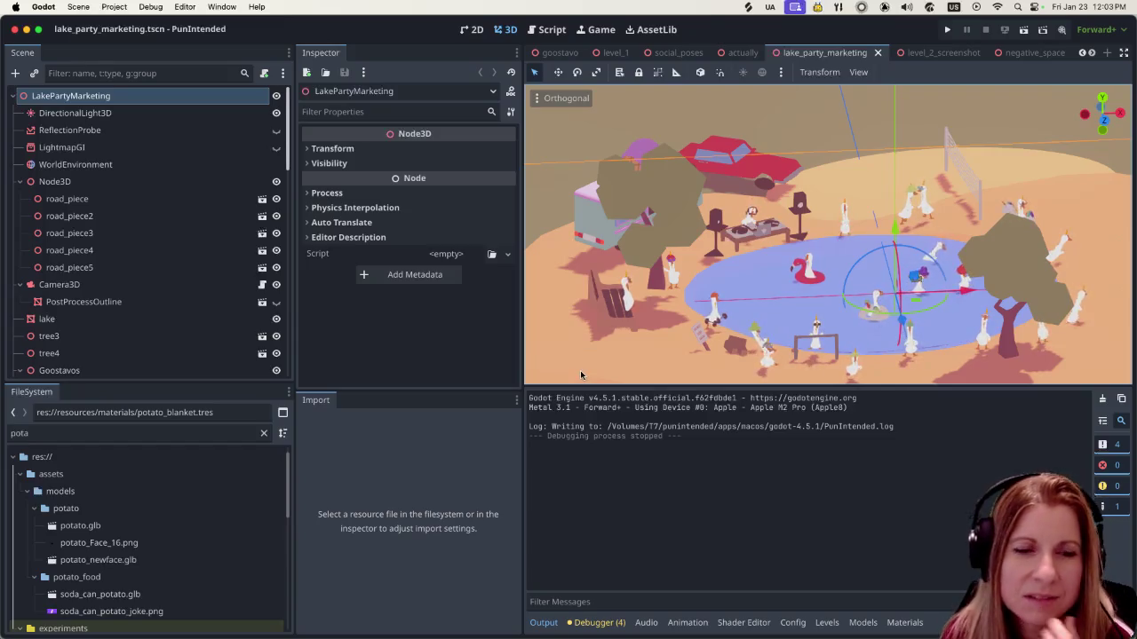
Return to the level_2_screenshot scene and zoom the viewport toward the couch
click(941, 55)
scroll(783, 255, up, 5)
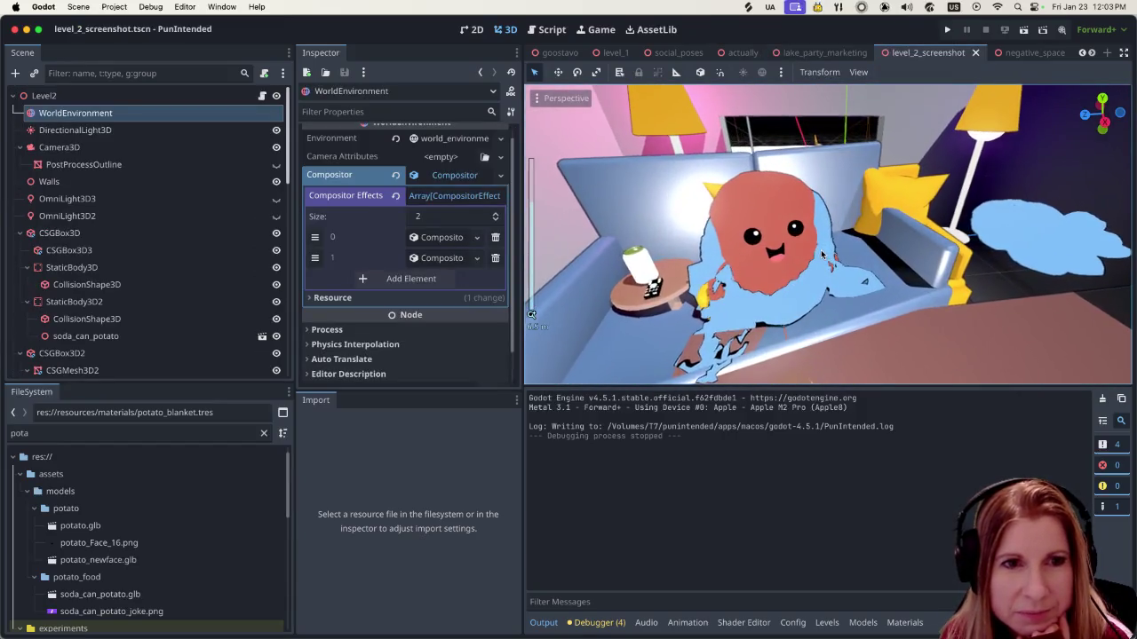
scroll(783, 255, up, 2)
scroll(795, 267, up, 2)
scroll(803, 275, up, 2)
scroll(813, 283, up, 1)
scroll(814, 283, down, 1)
scroll(800, 284, down, 2)
scroll(826, 286, down, 2)
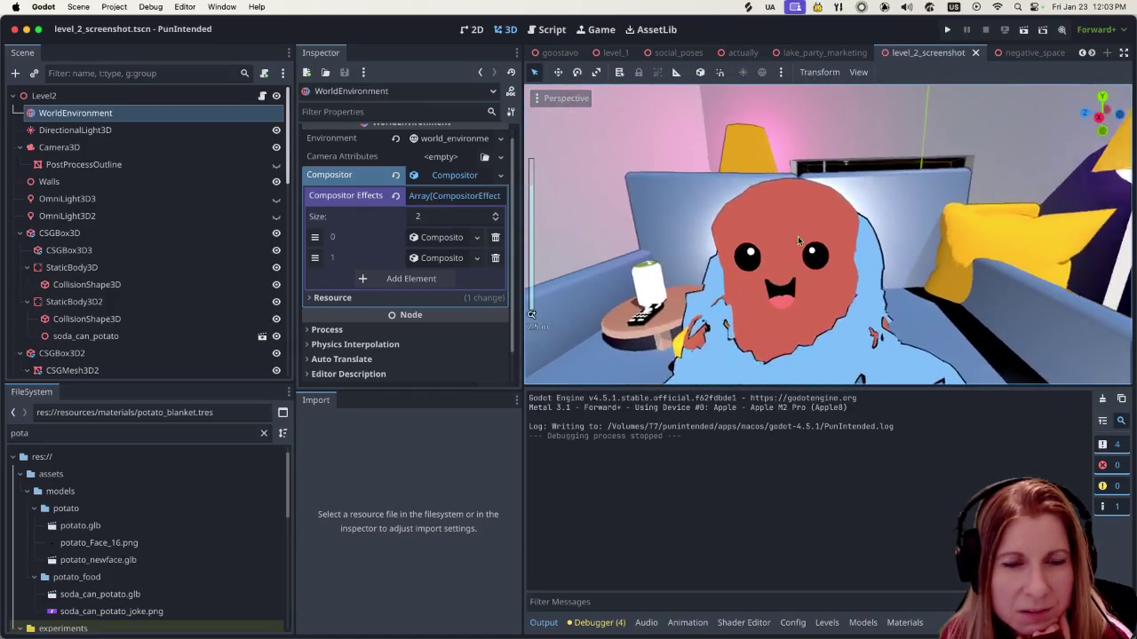
scroll(852, 288, up, 2)
scroll(851, 288, down, 1)
scroll(826, 295, up, 2)
scroll(799, 302, up, 1)
scroll(774, 309, up, 1)
scroll(774, 309, down, 1)
scroll(772, 305, down, 2)
scroll(769, 302, down, 2)
Frame the blanket-wrapped potato and select the potato_newface node
scroll(766, 296, down, 2)
scroll(766, 296, up, 4)
scroll(777, 284, down, 1)
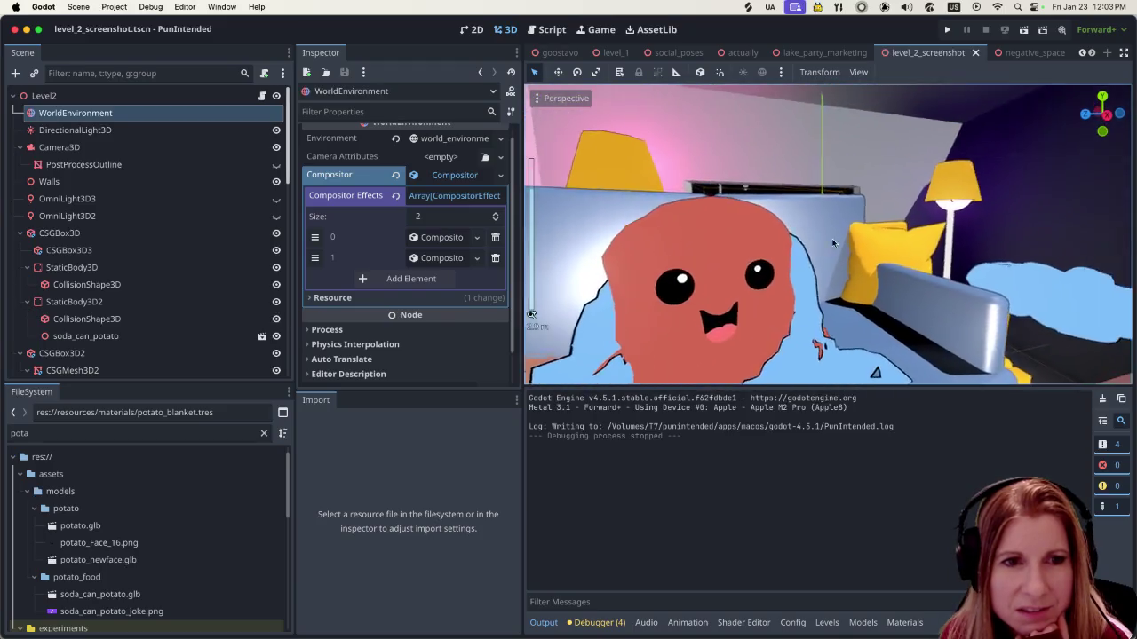
scroll(785, 275, up, 1)
scroll(785, 275, down, 2)
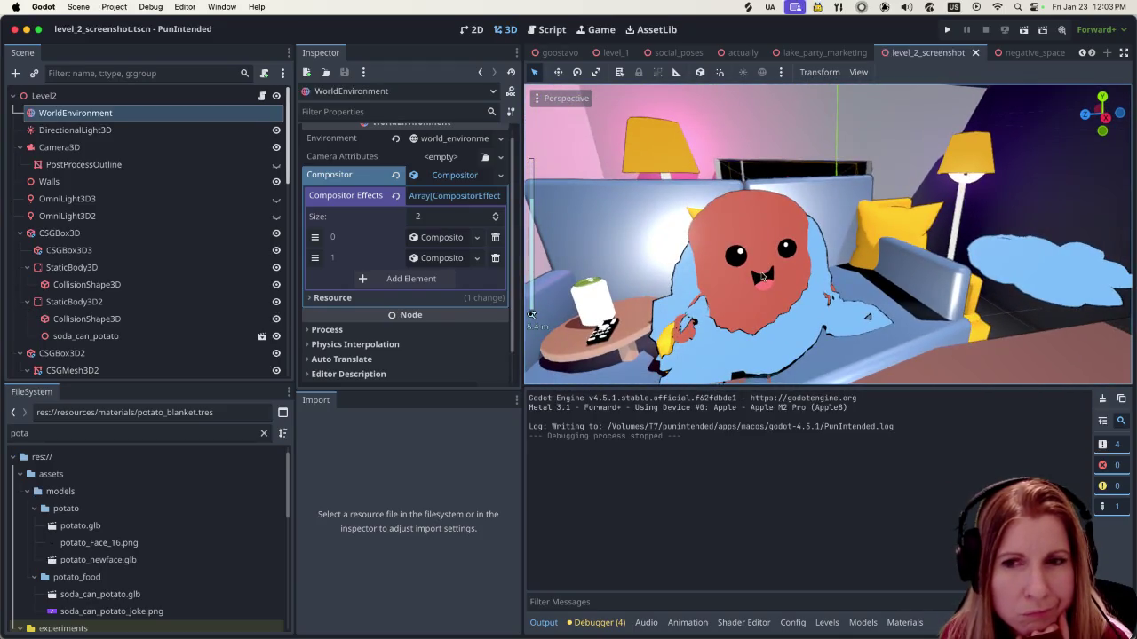
scroll(747, 269, up, 3)
scroll(714, 253, down, 3)
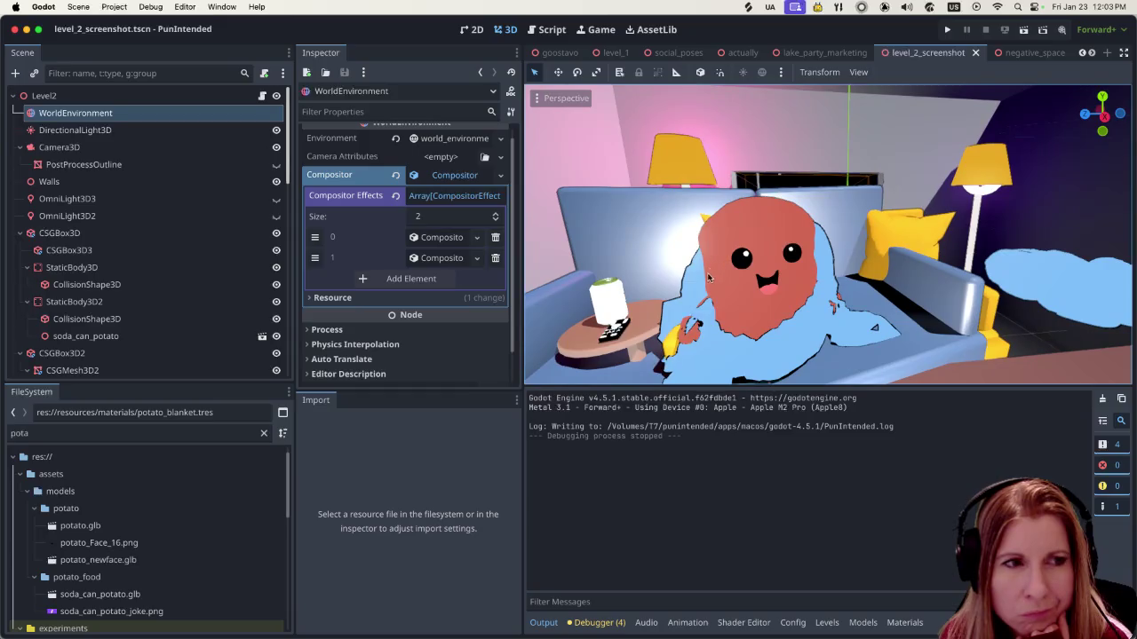
scroll(708, 279, down, 1)
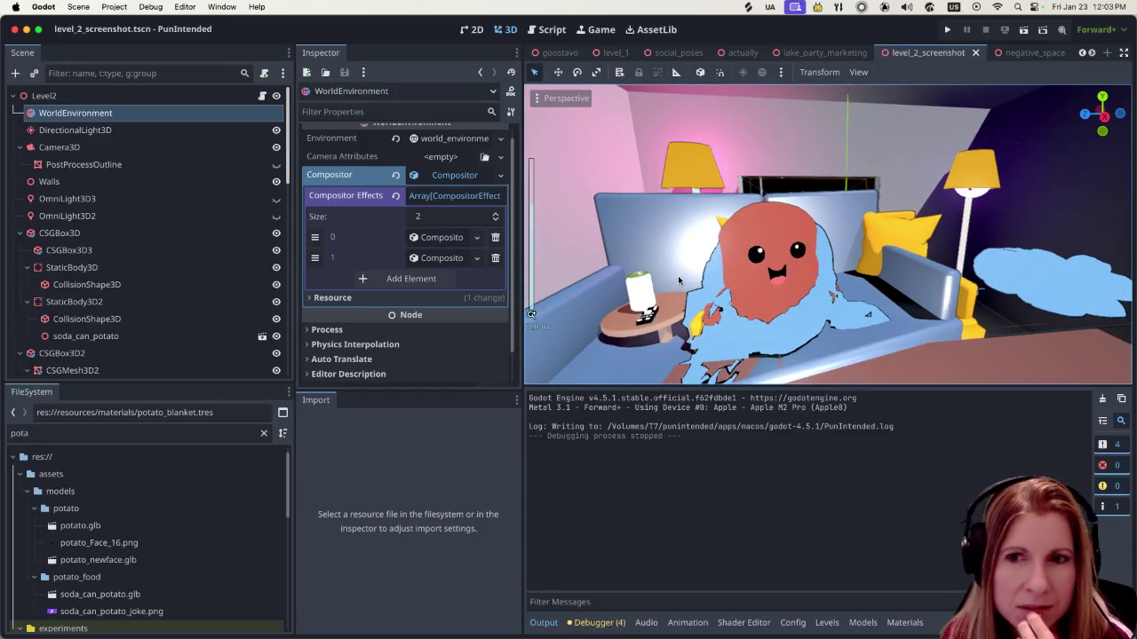
scroll(710, 302, up, 3)
scroll(781, 342, up, 1)
scroll(780, 342, down, 2)
scroll(773, 337, down, 2)
scroll(764, 334, up, 3)
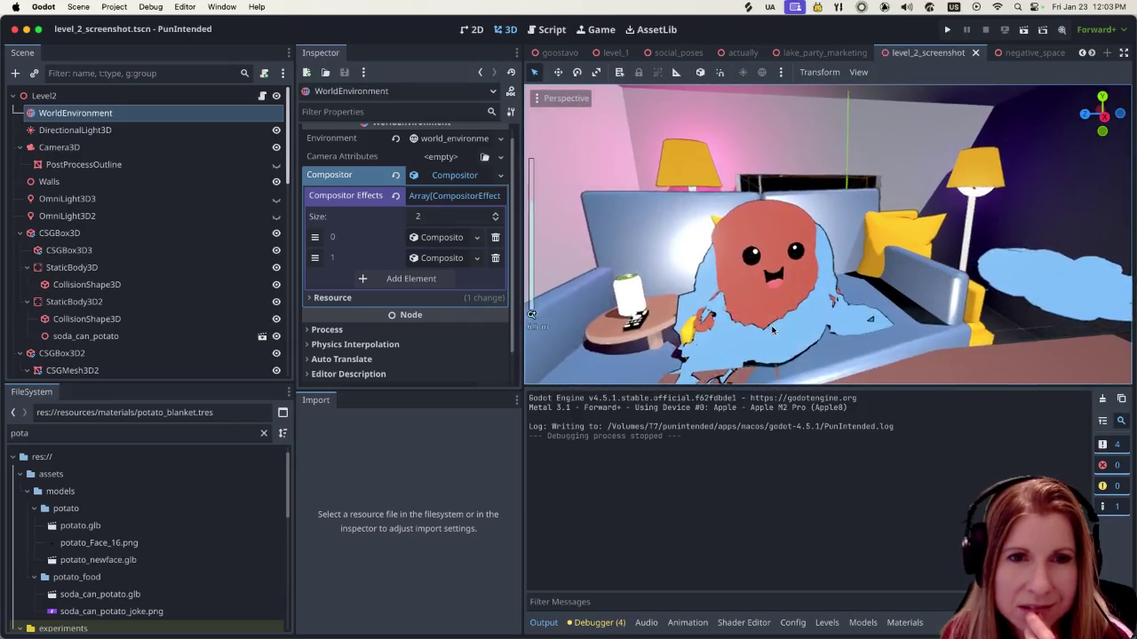
scroll(750, 330, up, 2)
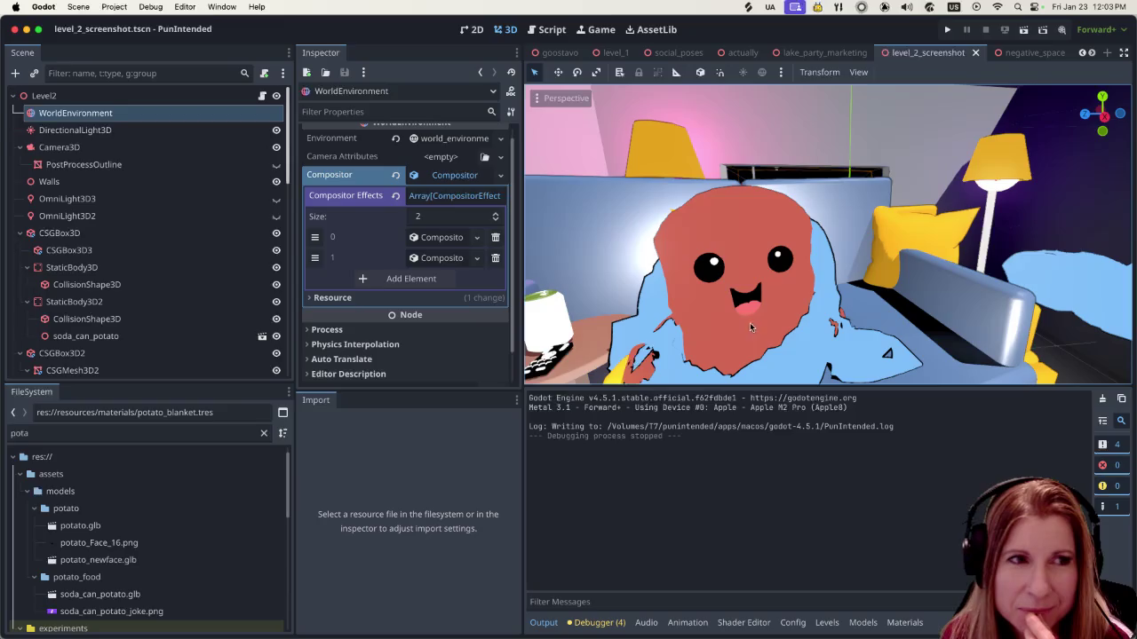
scroll(727, 314, down, 3)
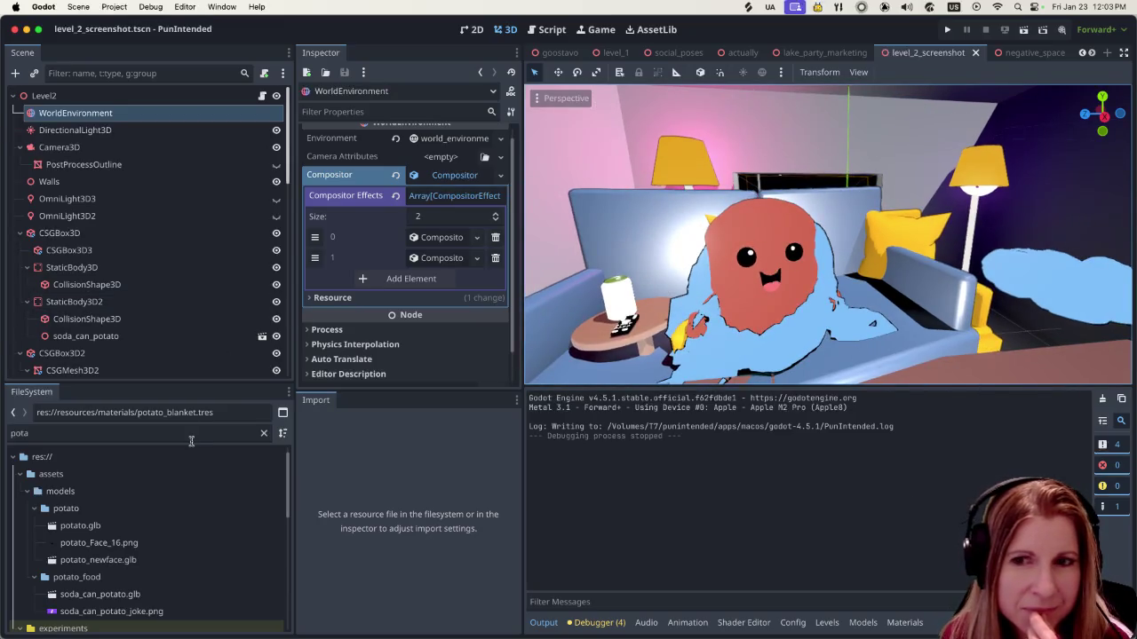
click(788, 341)
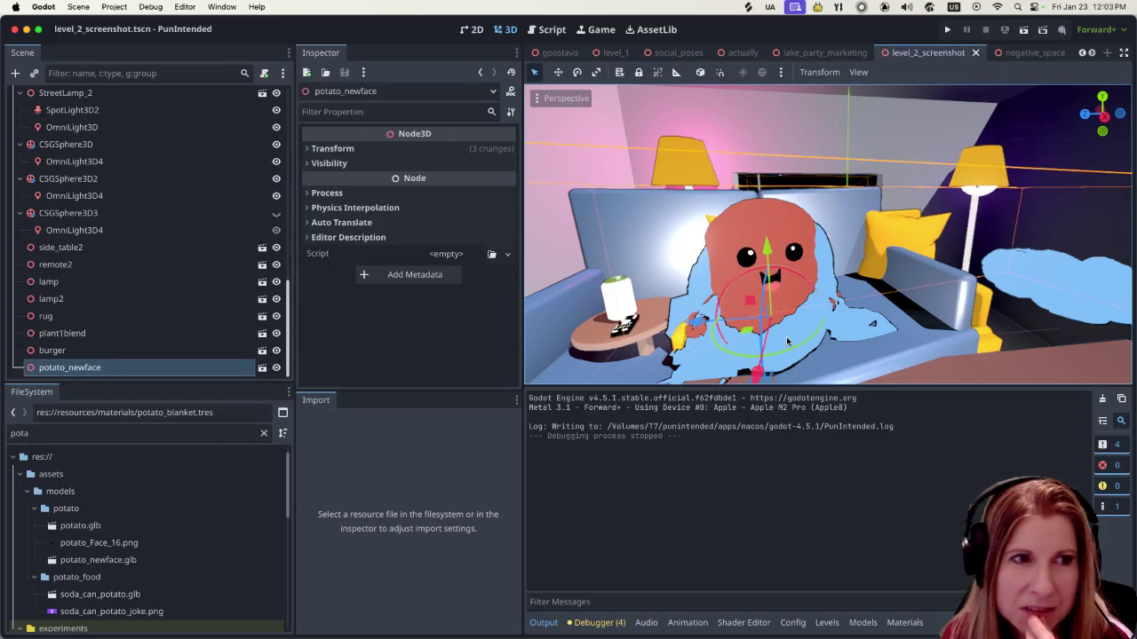